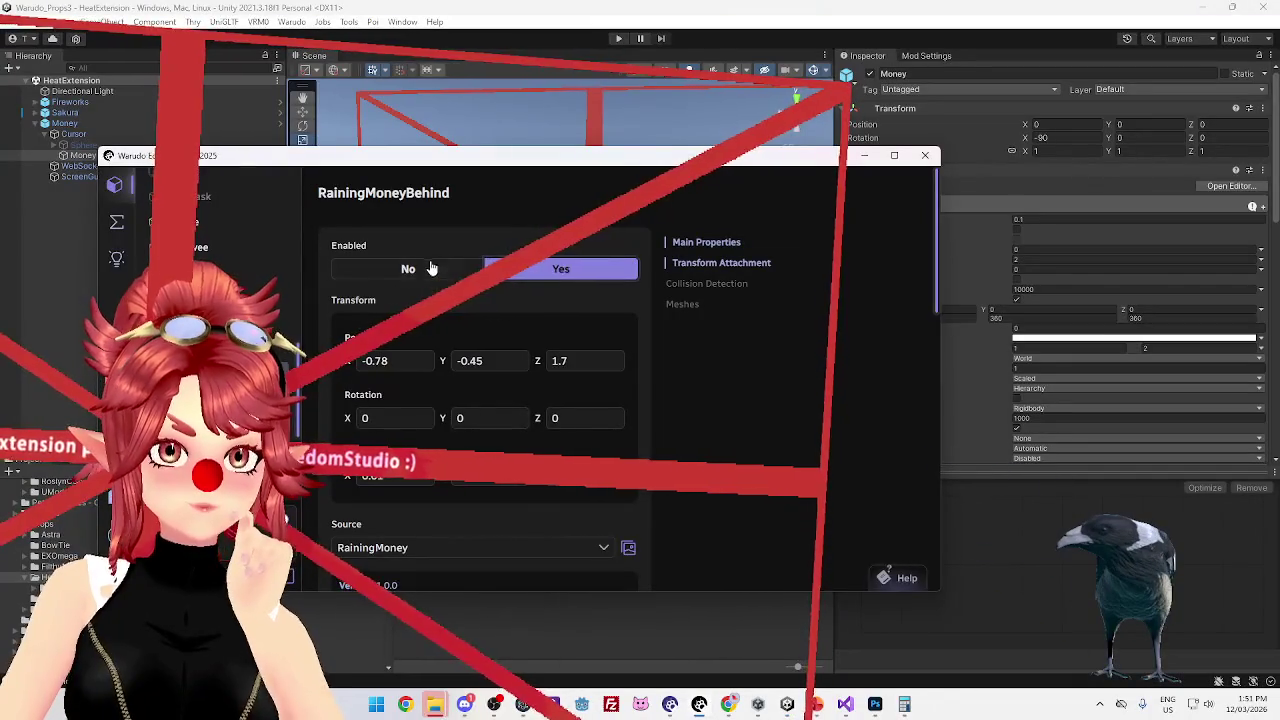
# Turn RainingMoneyBehind off, then enable Sakura to preview its petals and disable it again
pyautogui.click(408, 268)
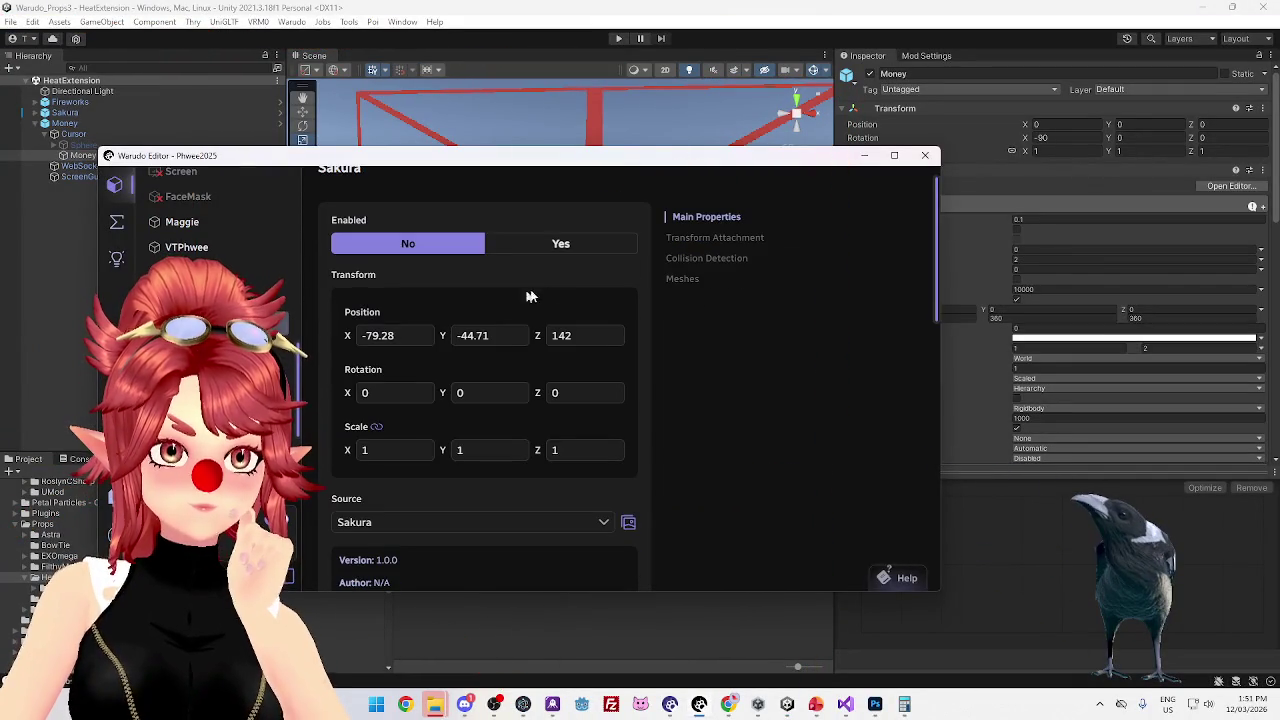
pyautogui.click(560, 245)
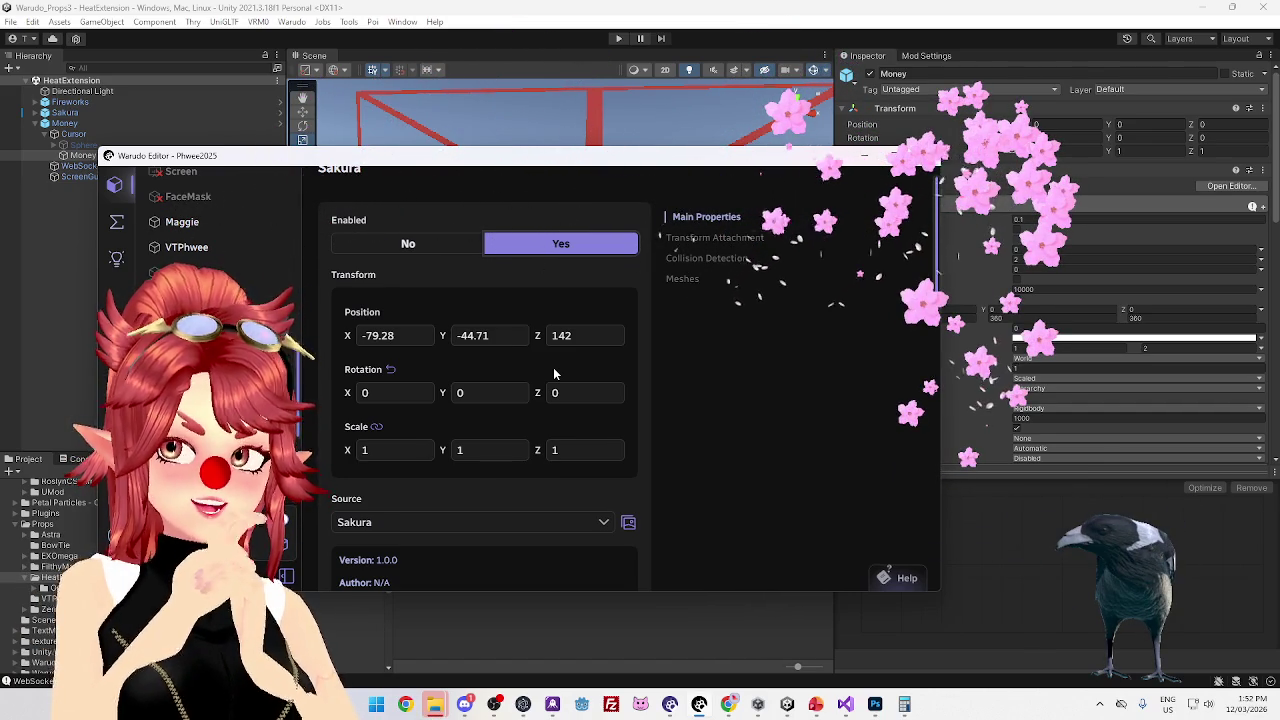
pyautogui.scroll(1, 460, 326)
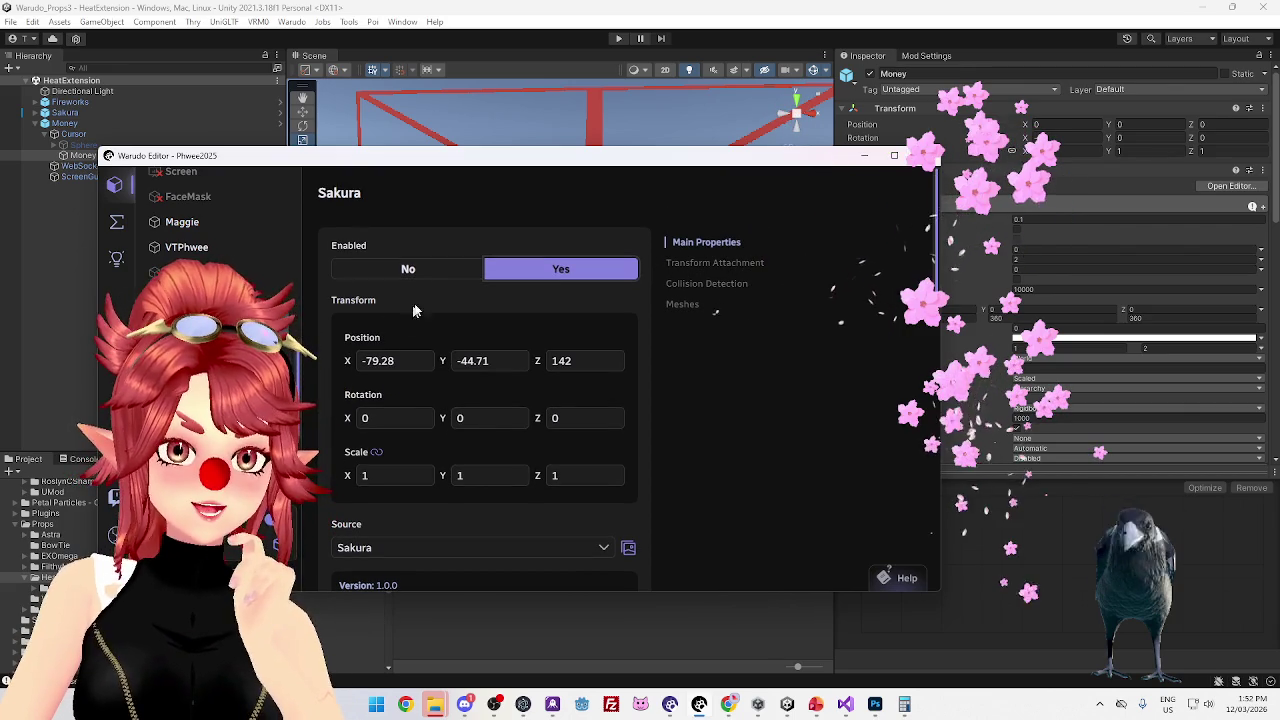
pyautogui.click(410, 272)
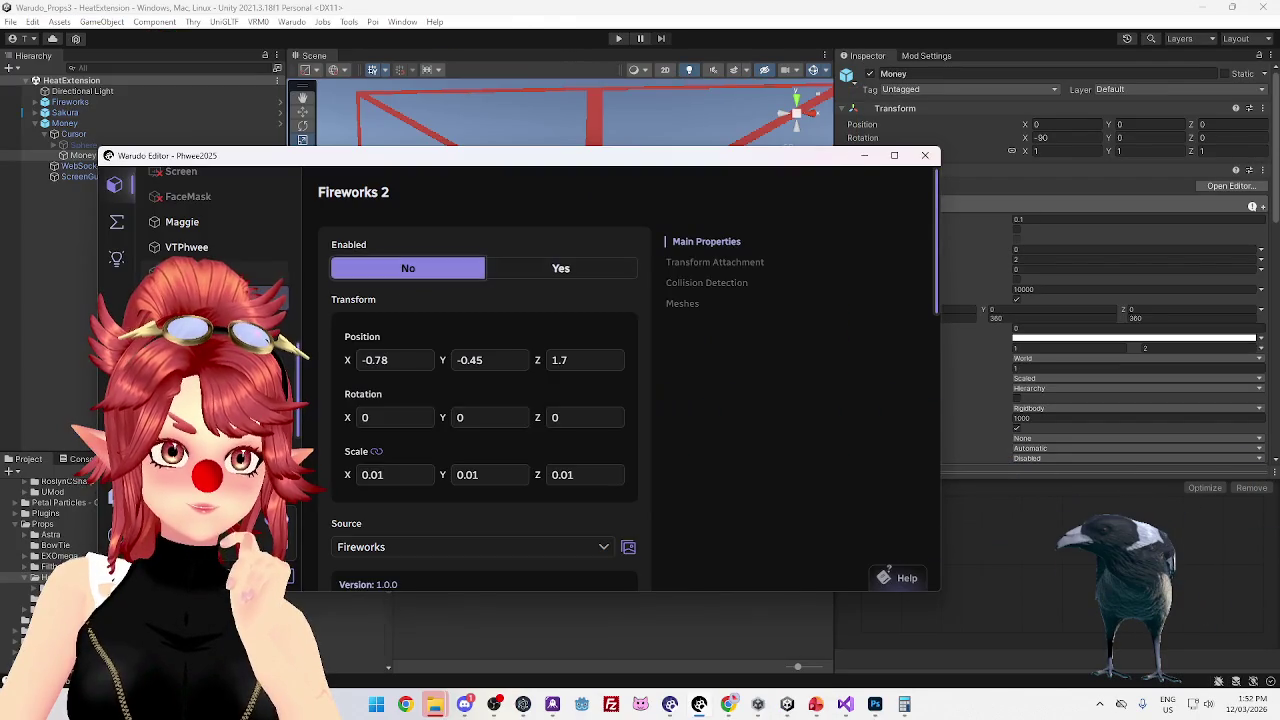
pyautogui.scroll(-1, 520, 226)
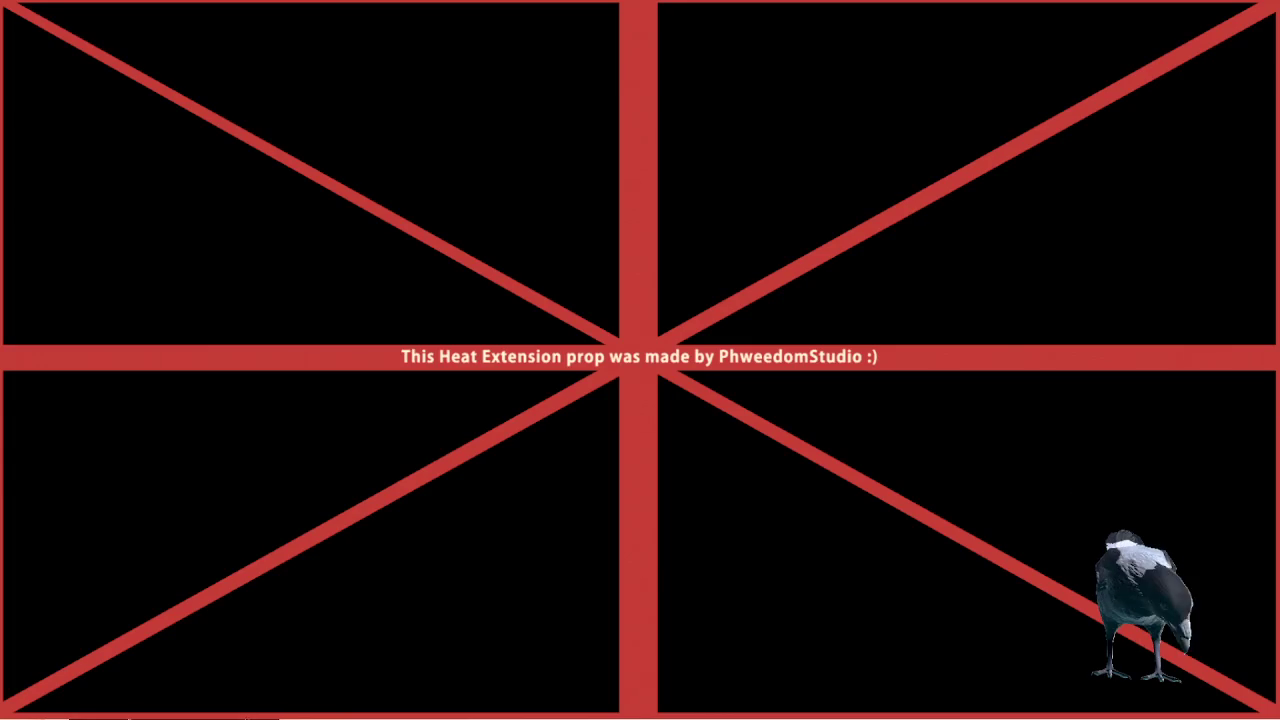
# Set the Fireworks prop's ScreenGuide mesh Visible option to No
pyautogui.click(440, 522)
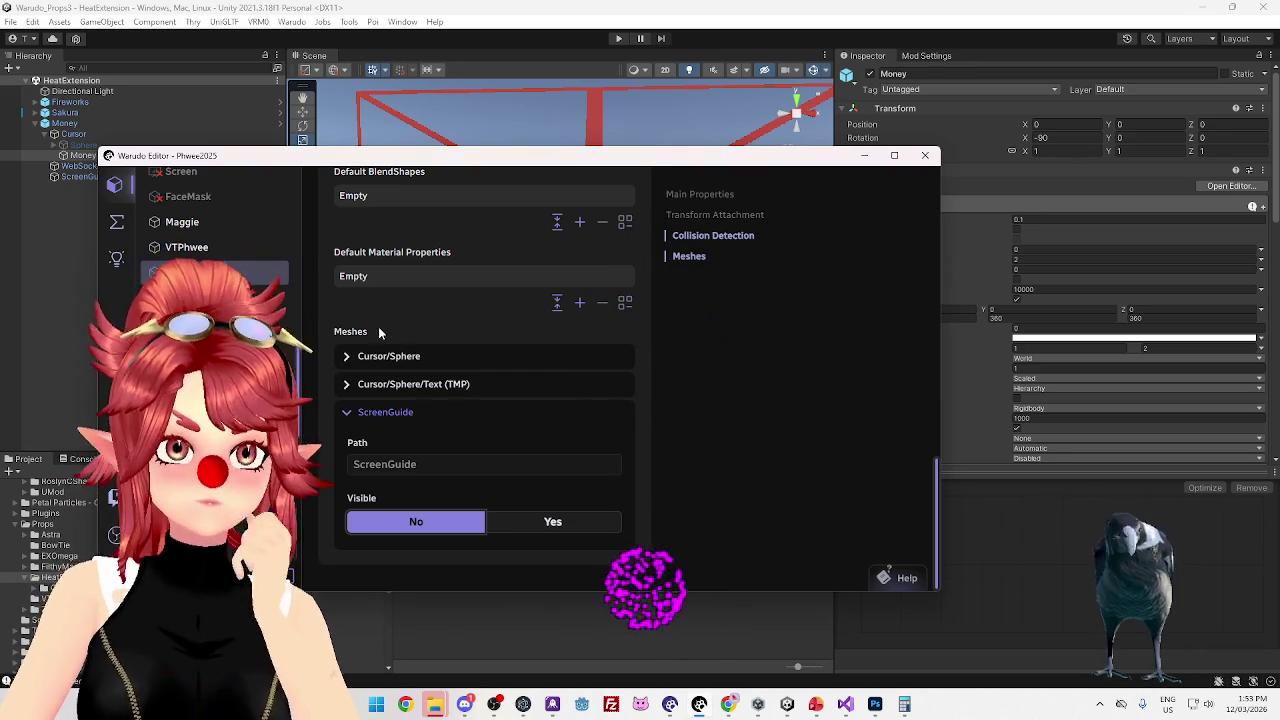
pyautogui.scroll(6, 471, 403)
pyautogui.scroll(3, 479, 408)
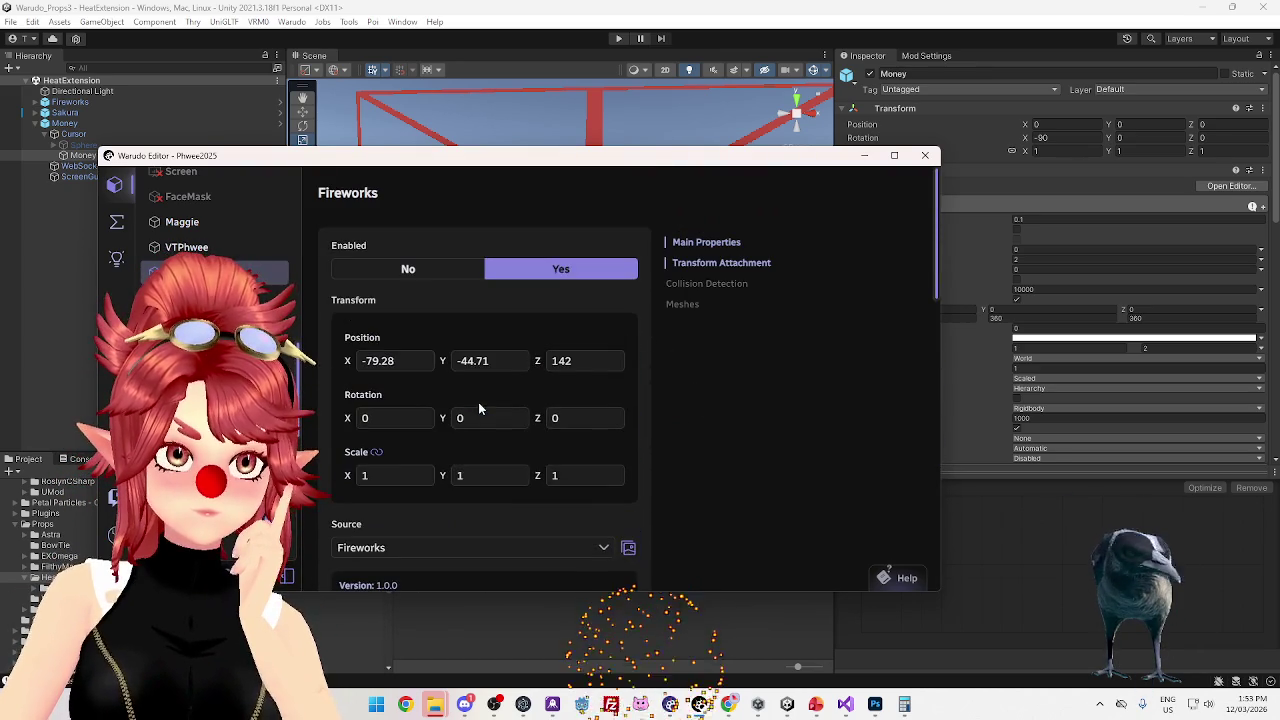
pyautogui.scroll(-3, 510, 450)
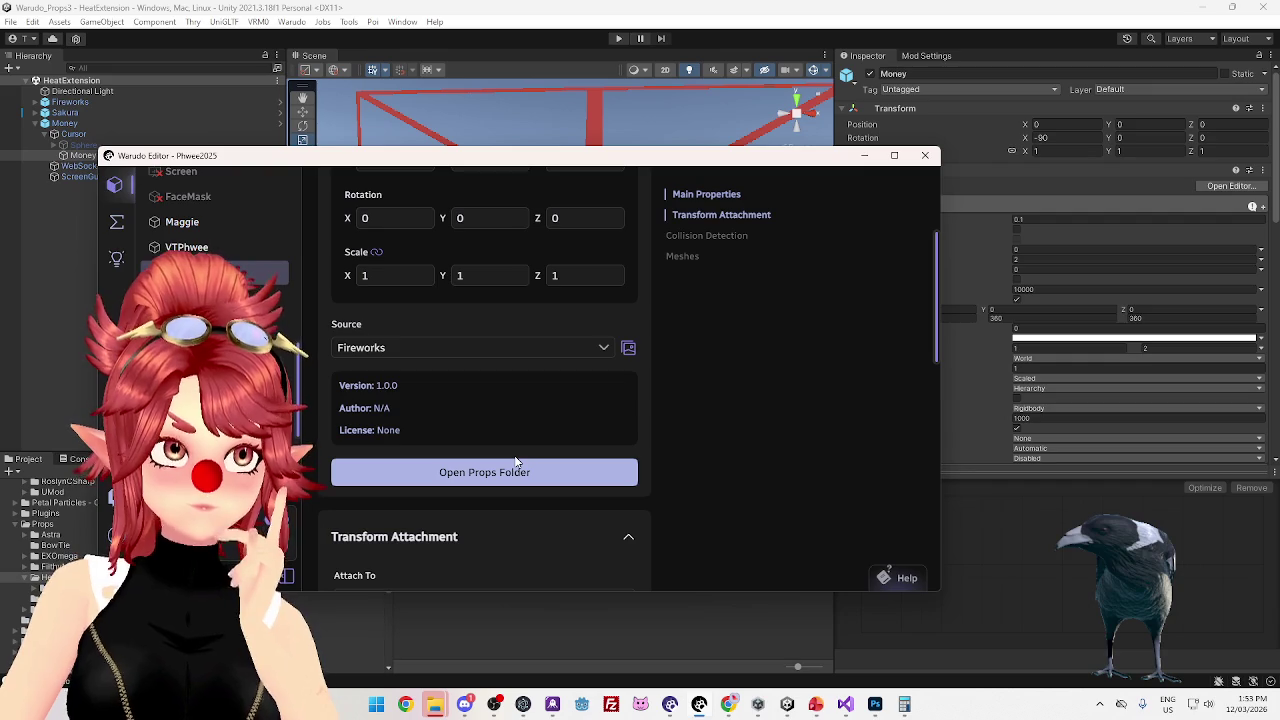
pyautogui.click(510, 466)
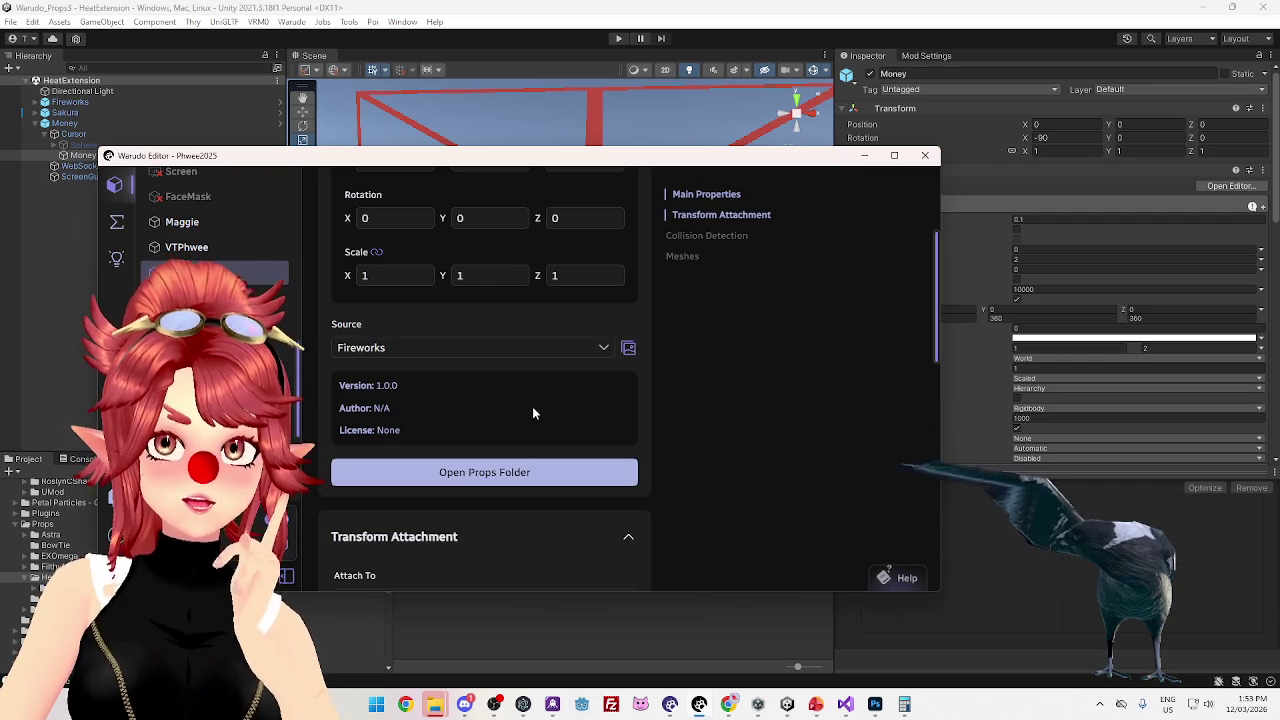
pyautogui.scroll(-10, 505, 410)
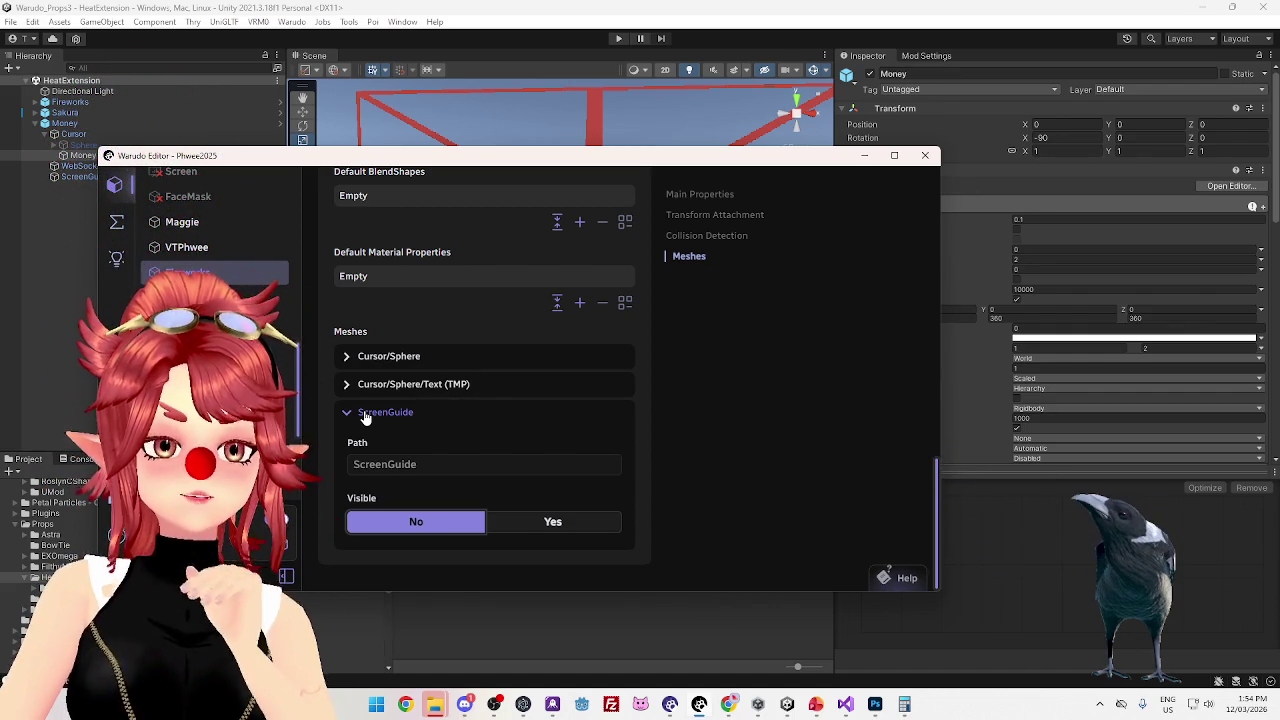
# Select the Sakura prop and set its Enabled option to Yes
pyautogui.click(366, 418)
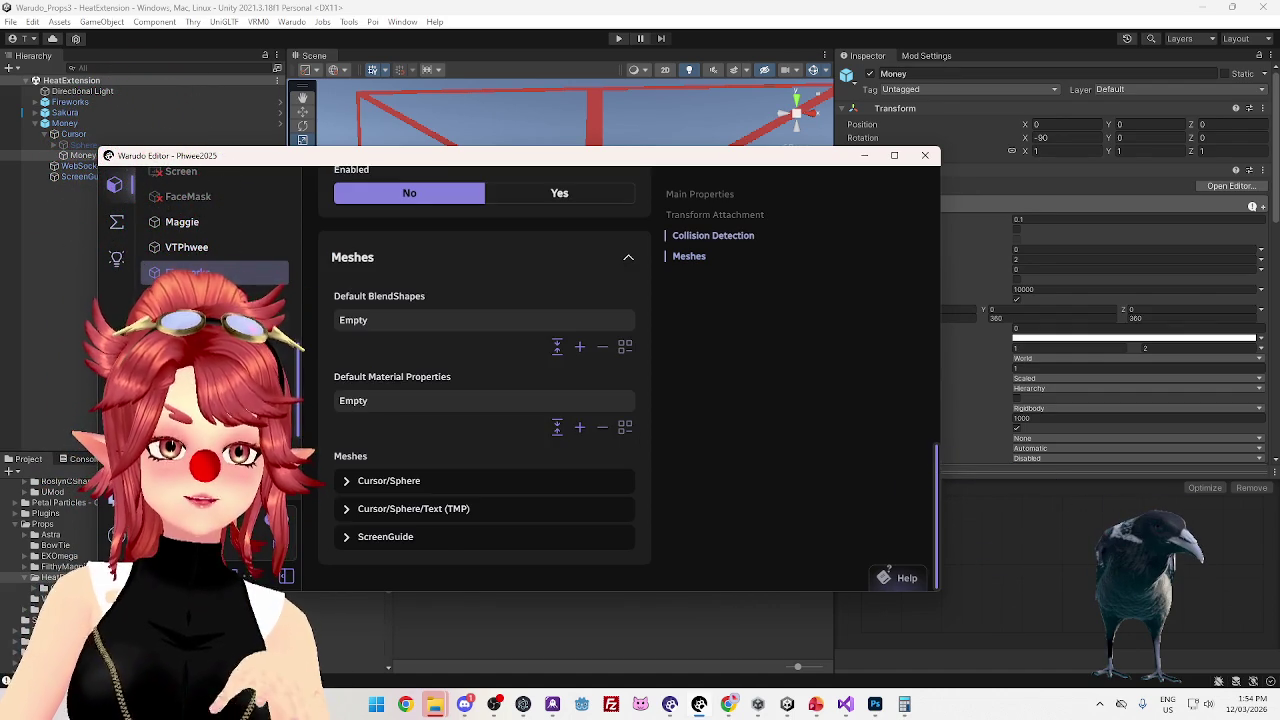
pyautogui.scroll(10, 484, 313)
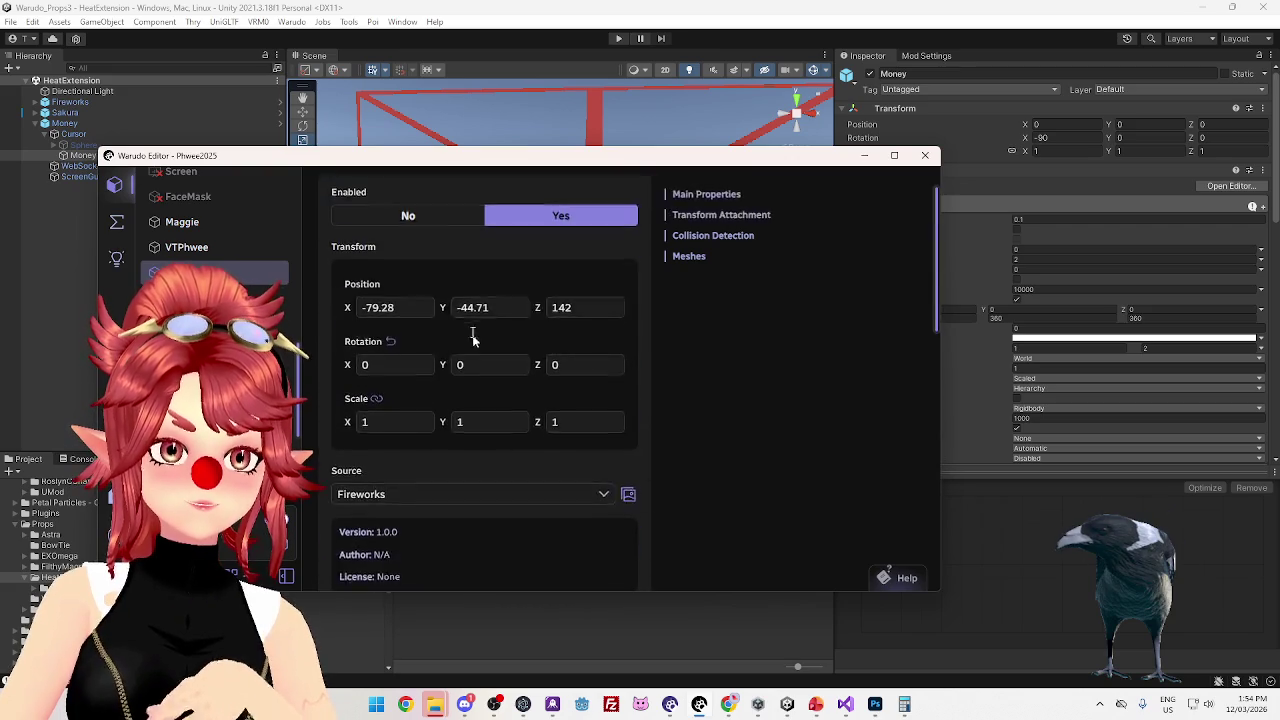
pyautogui.click(440, 272)
pyautogui.click(200, 297)
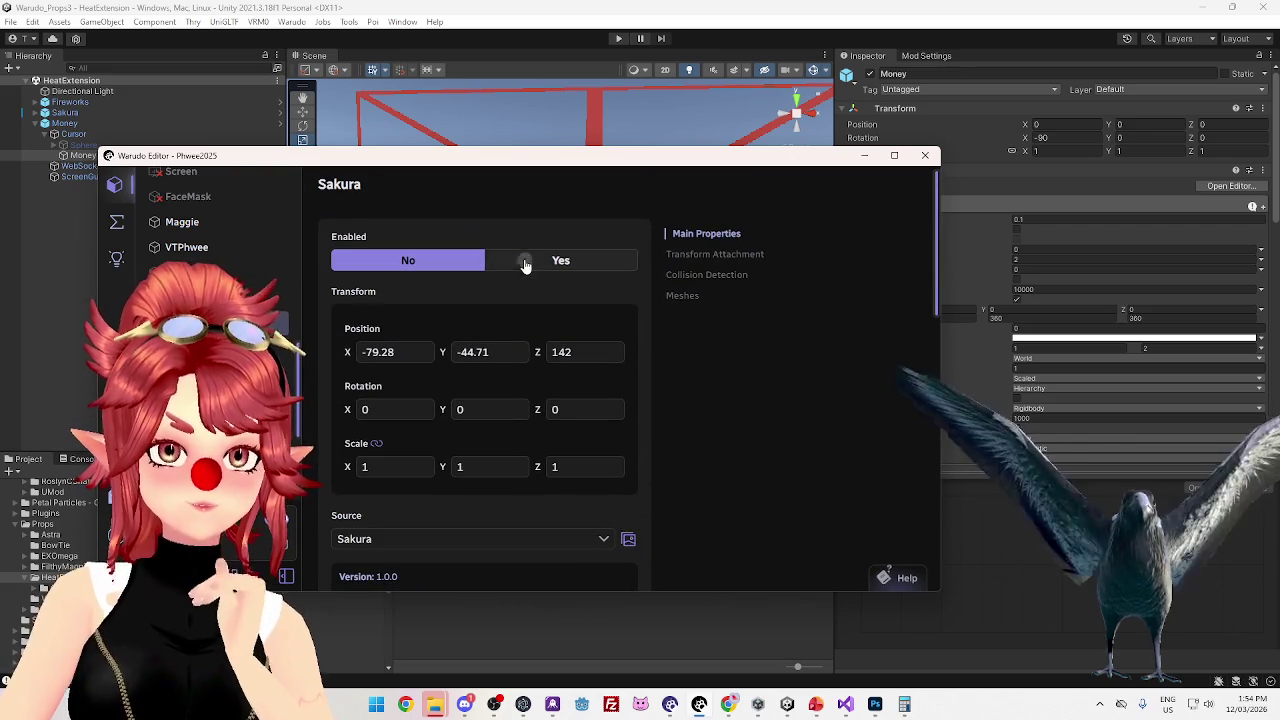
pyautogui.click(408, 260)
pyautogui.scroll(-10, 447, 484)
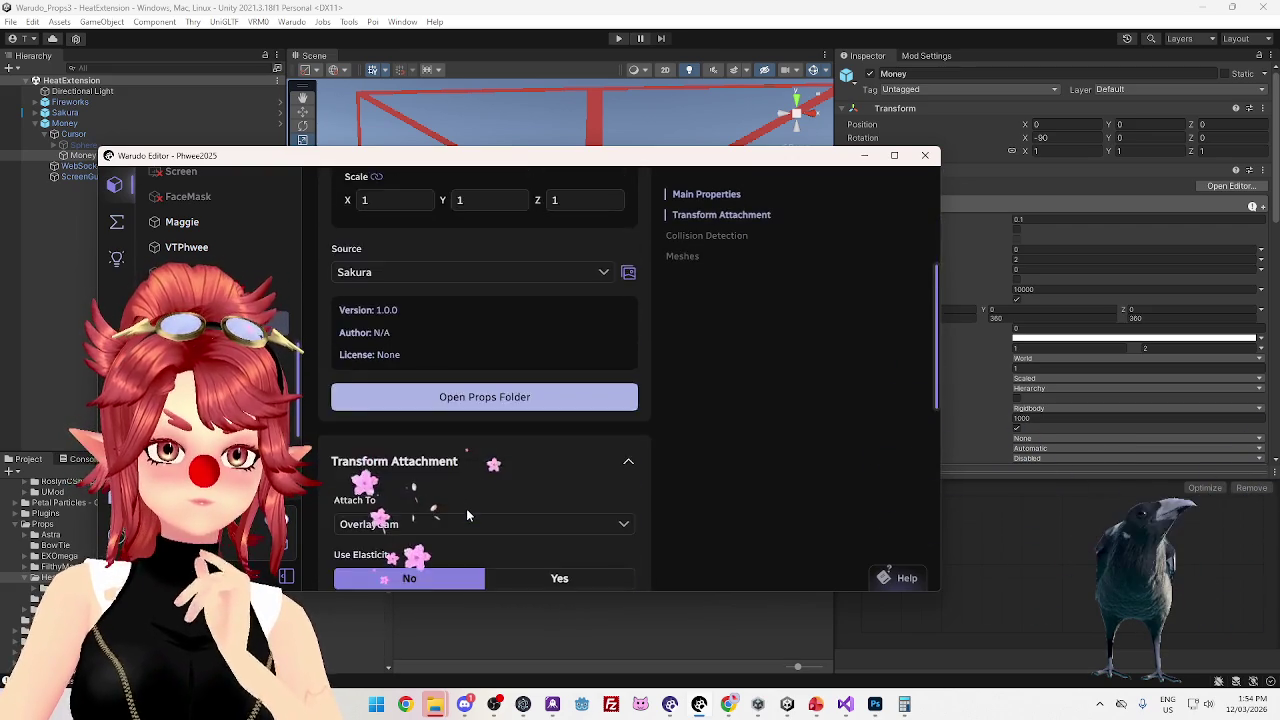
# Set Sakura's ScreenGuide mesh Visible to Yes, then back to No
pyautogui.click(428, 536)
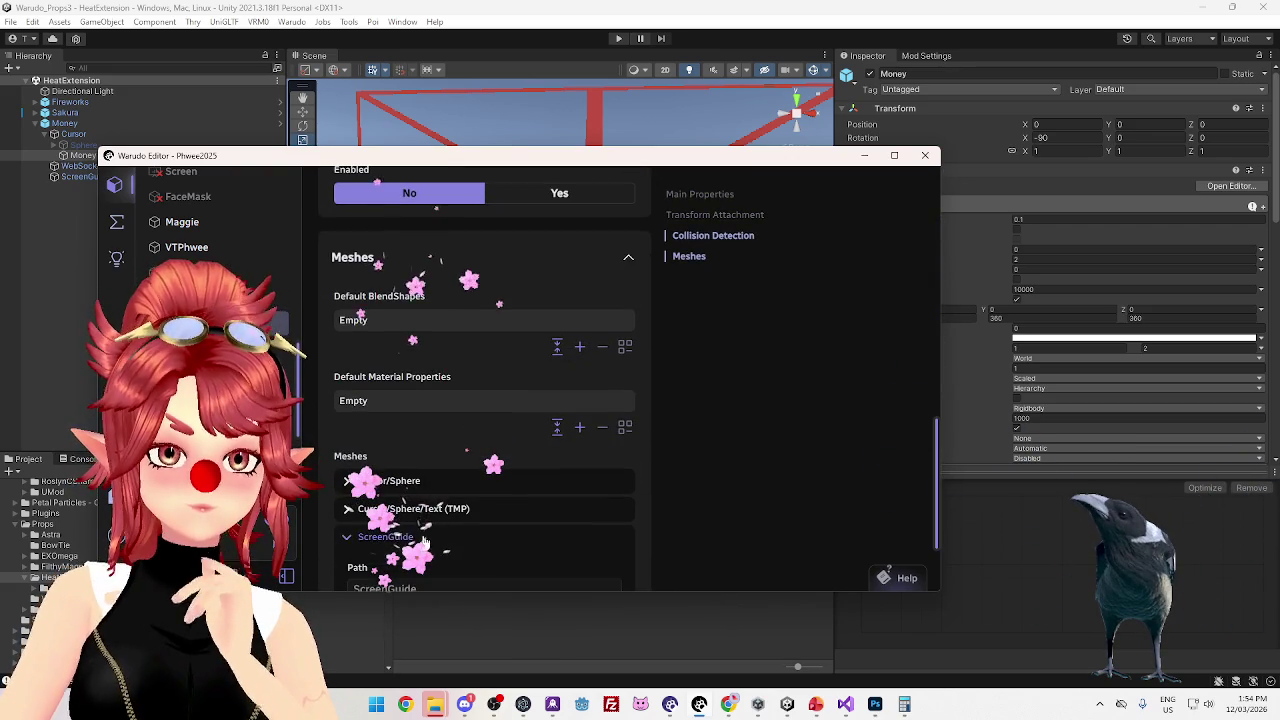
pyautogui.scroll(-3, 450, 480)
pyautogui.click(519, 527)
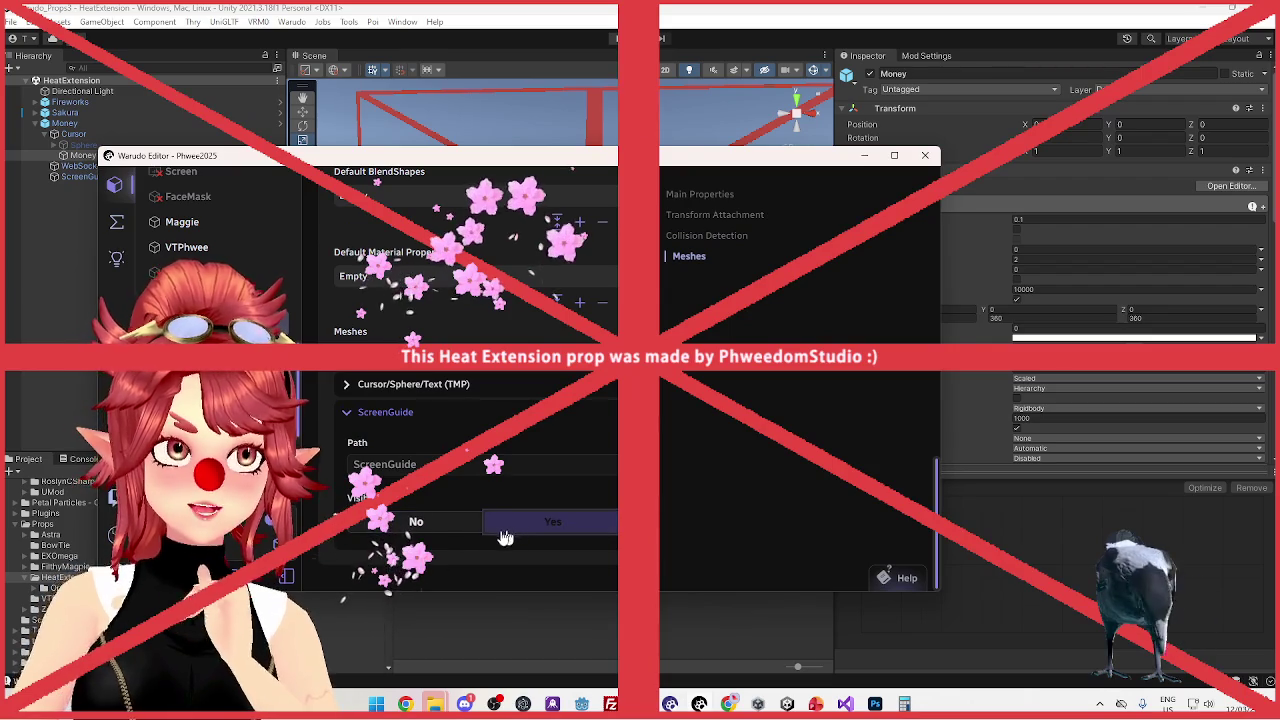
pyautogui.click(505, 527)
pyautogui.click(453, 530)
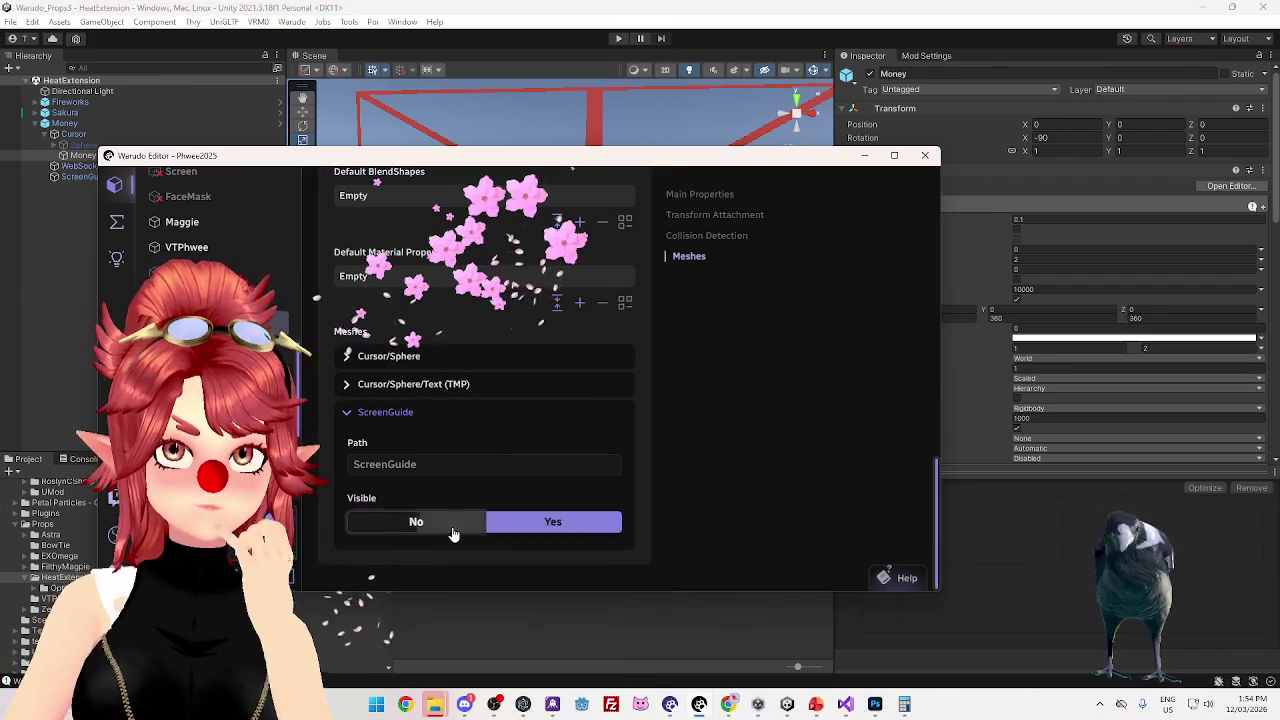
# Enable the VR Room environment in the Environment settings
pyautogui.click(230, 321)
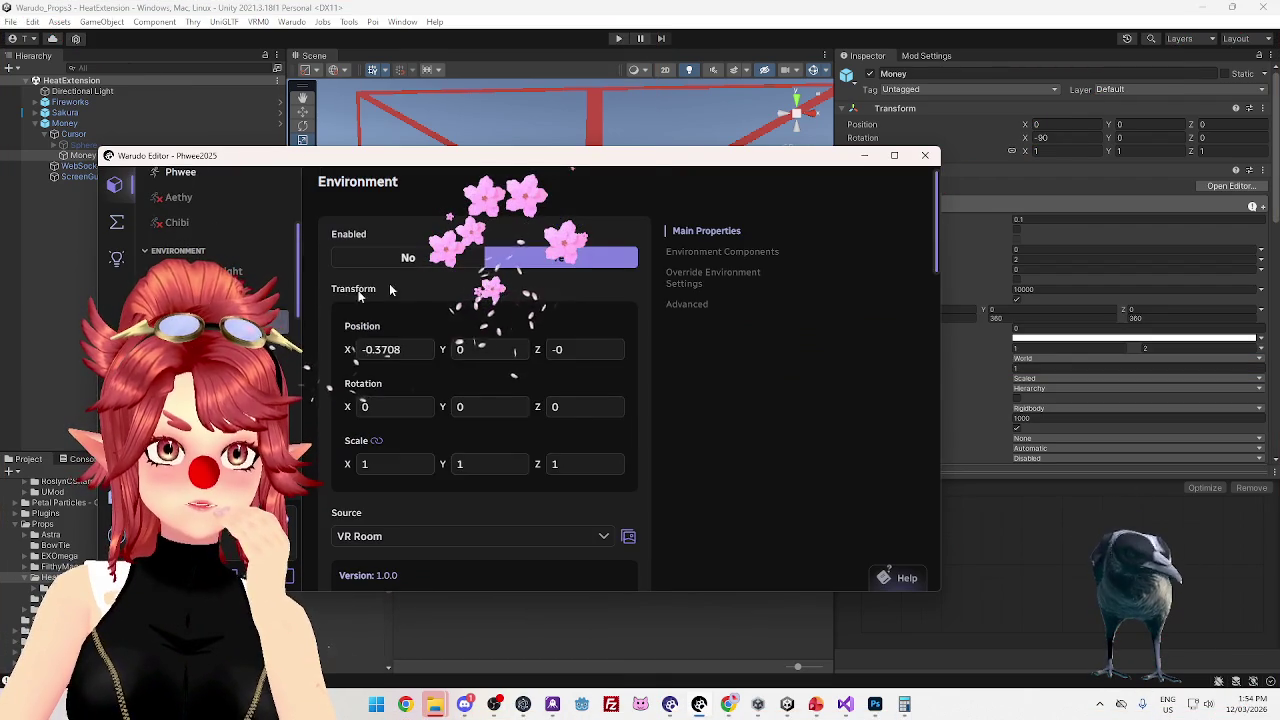
pyautogui.scroll(-2, 460, 460)
pyautogui.scroll(2, 455, 490)
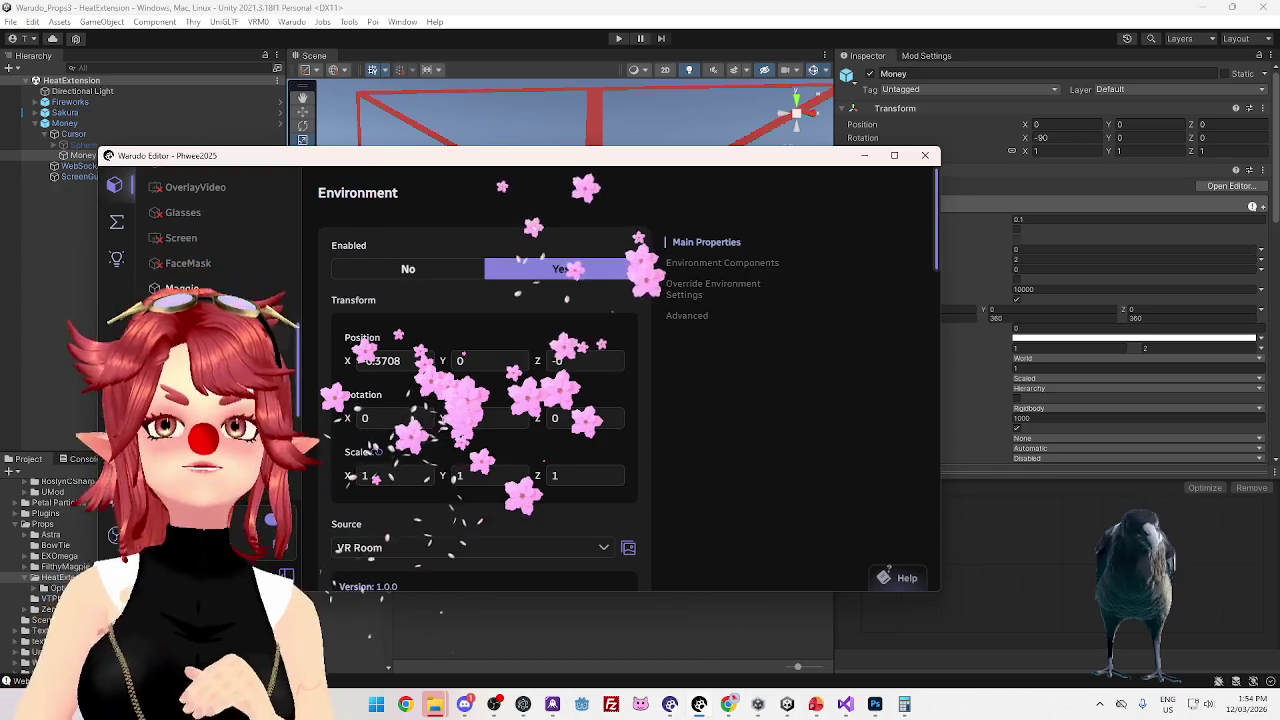
pyautogui.click(505, 252)
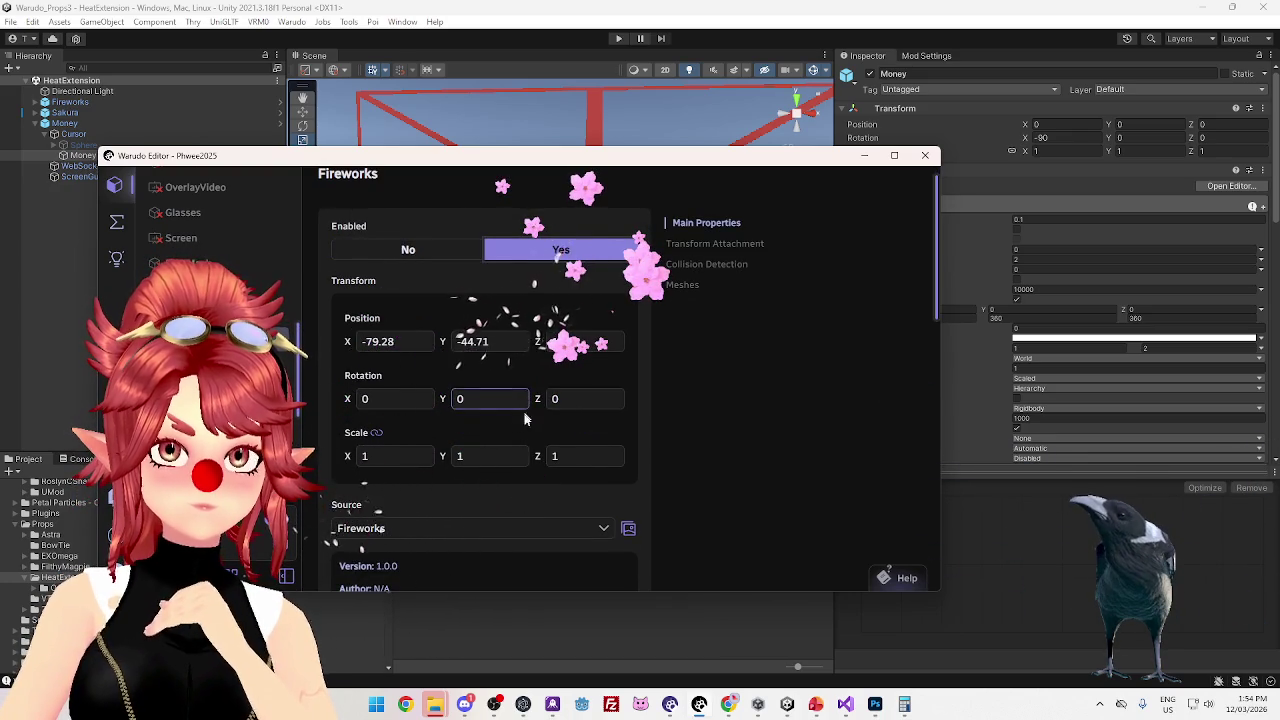
pyautogui.scroll(-10, 525, 415)
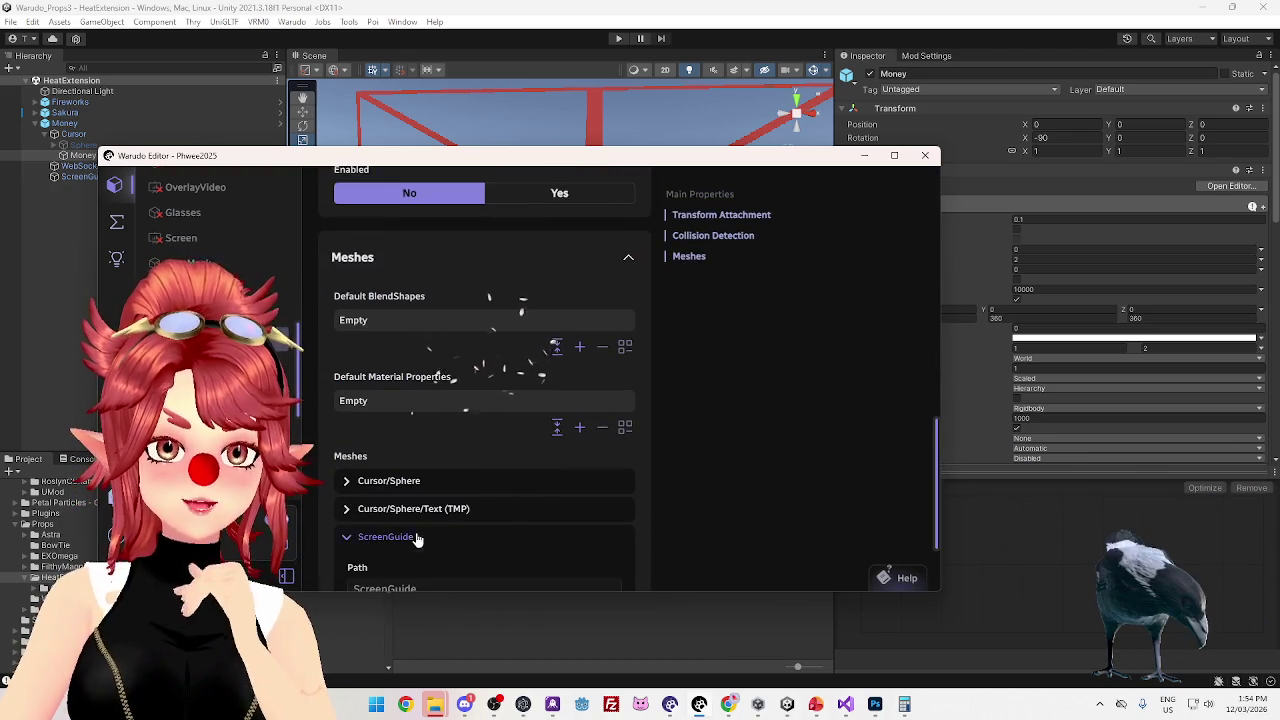
# Set the Fireworks ScreenGuide mesh visible, then hidden again
pyautogui.click(418, 538)
pyautogui.click(514, 524)
pyautogui.click(443, 528)
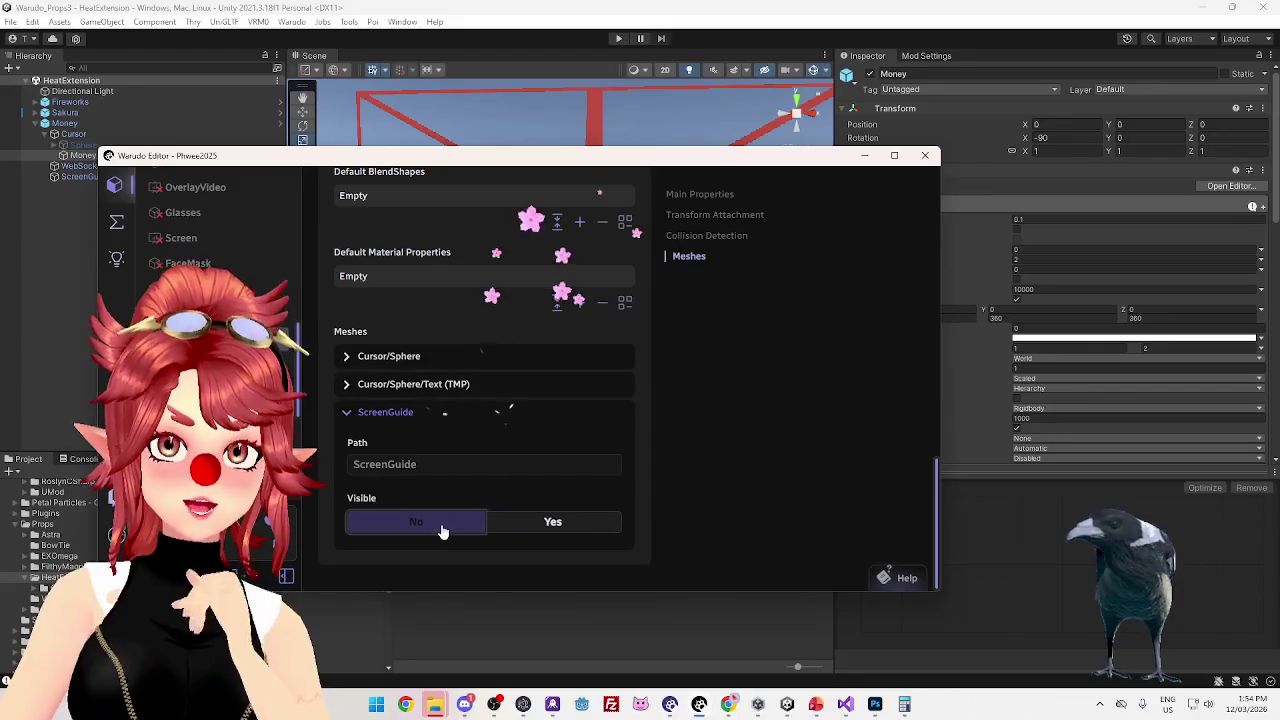
pyautogui.click(505, 20)
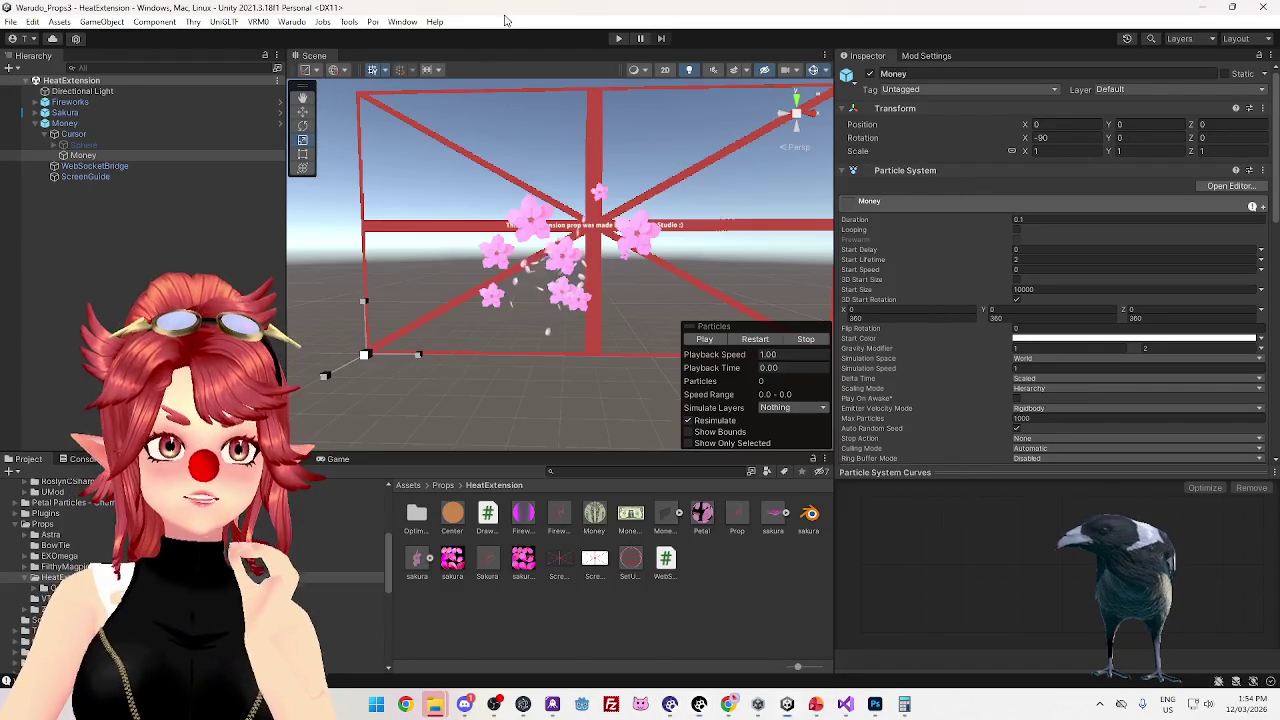
# Unpack the Fireworks object, save it as a new prefab, and delete the old Fireworks prefab
pyautogui.click(37, 101)
pyautogui.click(82, 134)
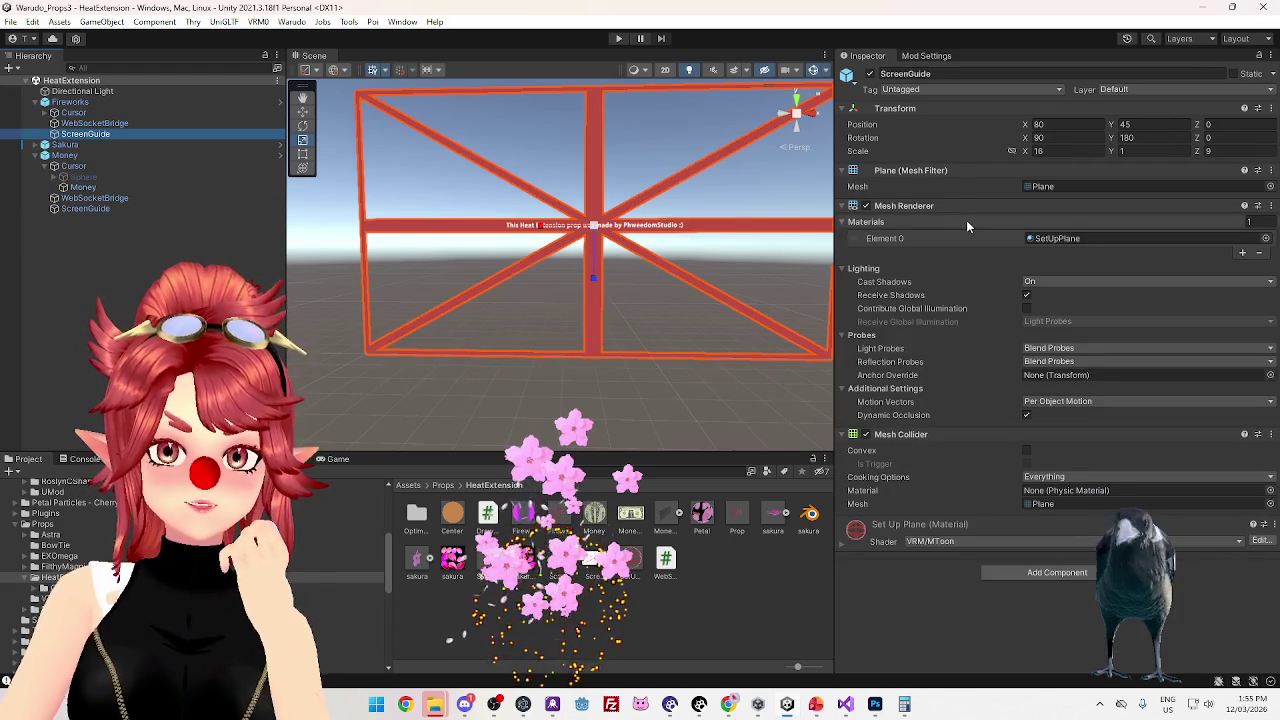
pyautogui.rightClick(84, 101)
pyautogui.moveTo(180, 265)
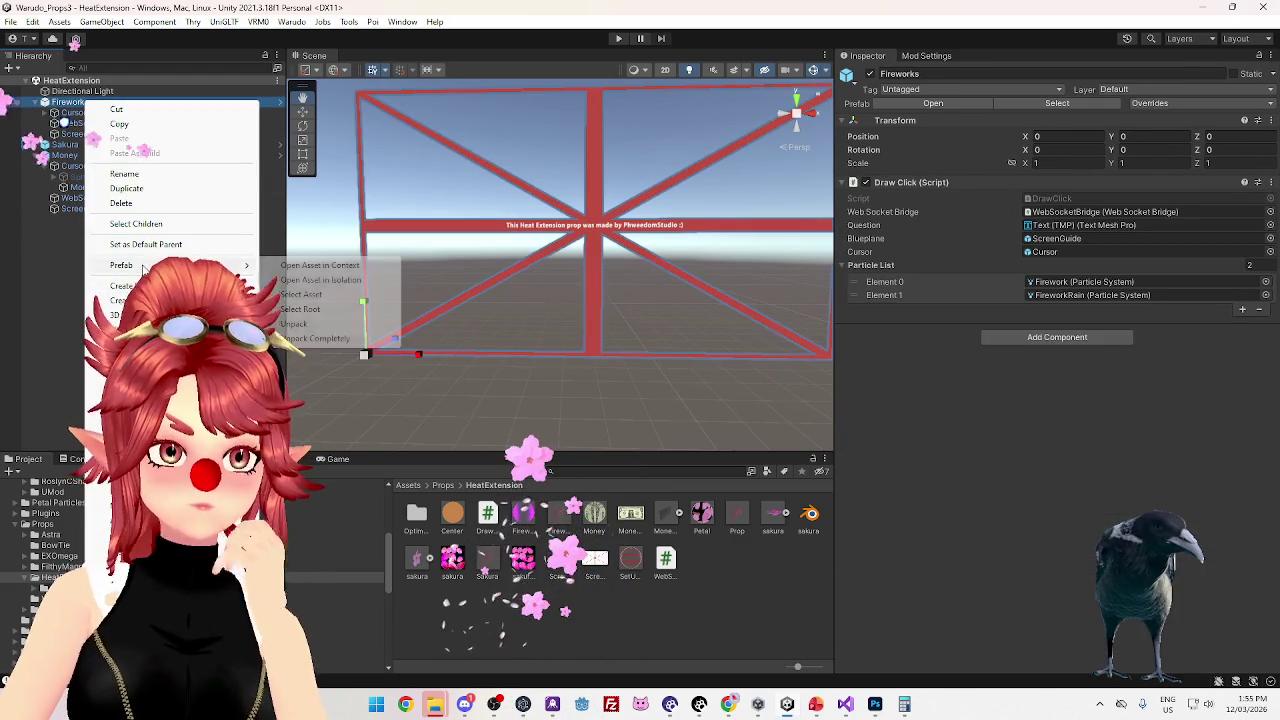
pyautogui.click(315, 338)
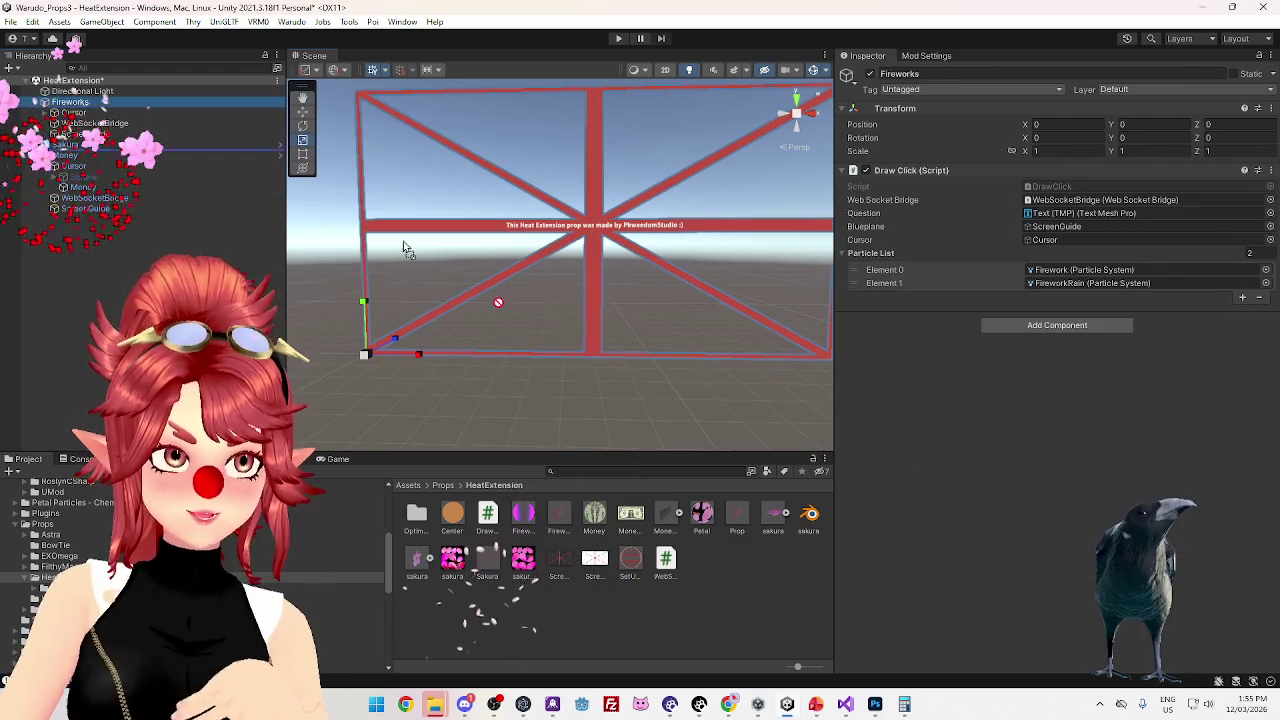
pyautogui.moveTo(70, 102); pyautogui.dragTo(600, 553)
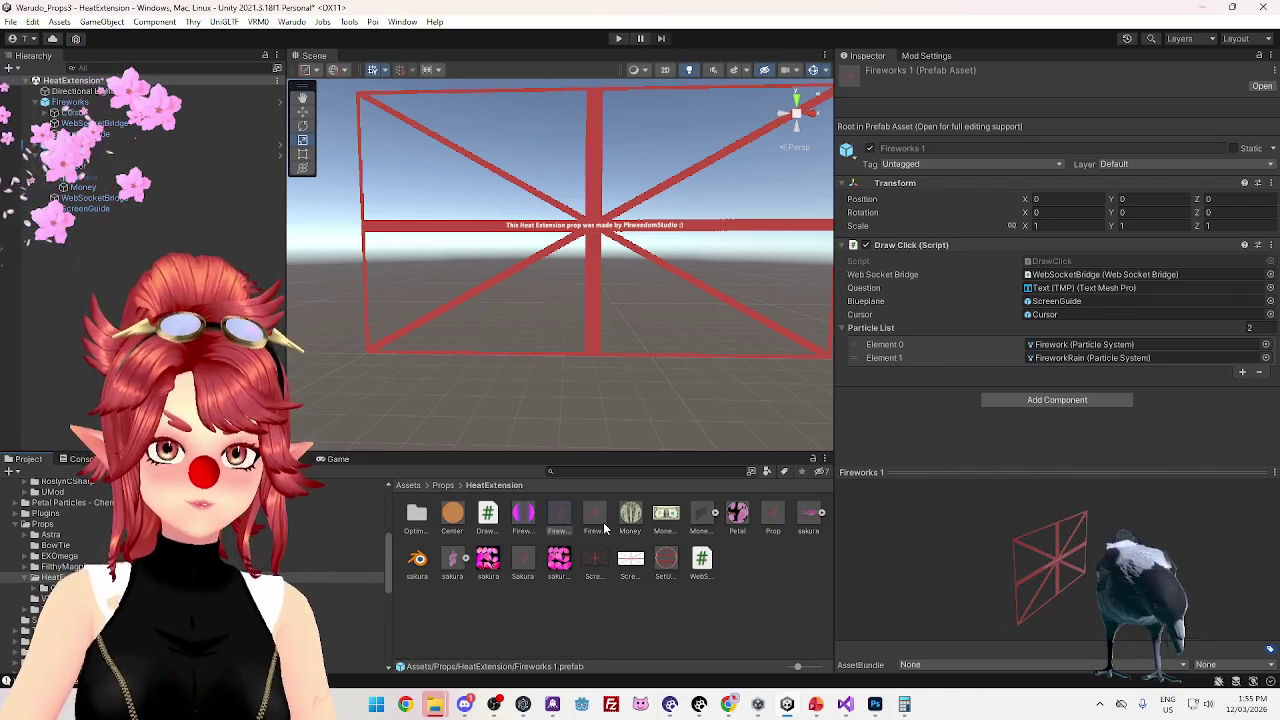
pyautogui.press('Delete')
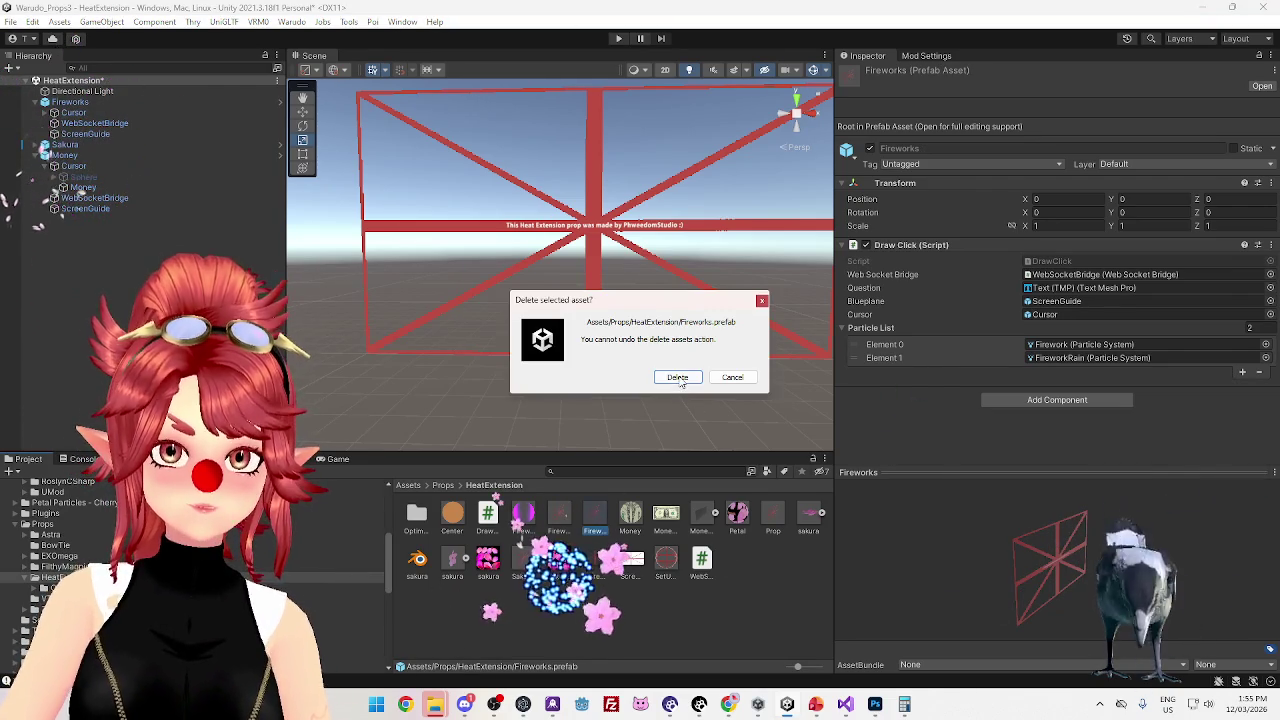
pyautogui.press('Return')
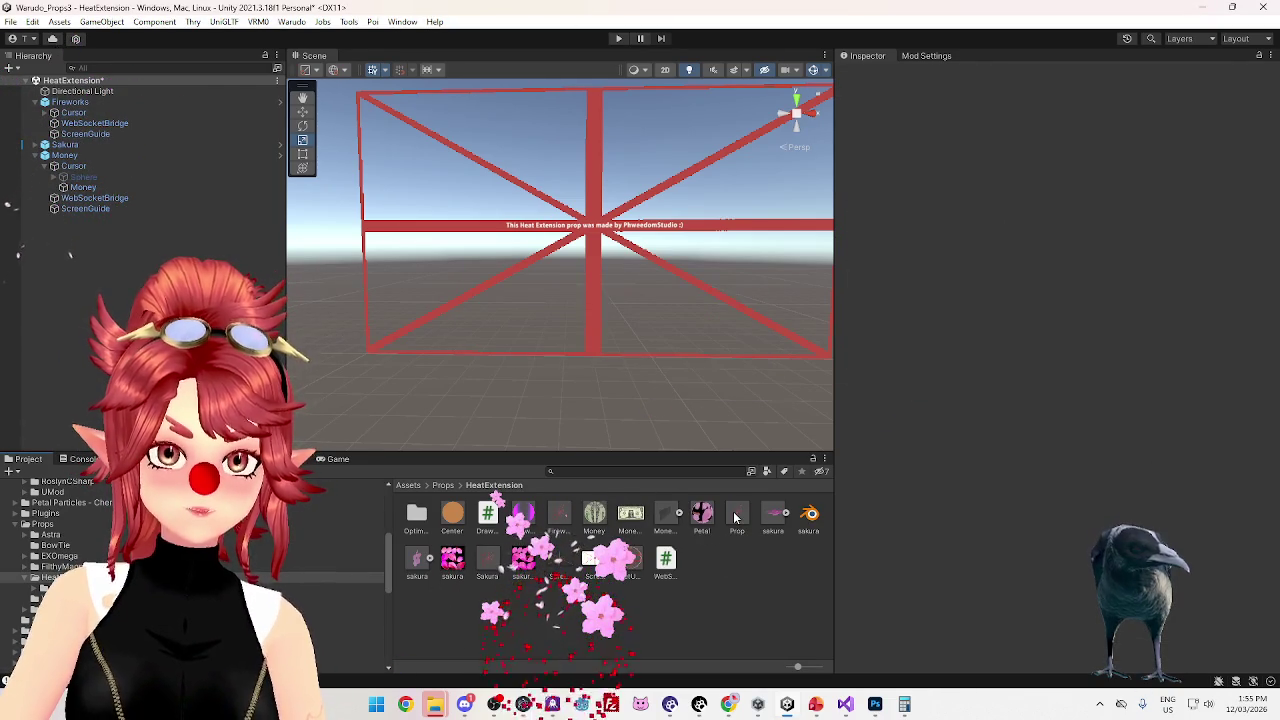
# Rename the Prop prefab to Money and show the mod export settings
pyautogui.click(733, 511)
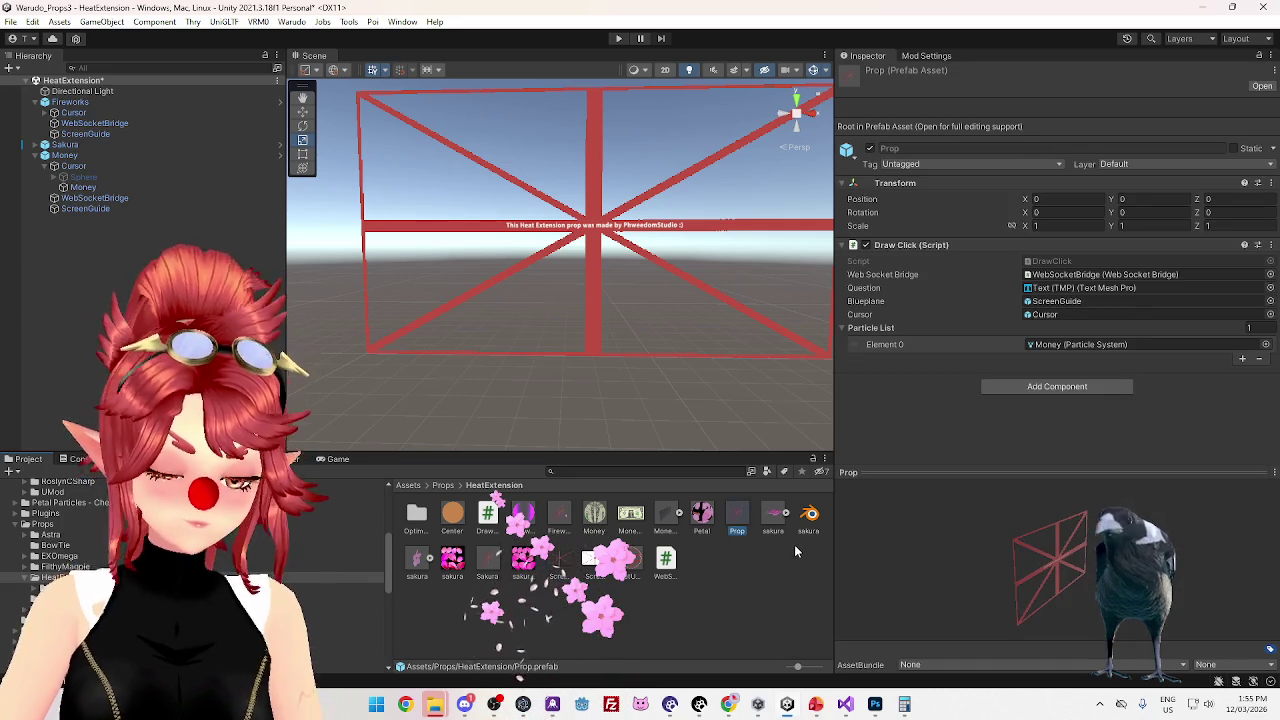
pyautogui.press('F2')
pyautogui.write('Money')
pyautogui.press('Return')
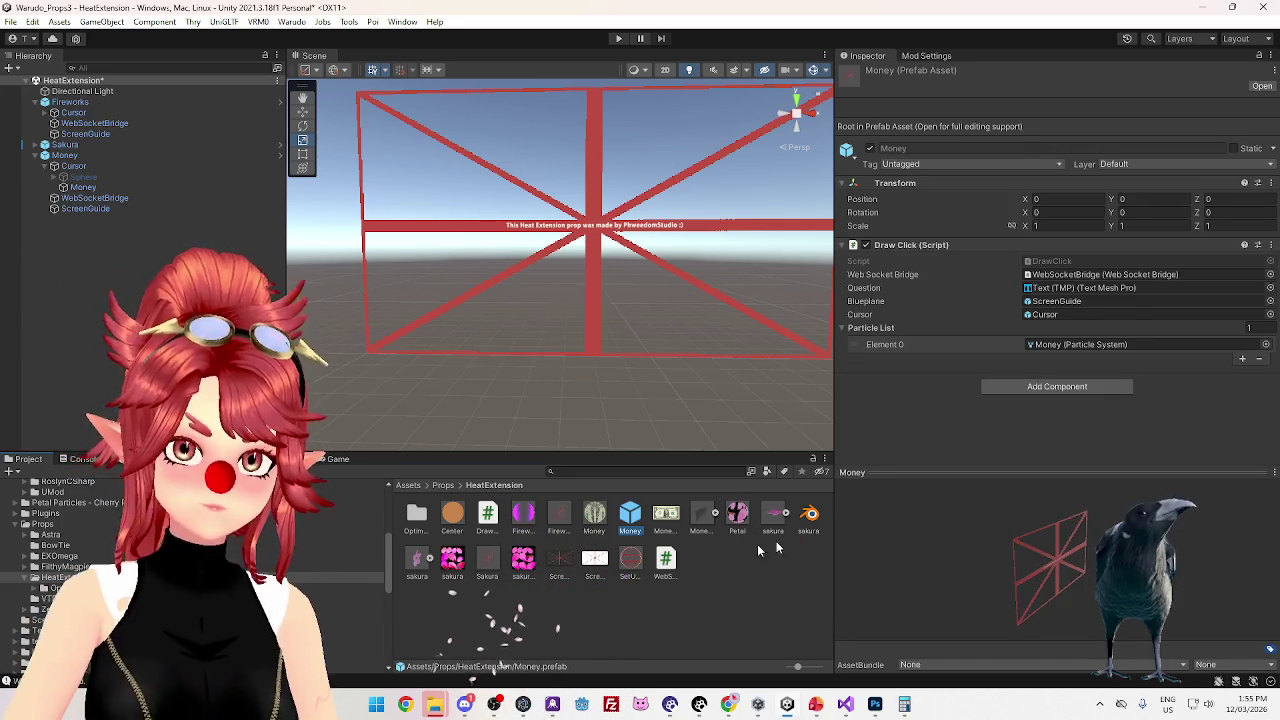
pyautogui.click(559, 516)
pyautogui.hotkey('ctrl', 'z')
pyautogui.write('Prop')
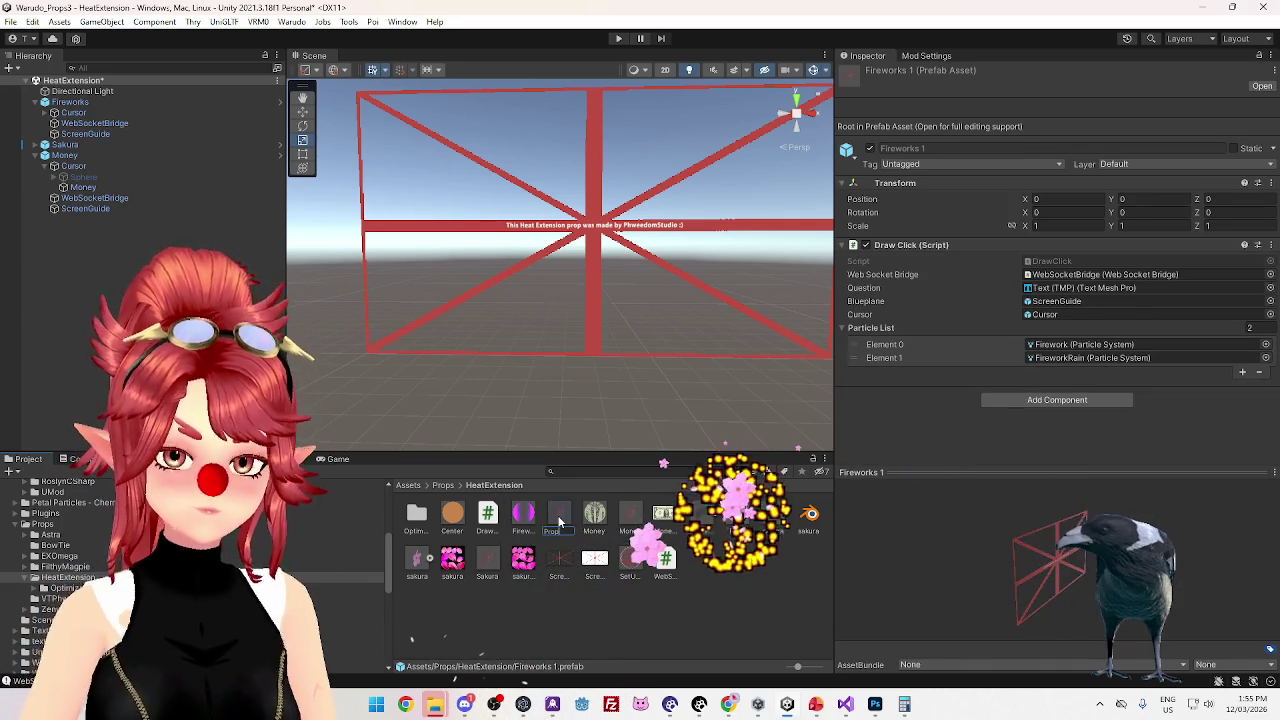
pyautogui.click(927, 56)
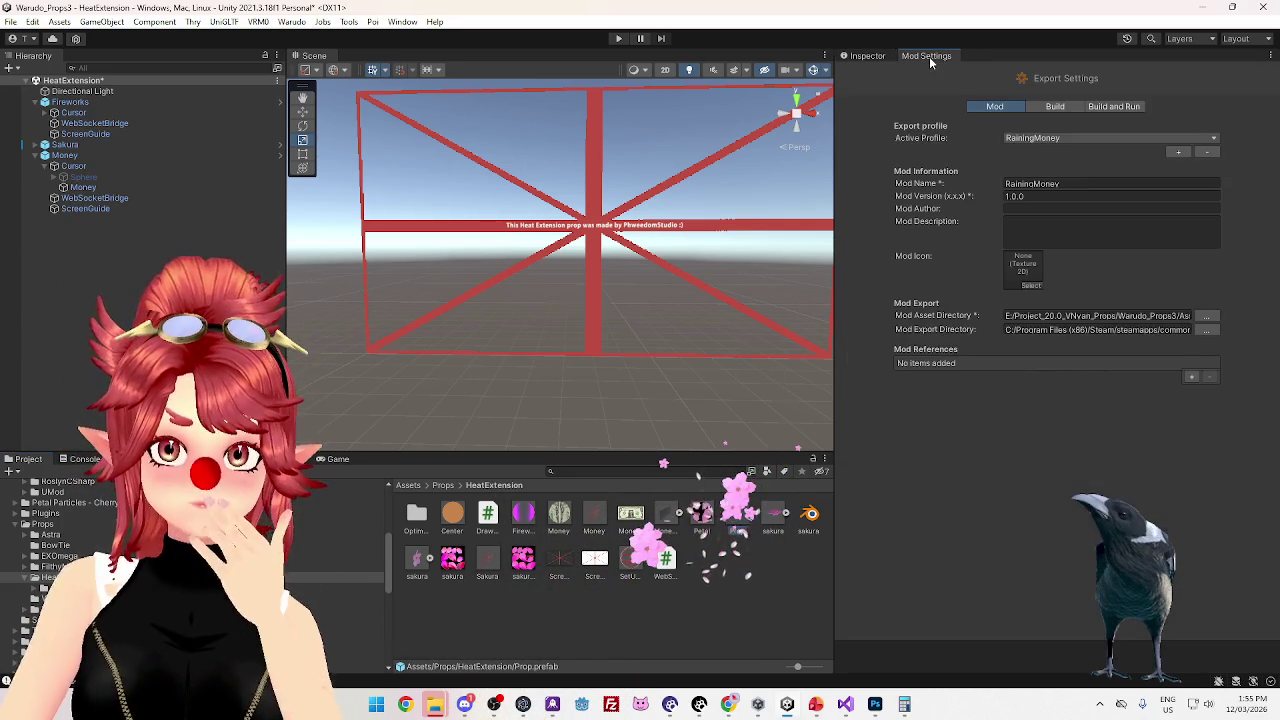
# Set Mod Name to Fireworks, then save the modified scene and build the mod
pyautogui.click(1010, 183)
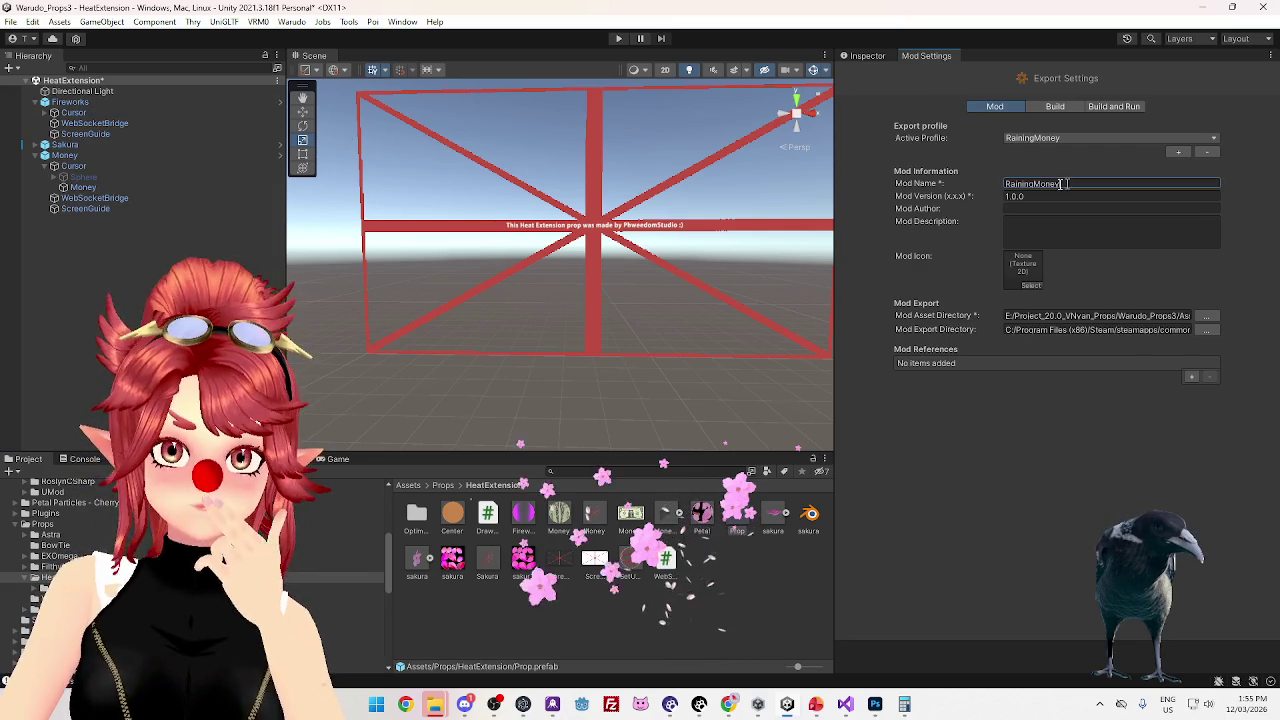
pyautogui.write('Fireworks')
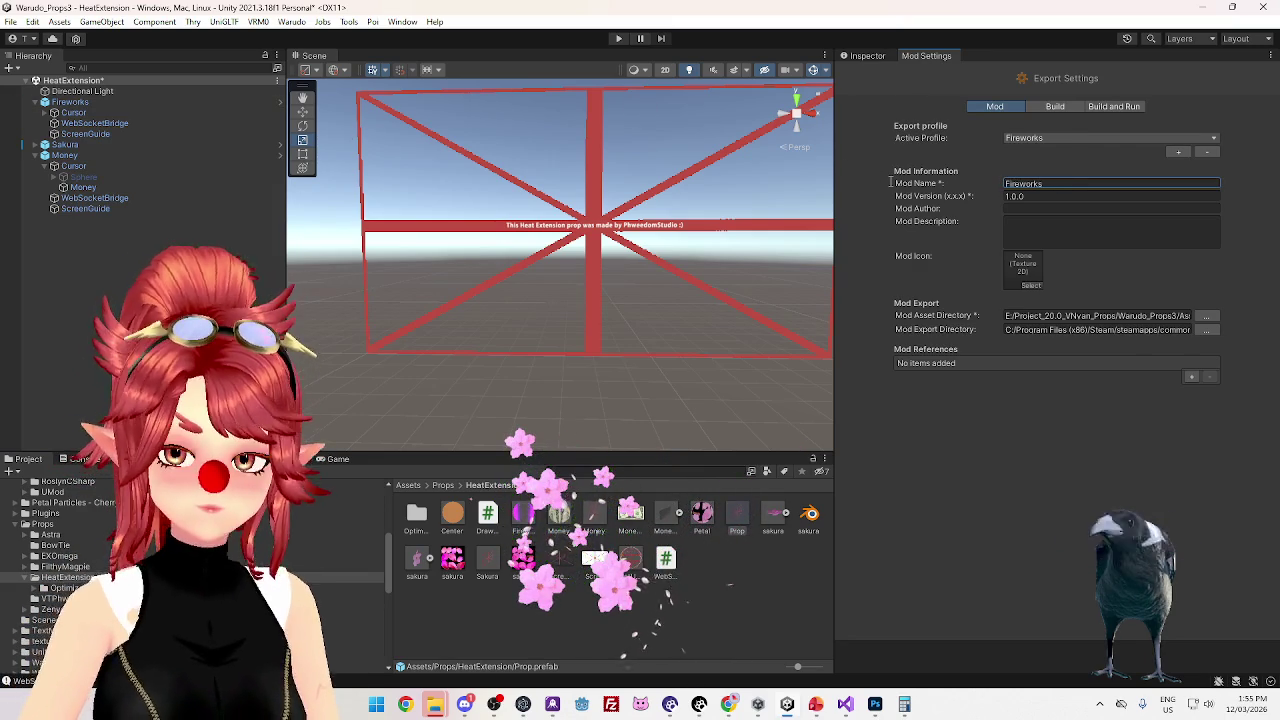
pyautogui.click(291, 21)
pyautogui.click(312, 34)
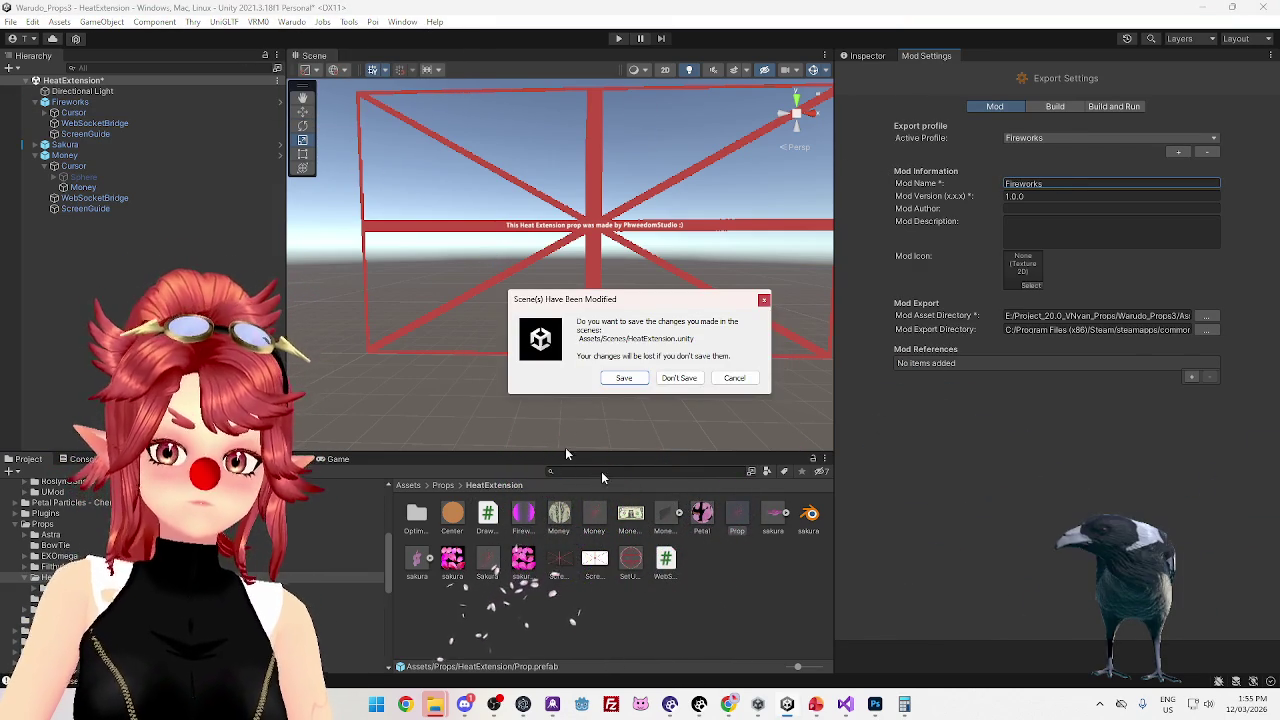
pyautogui.click(621, 378)
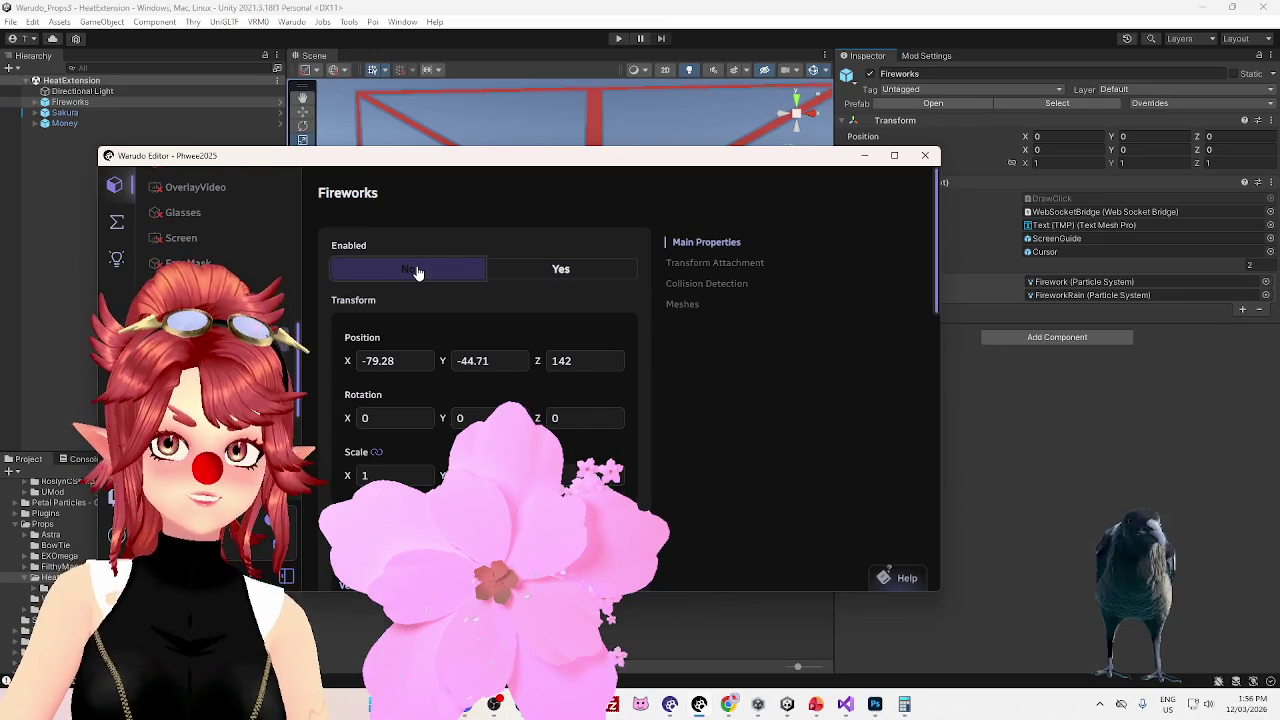
# Set the Fireworks prop's Enabled option to No
pyautogui.click(418, 273)
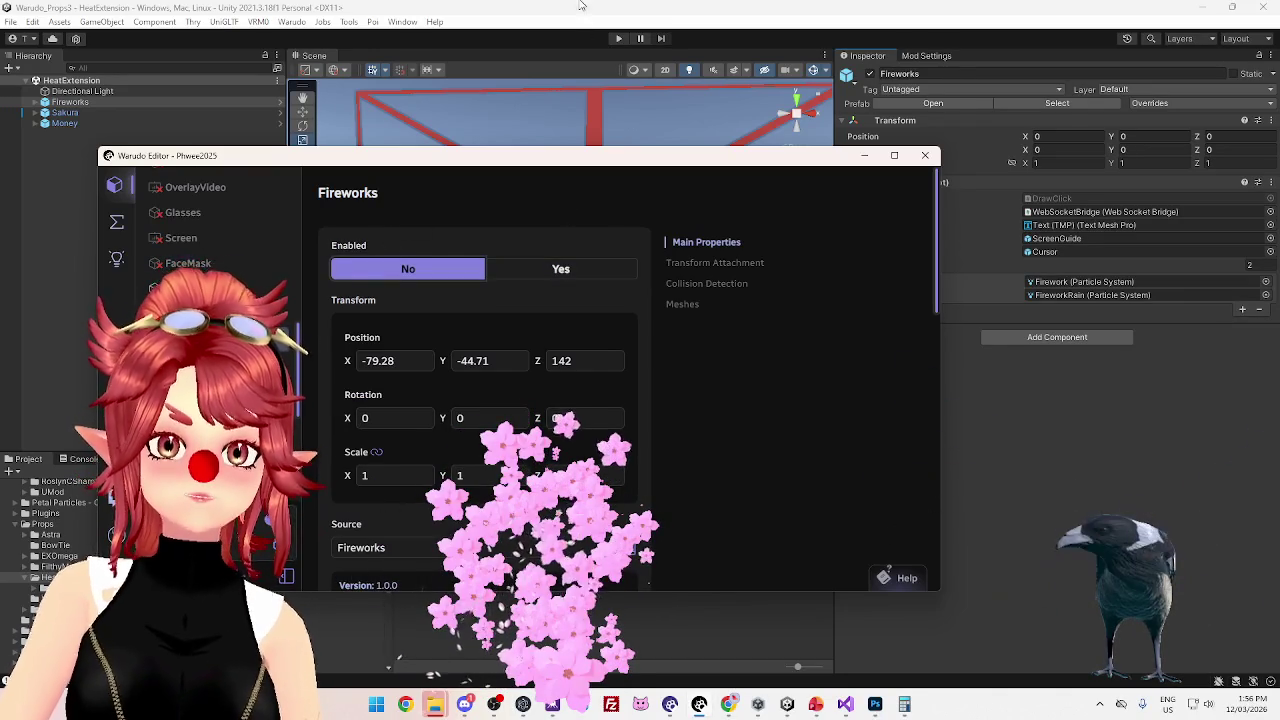
# Expand Sakura and Cursor in the Unity Hierarchy and select the Petals particle effect
pyautogui.click(568, 14)
pyautogui.click(37, 112)
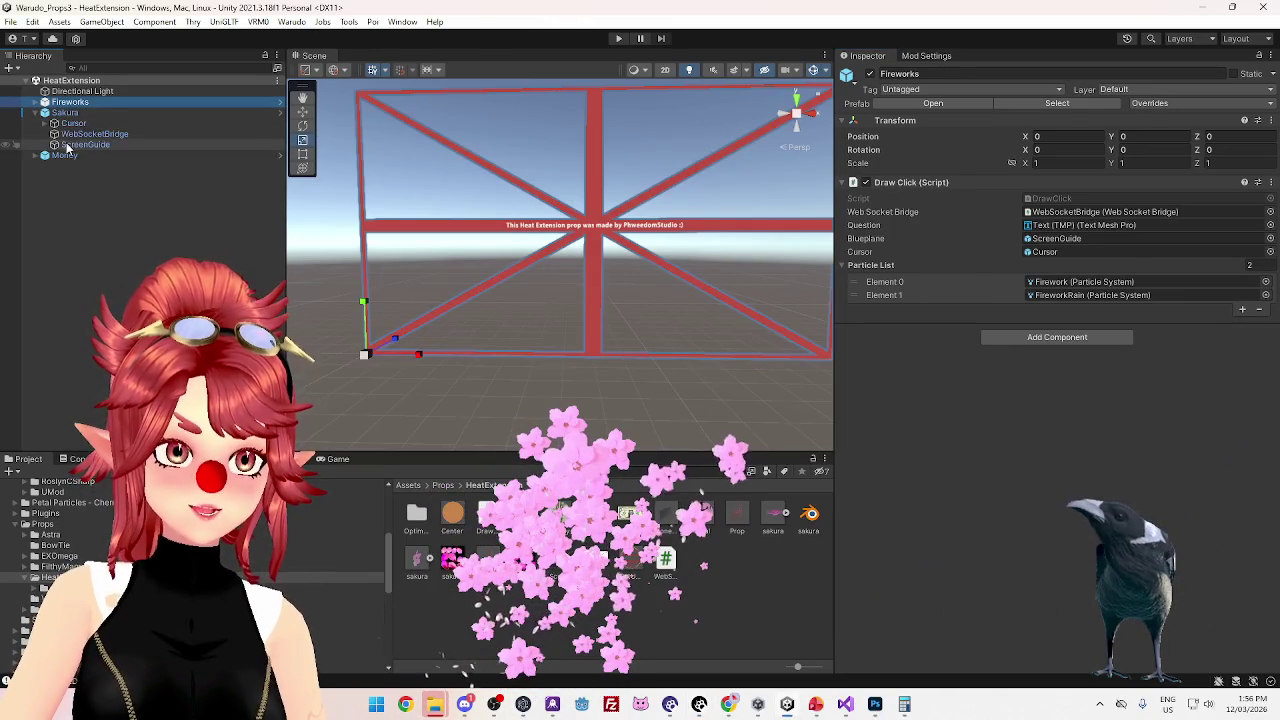
pyautogui.click(50, 124)
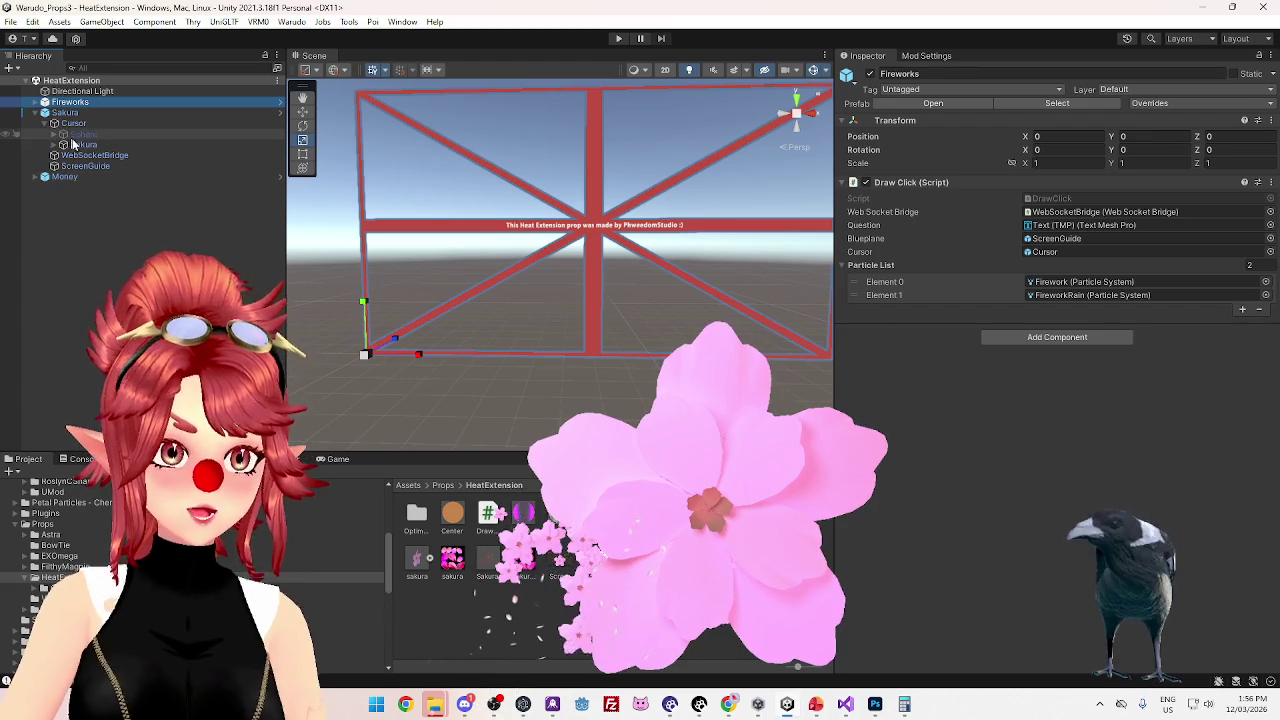
pyautogui.click(67, 147)
pyautogui.click(95, 157)
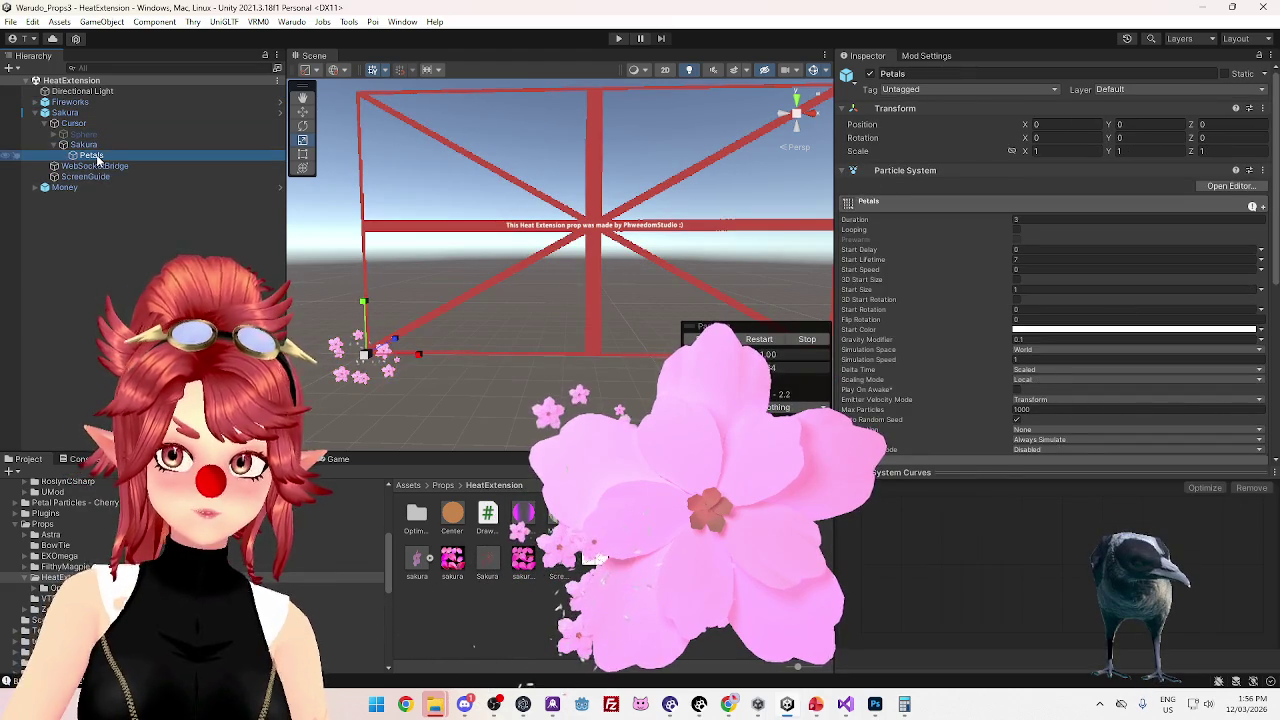
# Review the Petals Size over Lifetime module, then select the Sakura particle system
pyautogui.scroll(-5, 873, 333)
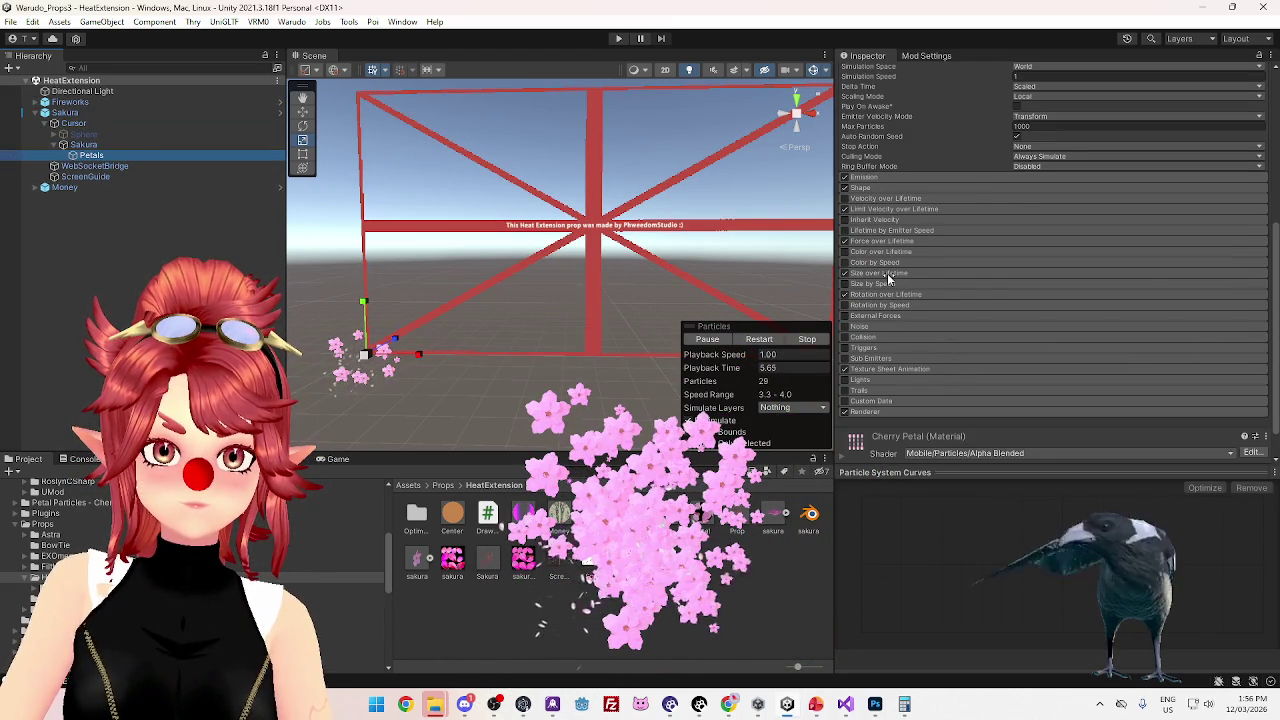
pyautogui.scroll(1, 887, 280)
pyautogui.scroll(3, 887, 280)
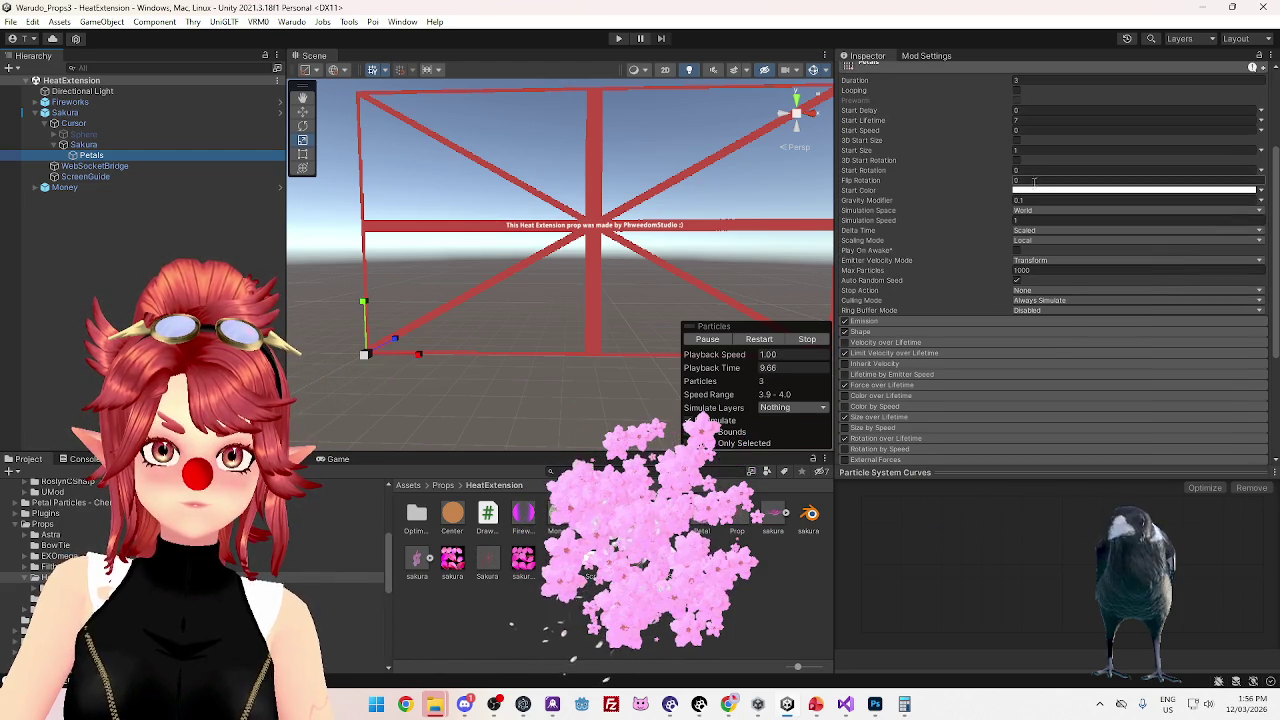
pyautogui.scroll(-1, 883, 335)
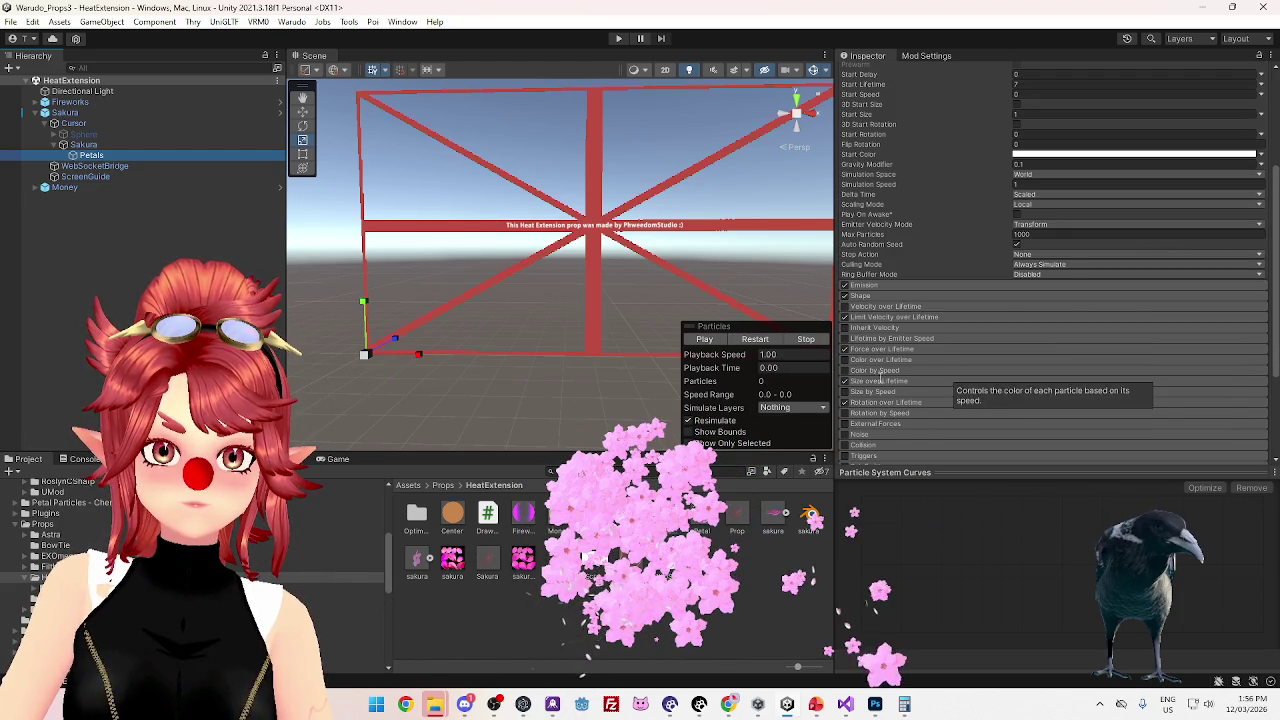
pyautogui.click(880, 381)
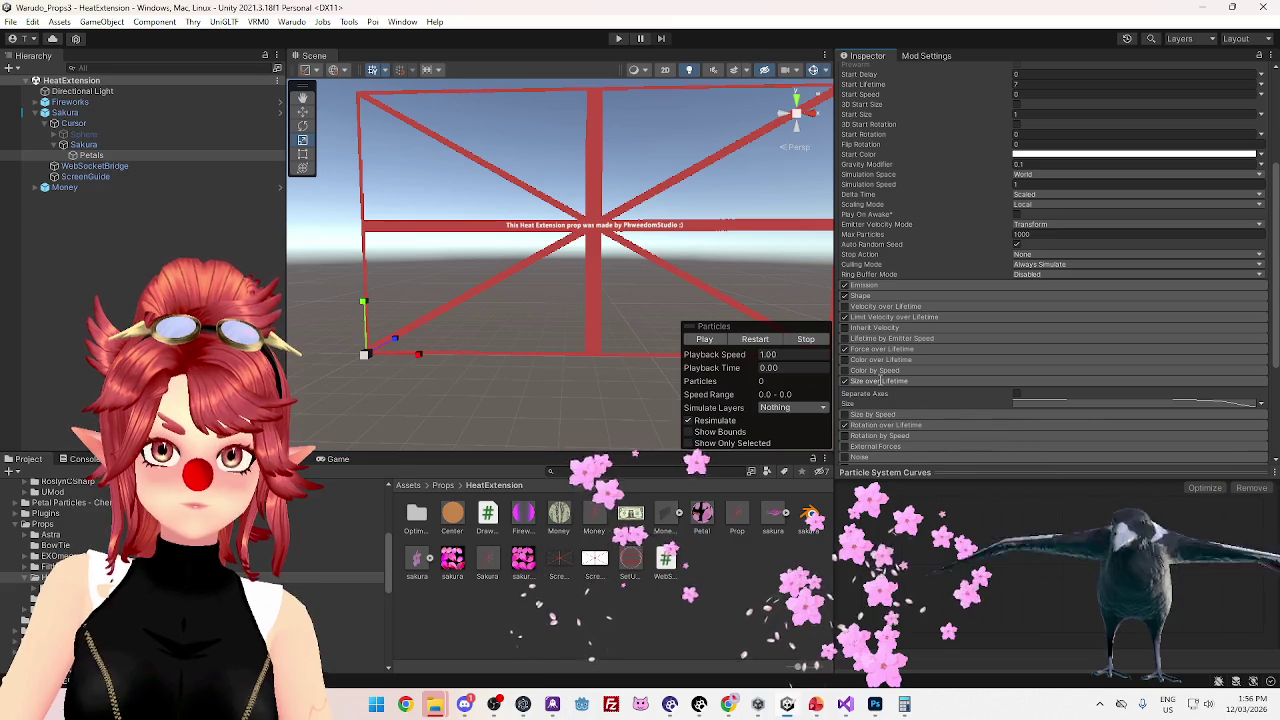
pyautogui.click(880, 381)
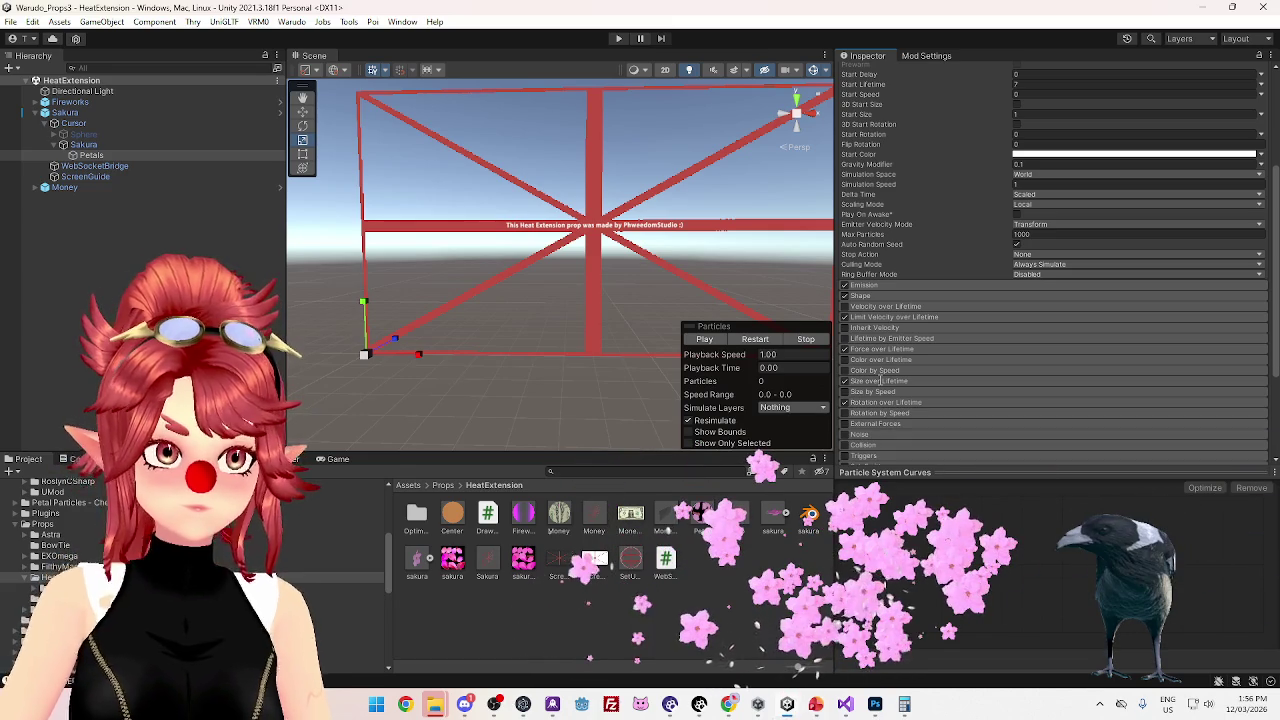
pyautogui.click(155, 144)
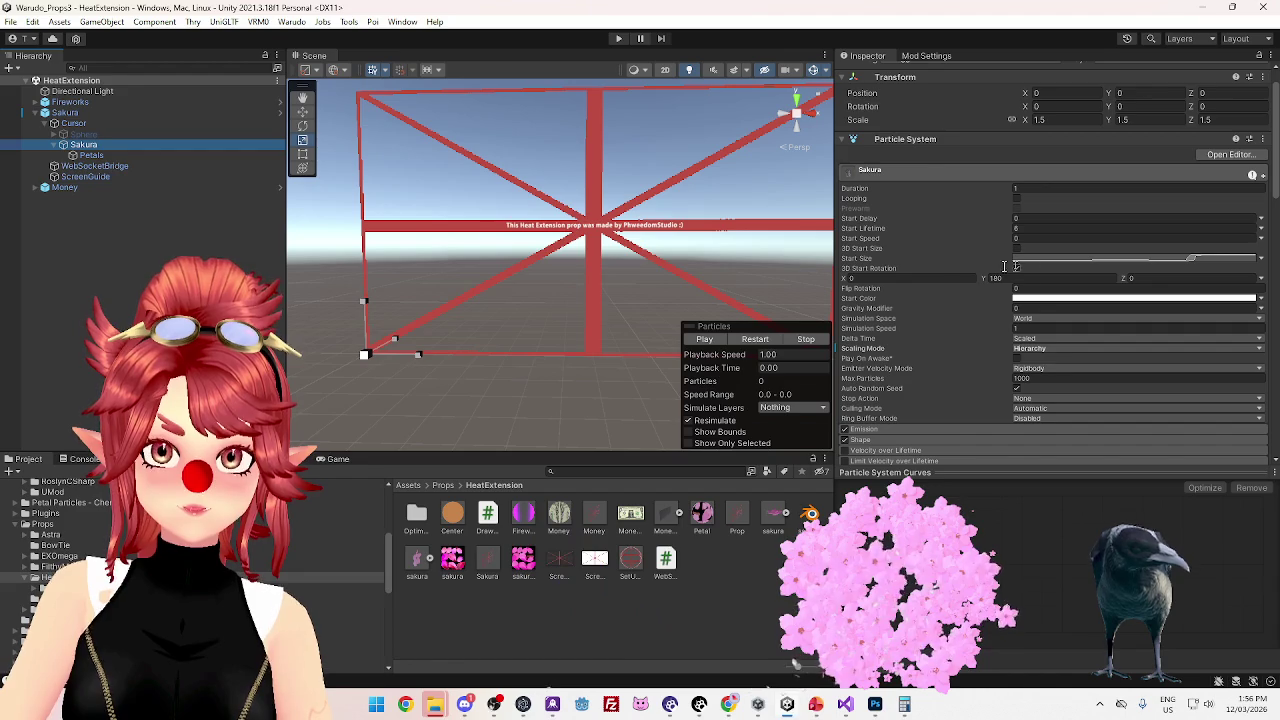
# Show the Start Size and Size over Lifetime curves in the particle curve editor
pyautogui.click(1133, 261)
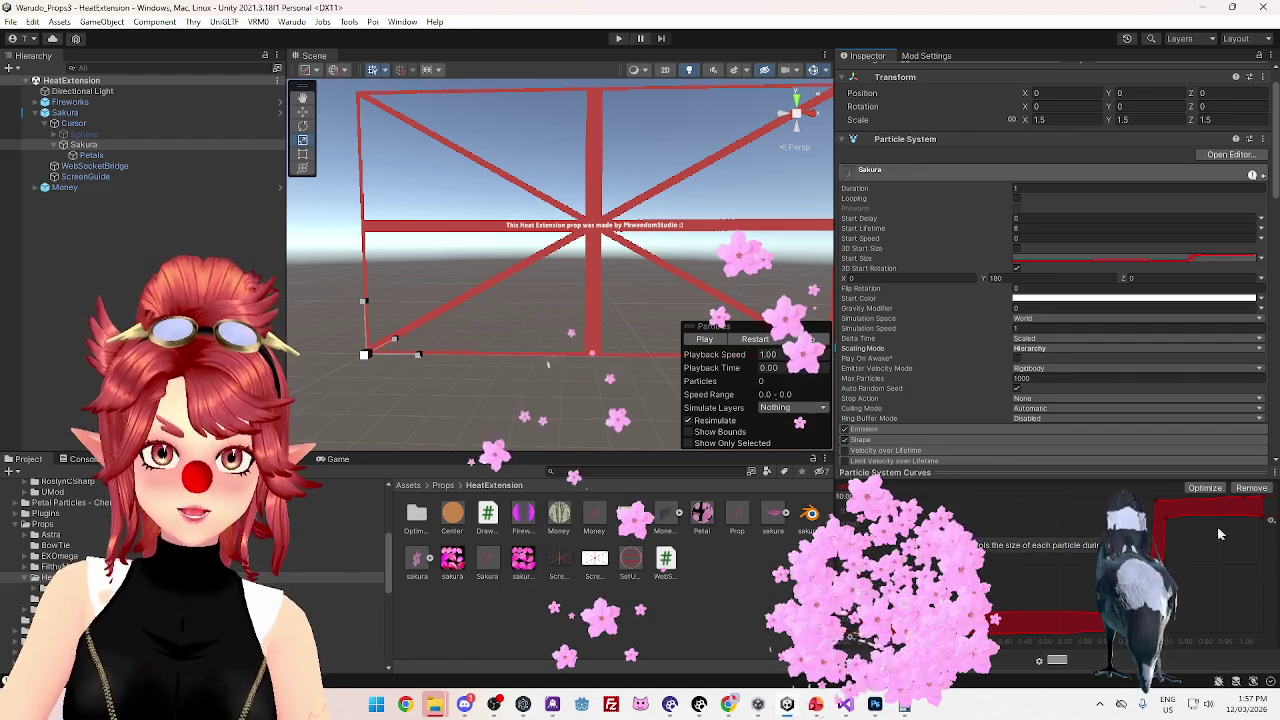
pyautogui.scroll(-3, 925, 413)
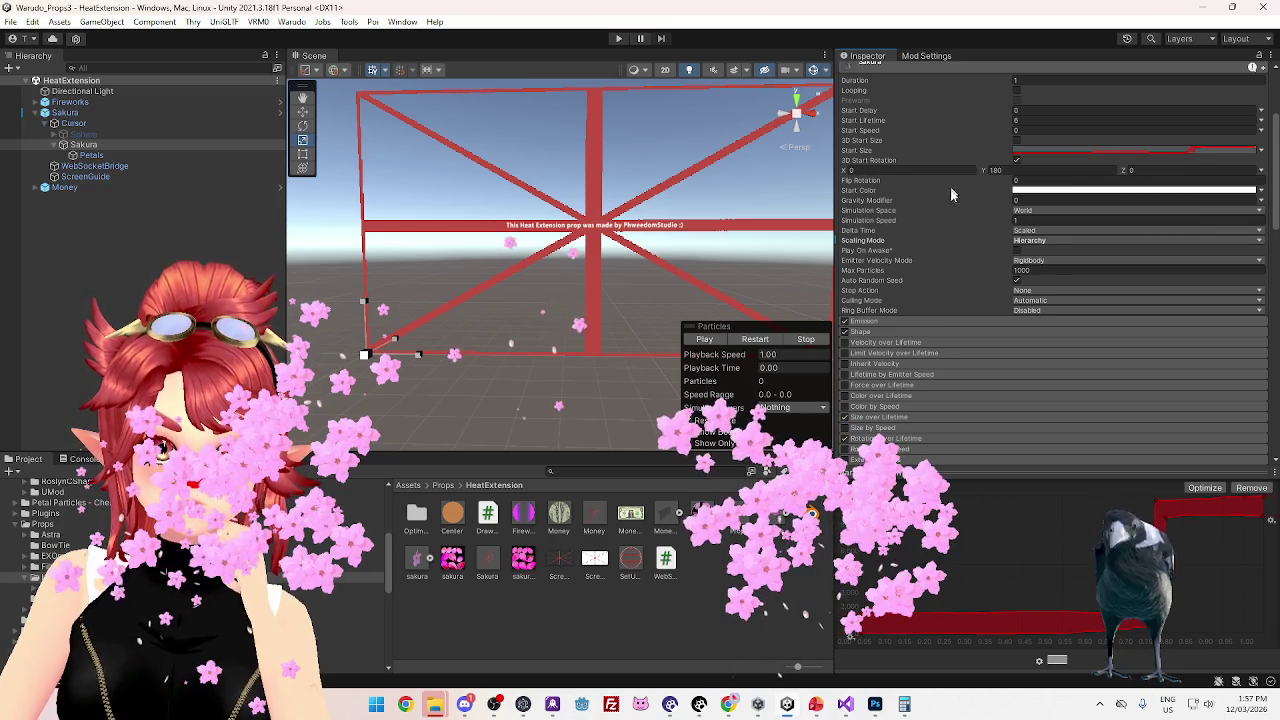
pyautogui.scroll(-1, 920, 250)
pyautogui.click(880, 381)
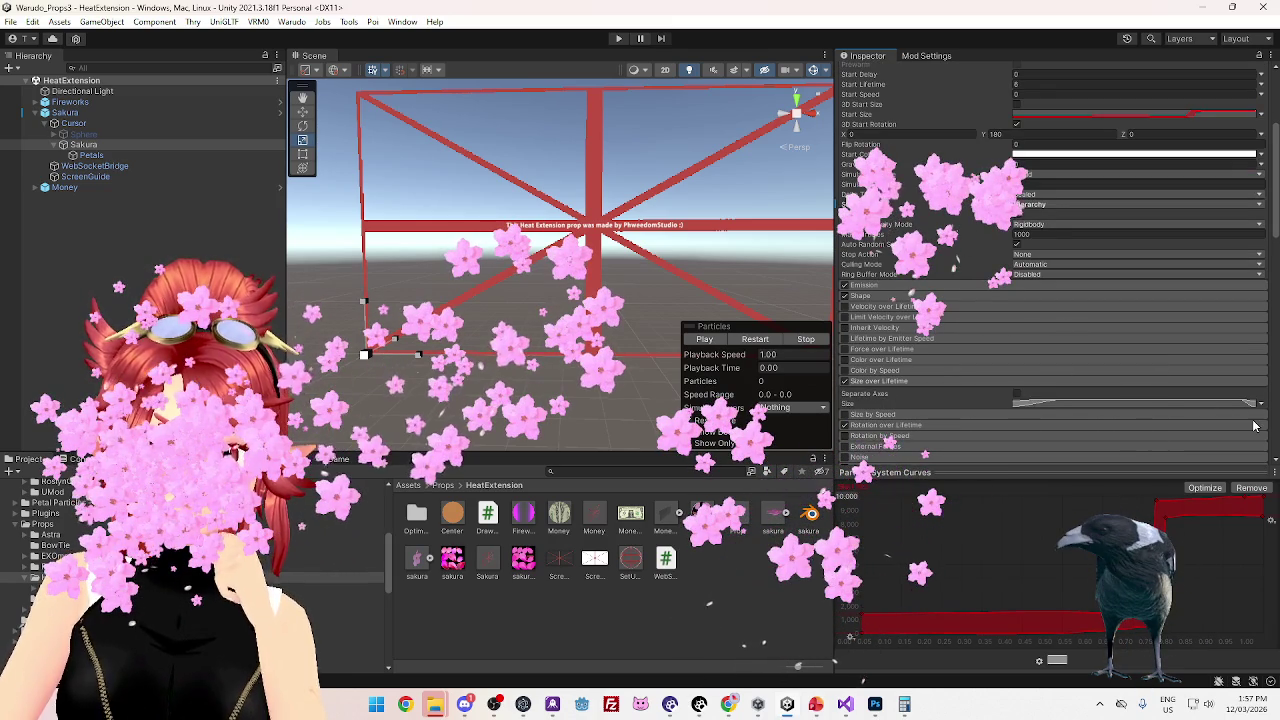
pyautogui.click(1220, 404)
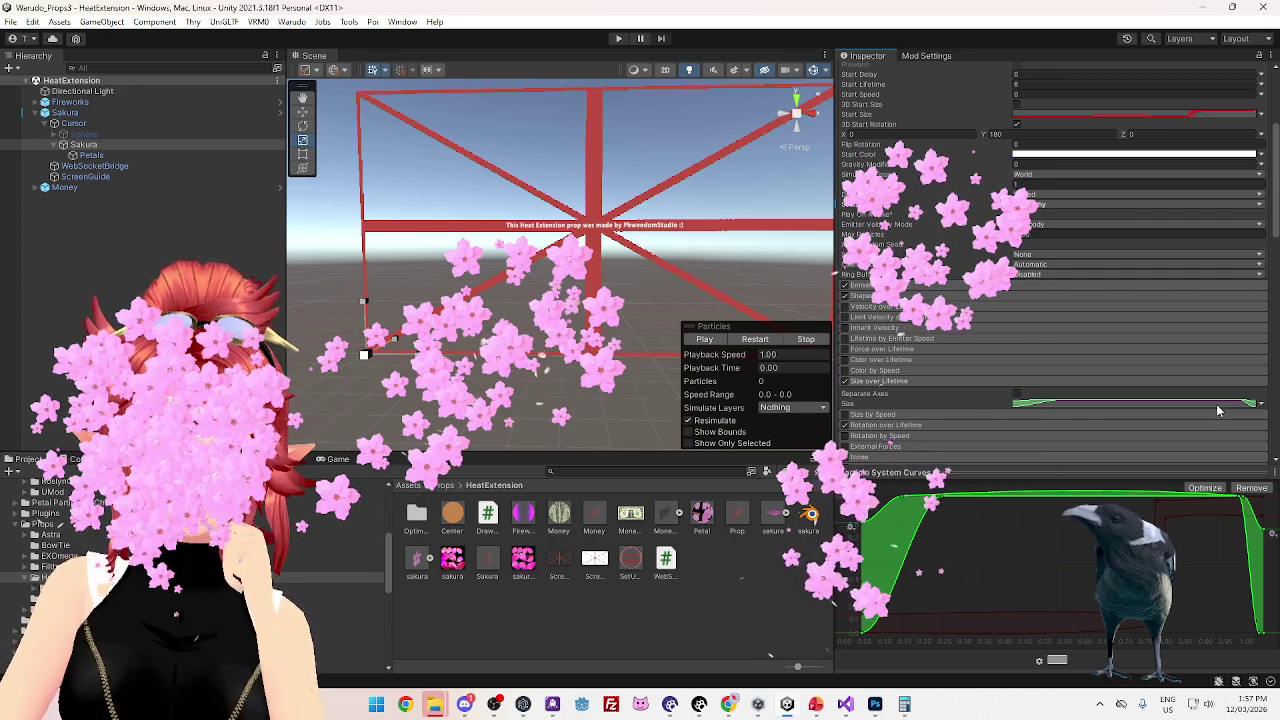
pyautogui.click(898, 381)
# Expand and collapse the Emission module to review its rate and bursts
pyautogui.scroll(-3, 898, 400)
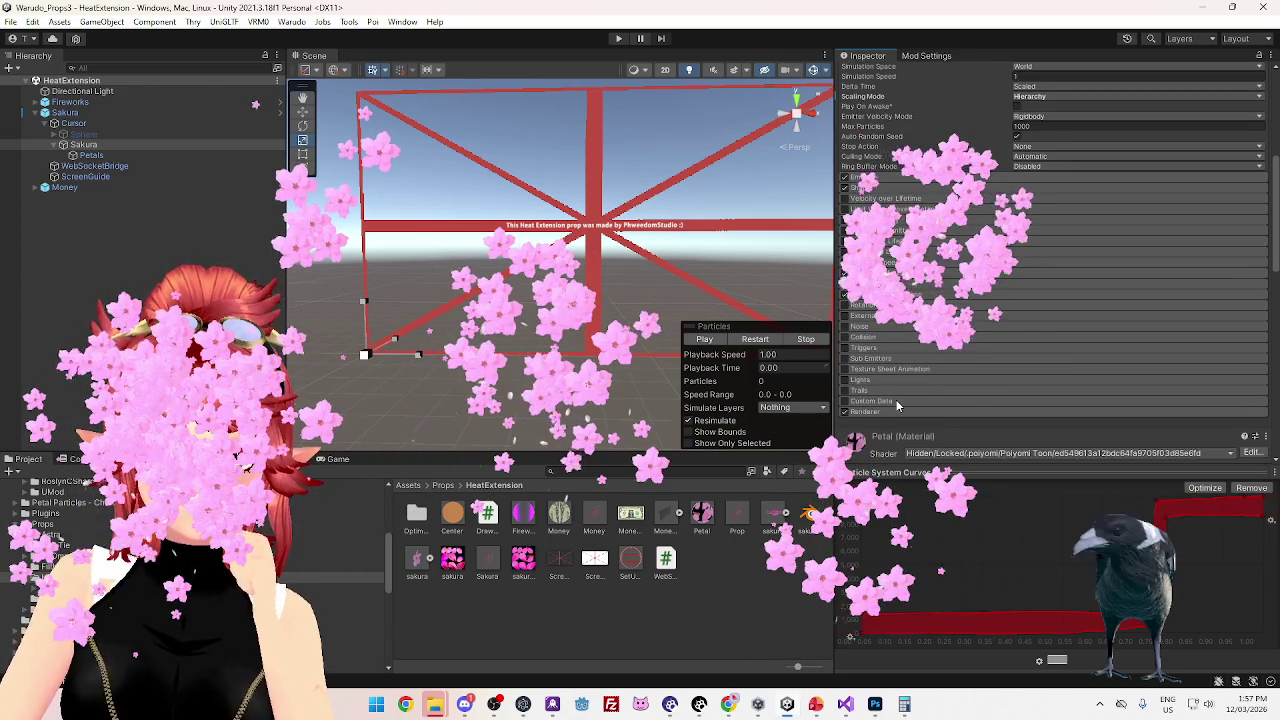
pyautogui.scroll(3, 898, 400)
pyautogui.click(900, 322)
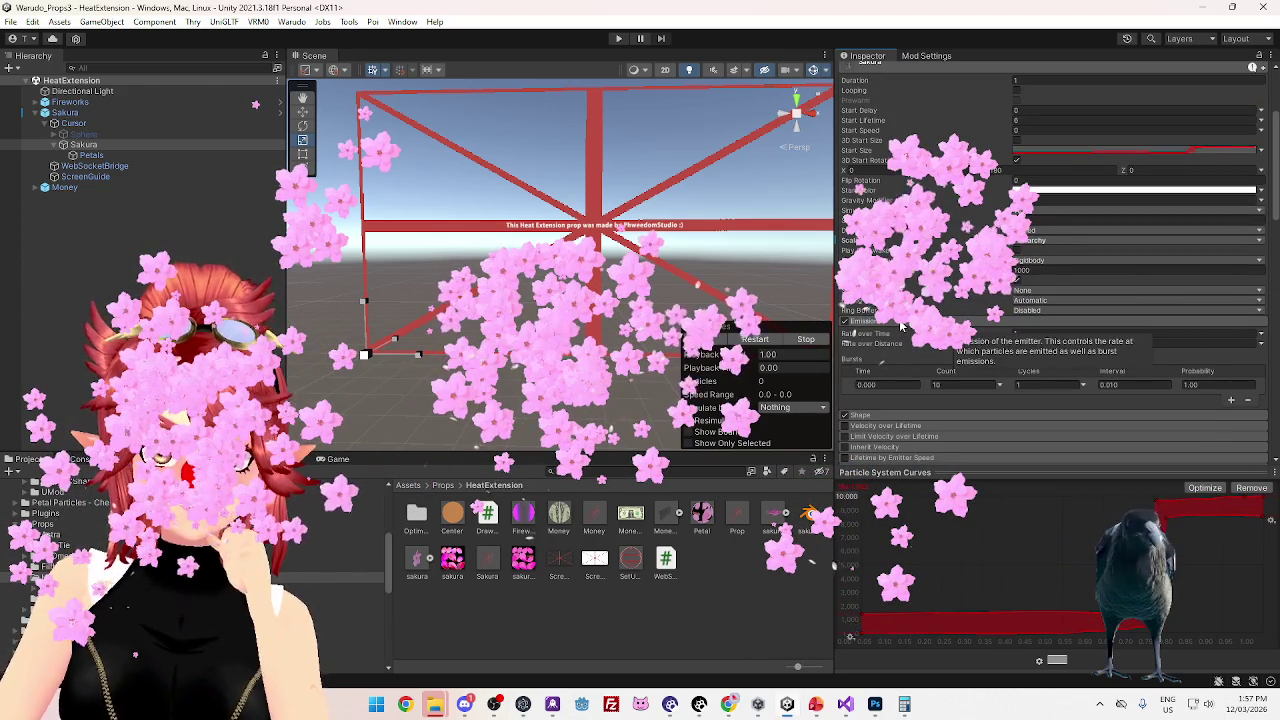
pyautogui.click(900, 322)
pyautogui.scroll(2, 890, 320)
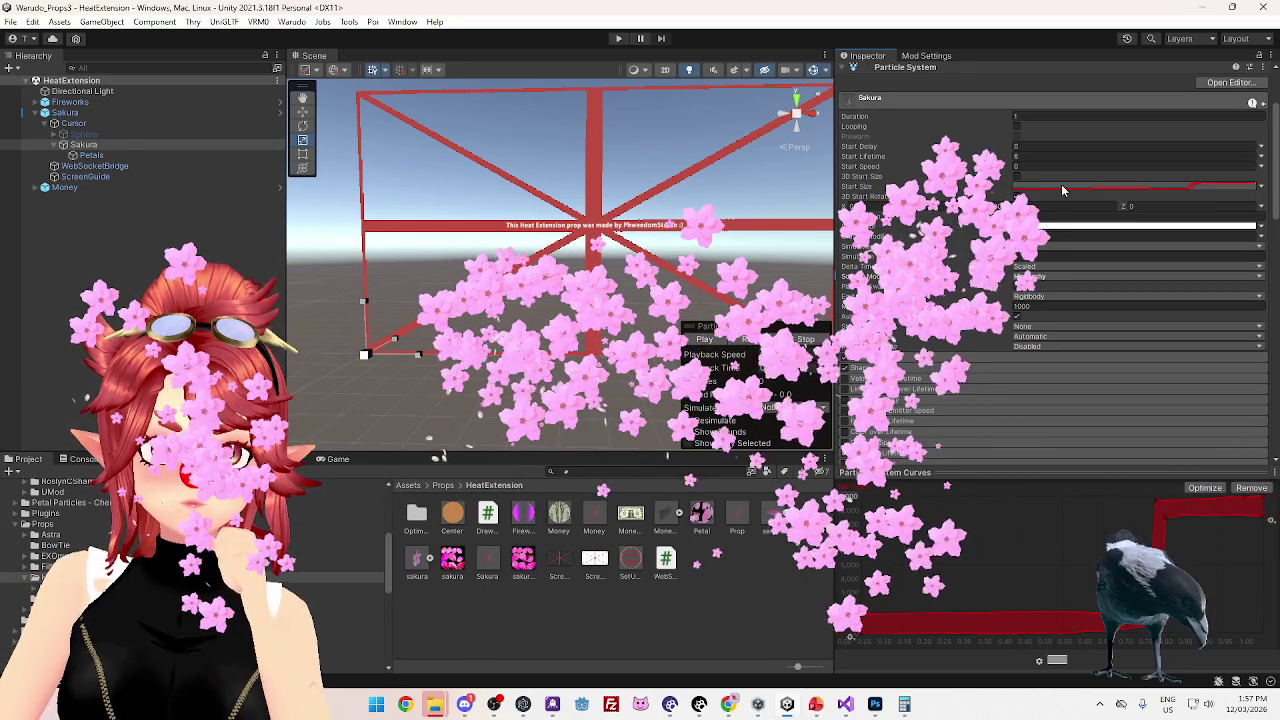
pyautogui.scroll(3, 1061, 186)
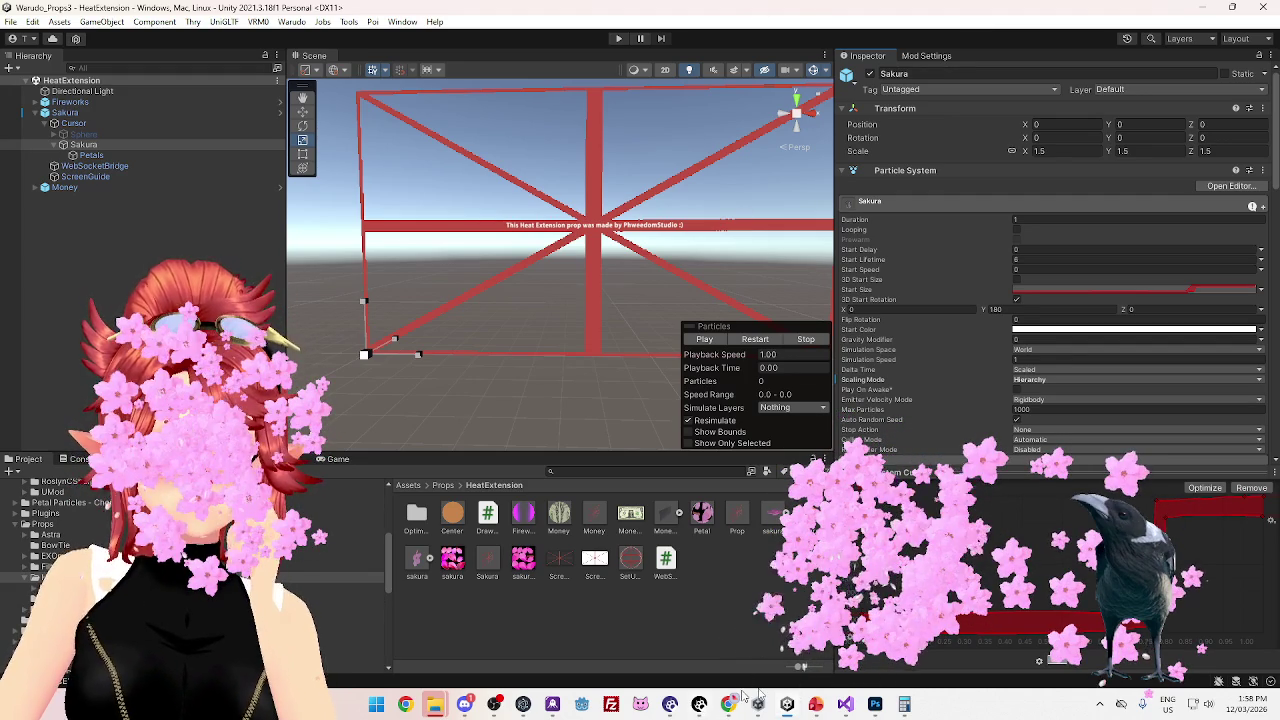
pyautogui.click(713, 707)
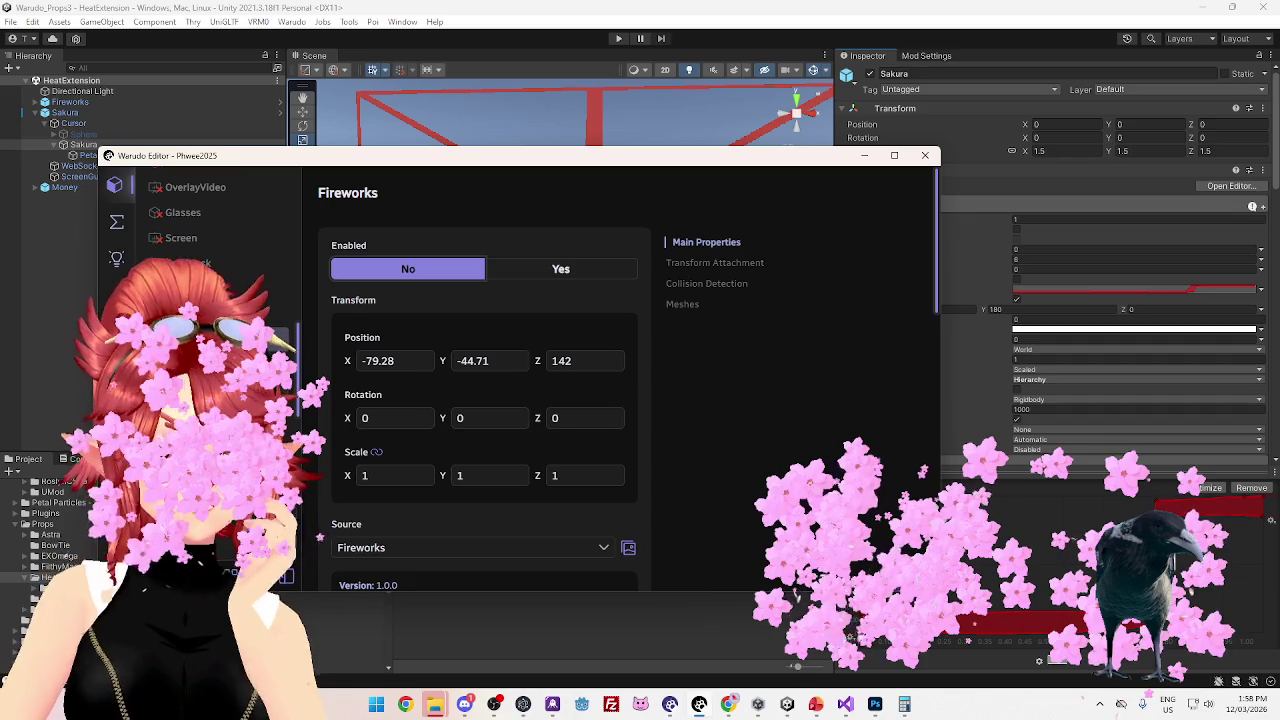
# Rename the RainingMoneyBehind 2 asset to SakuraBehind
pyautogui.click(682, 304)
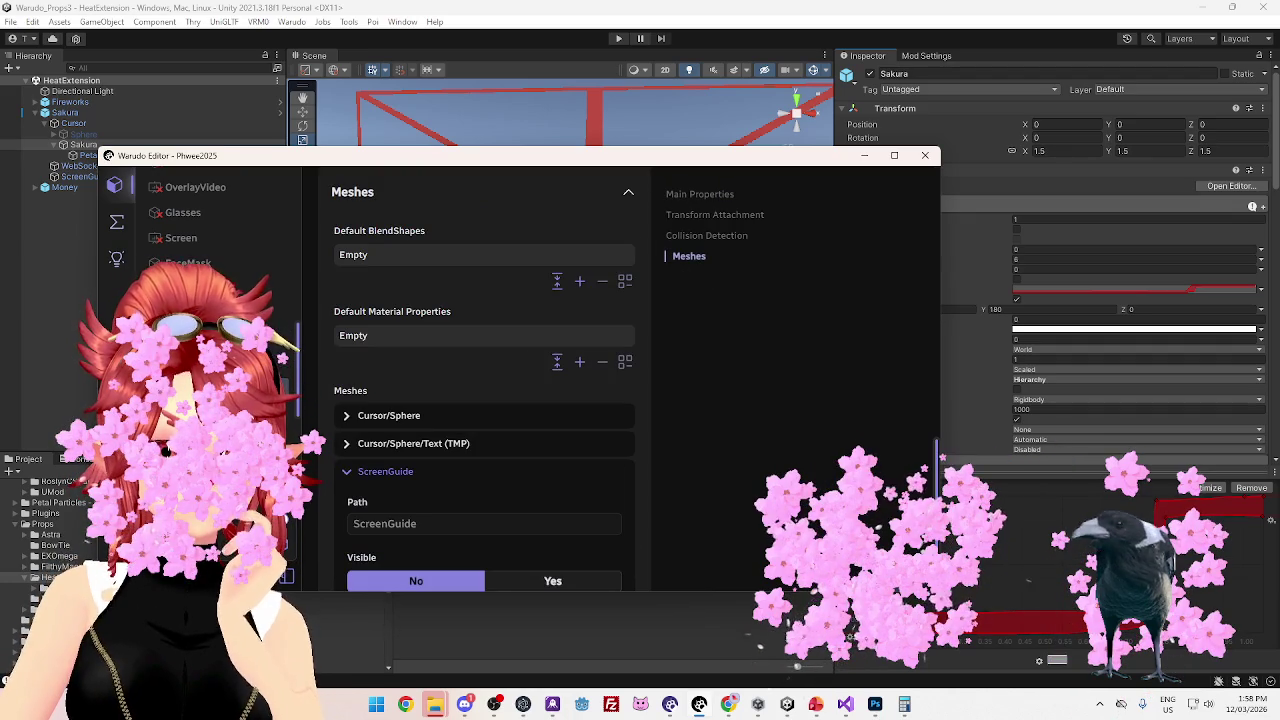
pyautogui.scroll(10, 484, 400)
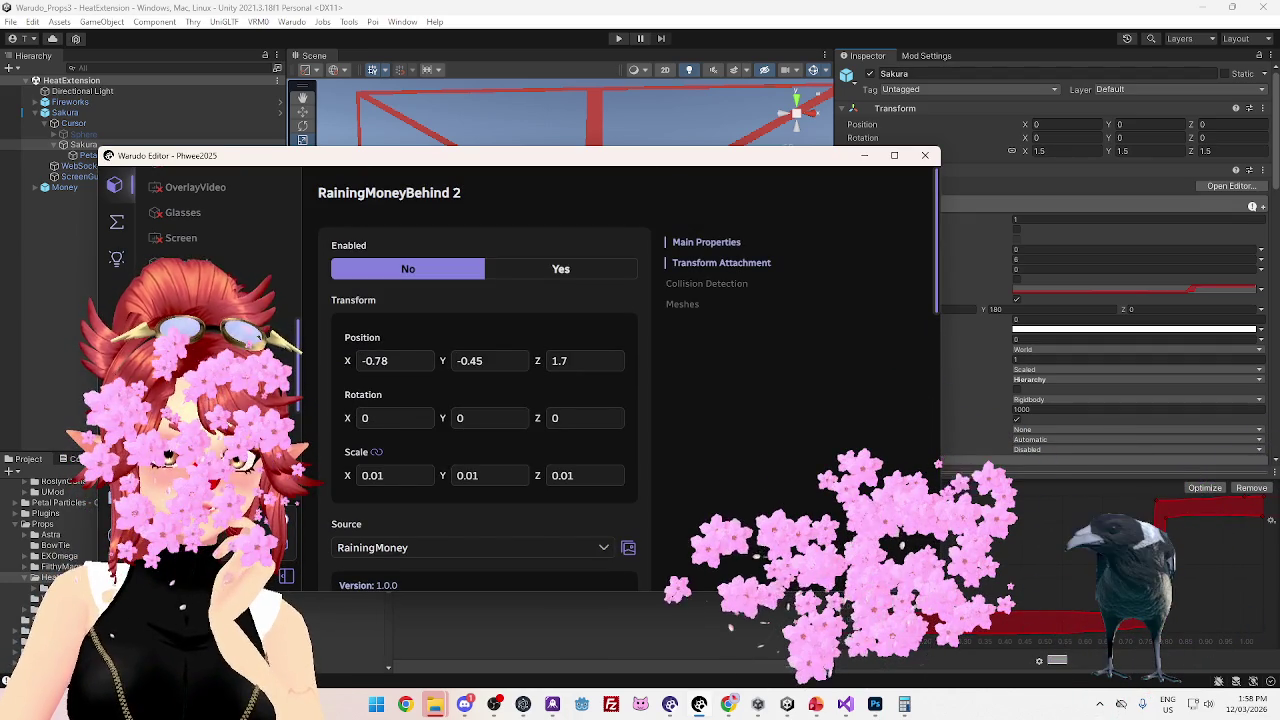
pyautogui.press('F2')
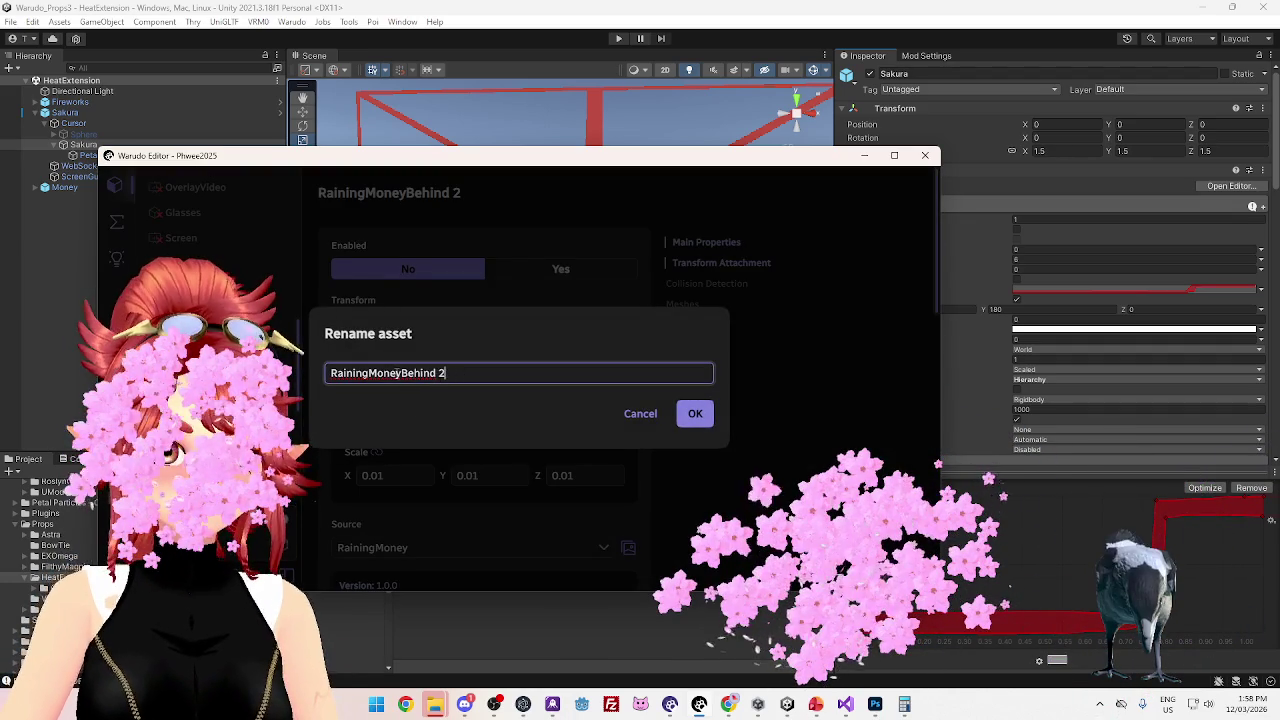
pyautogui.write('Sakura')
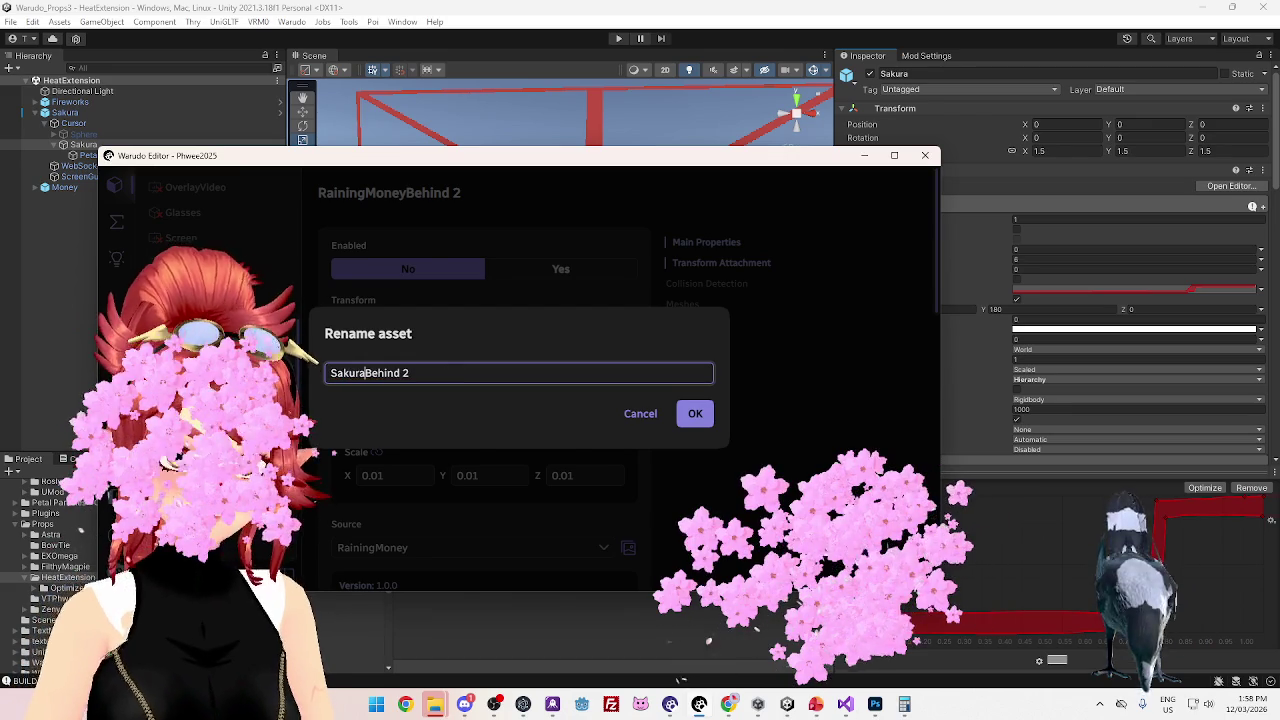
pyautogui.click(512, 373)
pyautogui.press('BackSpace')
pyautogui.click(694, 414)
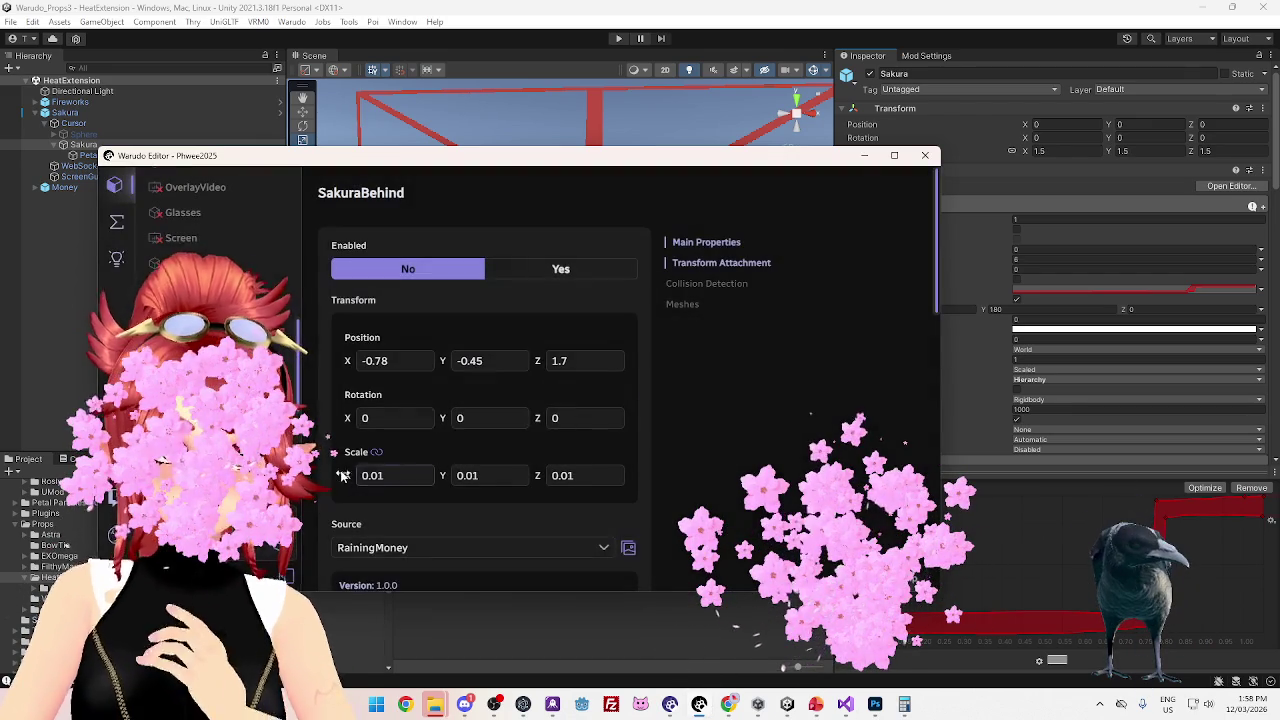
# Choose Sakura as the SakuraBehind source and set Enabled to Yes
pyautogui.click(390, 547)
pyautogui.scroll(-3, 410, 465)
pyautogui.scroll(5, 380, 465)
pyautogui.click(365, 443)
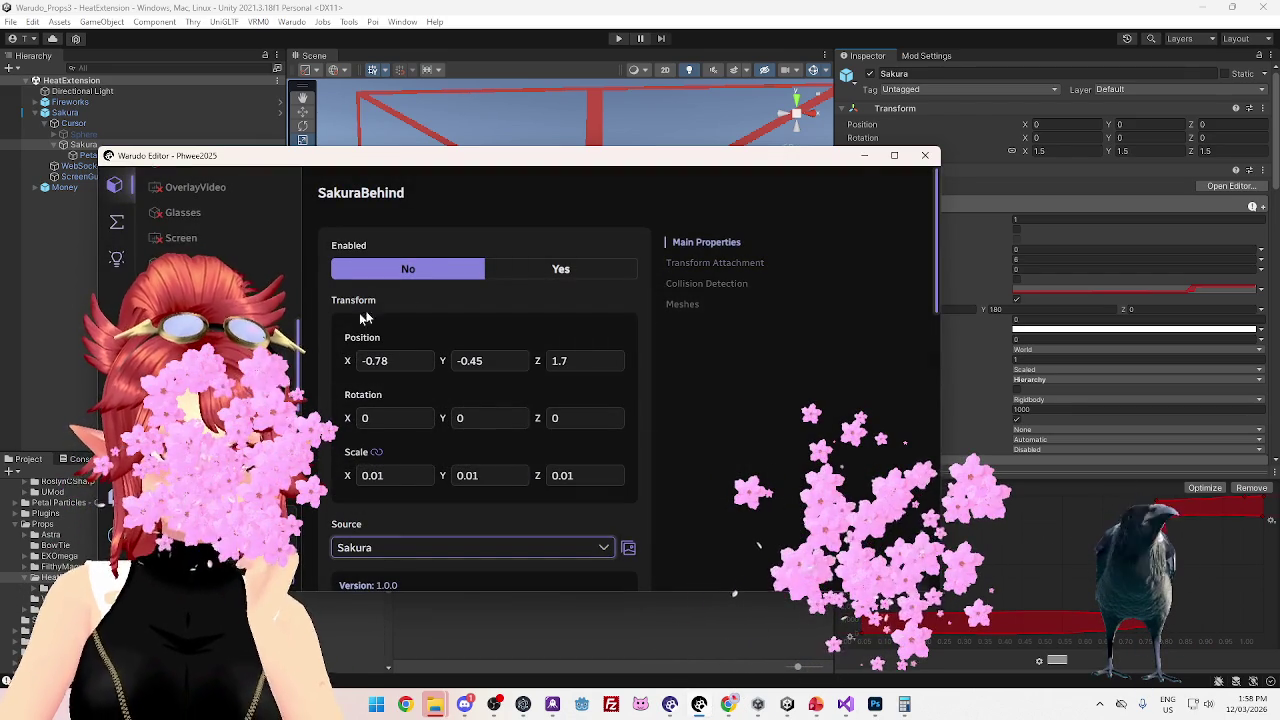
pyautogui.click(528, 270)
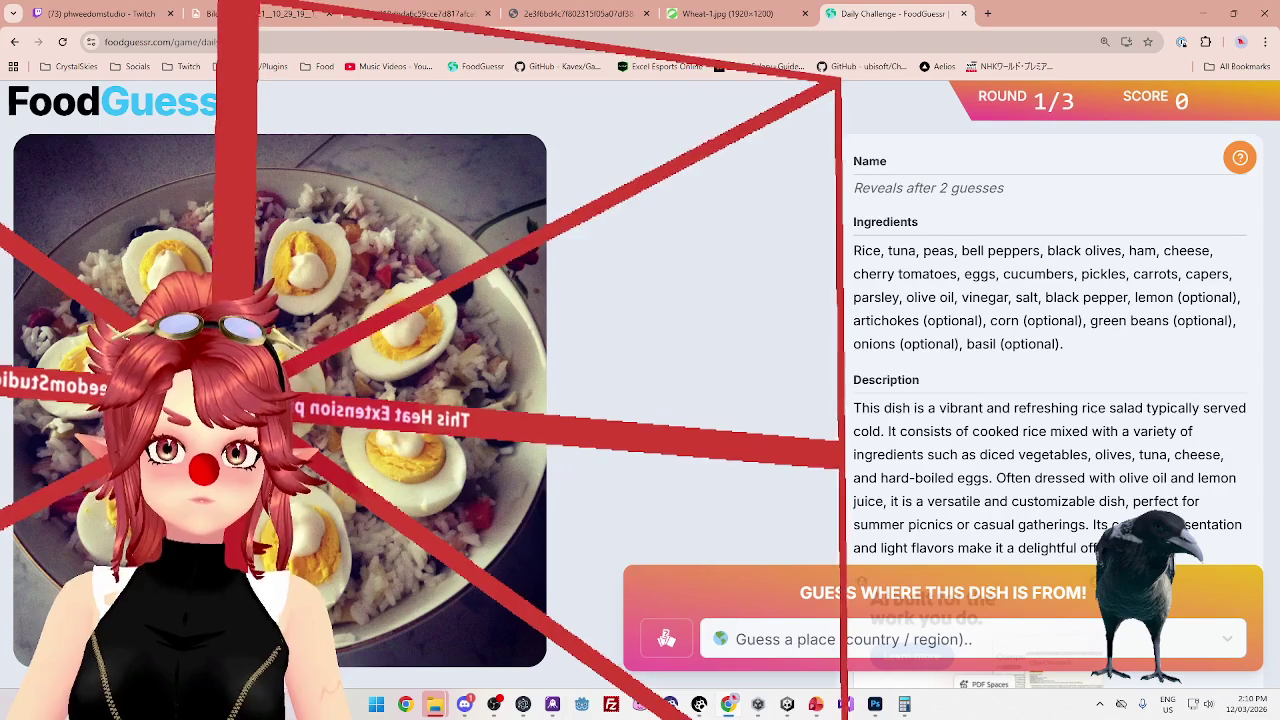
# Enable Sakura, set its ScreenGuide mesh Visible to No, and toggle the prop off and on
pyautogui.hotkey('alt', 'Tab')
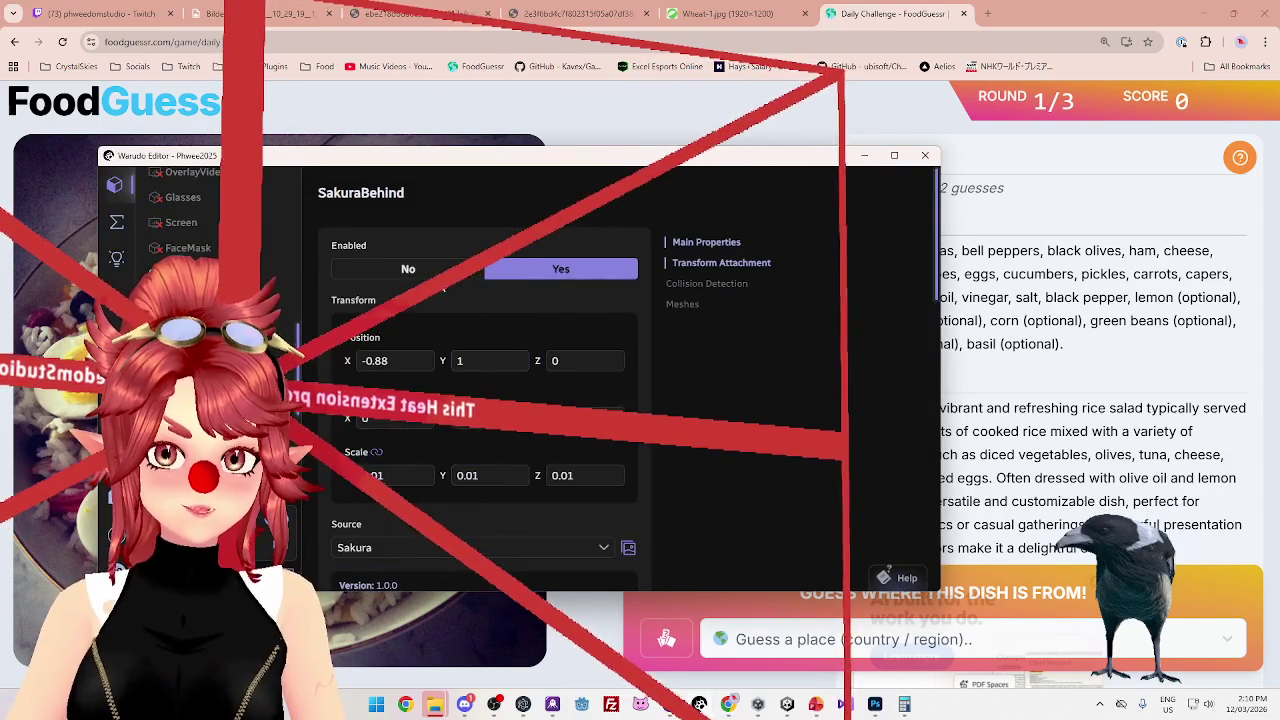
pyautogui.scroll(3, 530, 290)
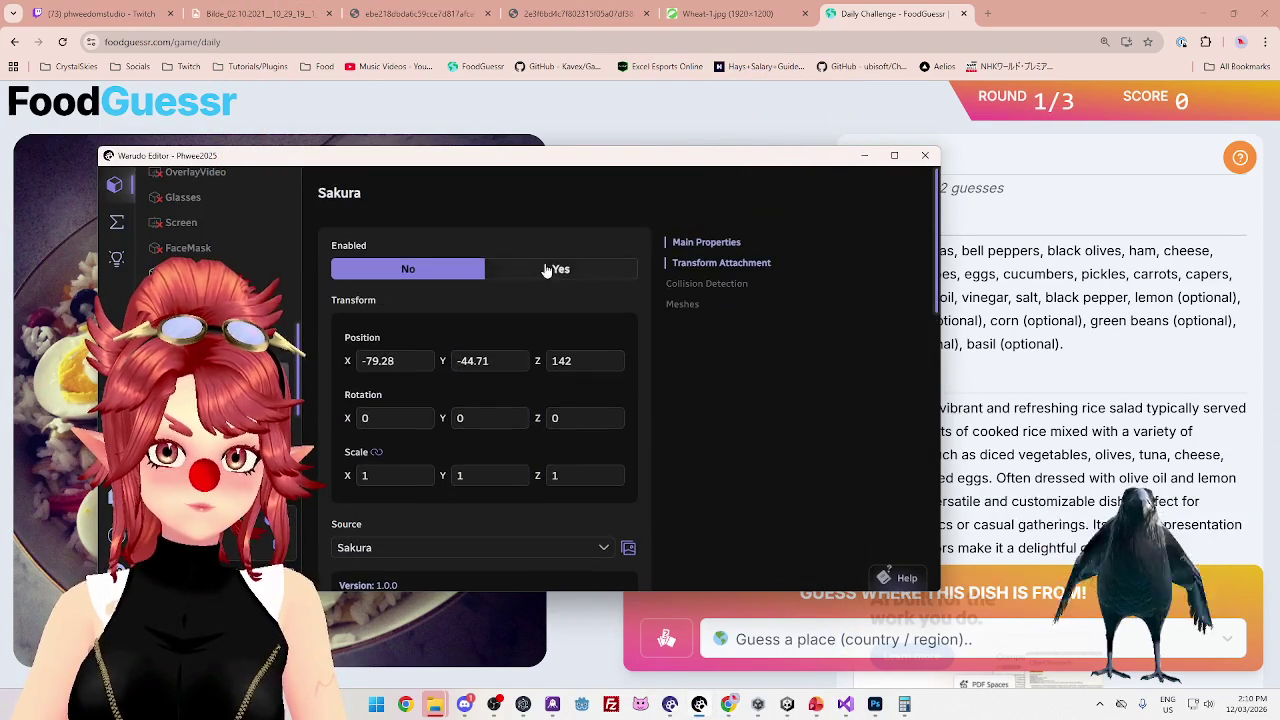
pyautogui.click(558, 269)
pyautogui.scroll(-5, 473, 475)
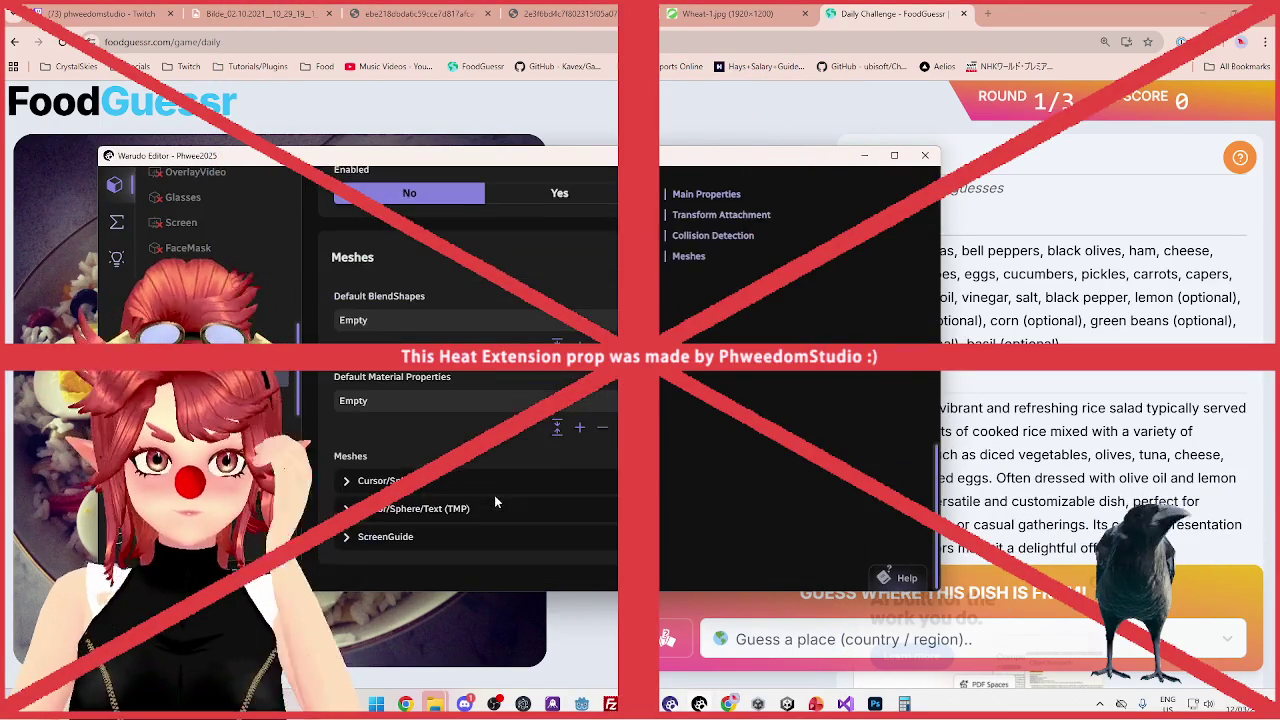
pyautogui.click(370, 531)
pyautogui.scroll(-1, 390, 537)
pyautogui.click(392, 527)
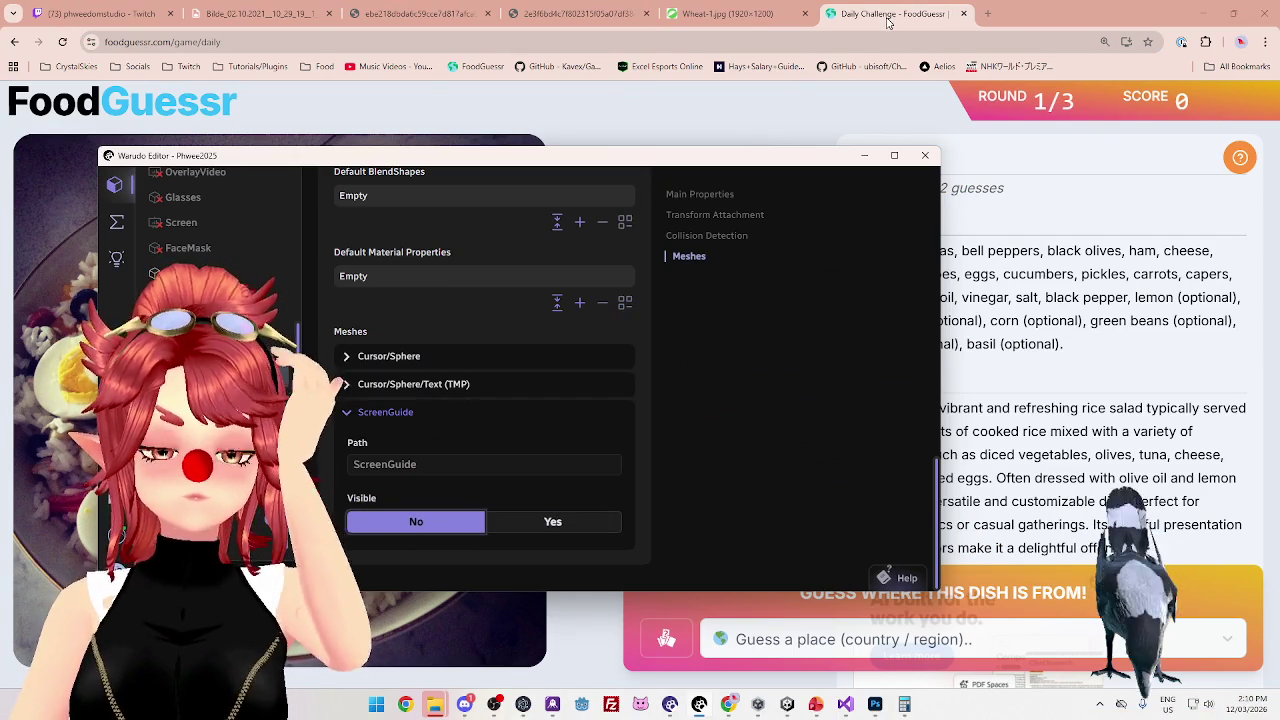
pyautogui.scroll(10, 430, 300)
pyautogui.click(424, 284)
pyautogui.click(517, 279)
pyautogui.click(1024, 14)
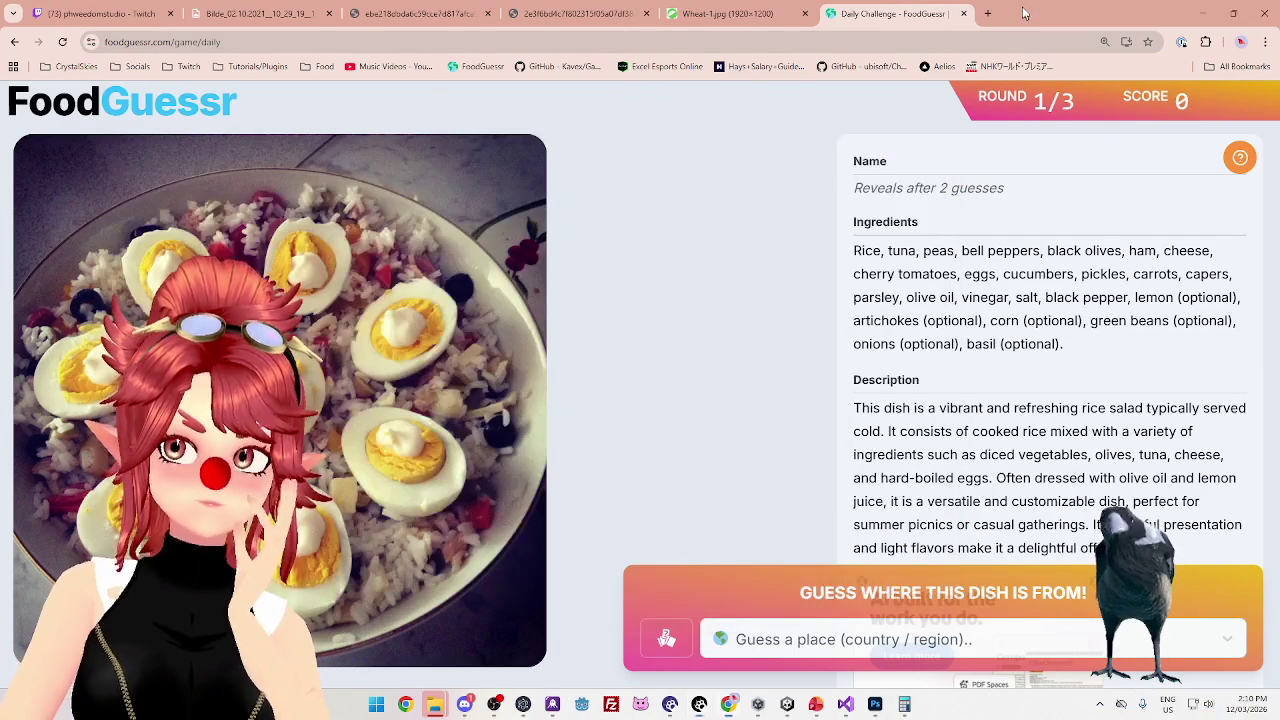
pyautogui.click(95, 14)
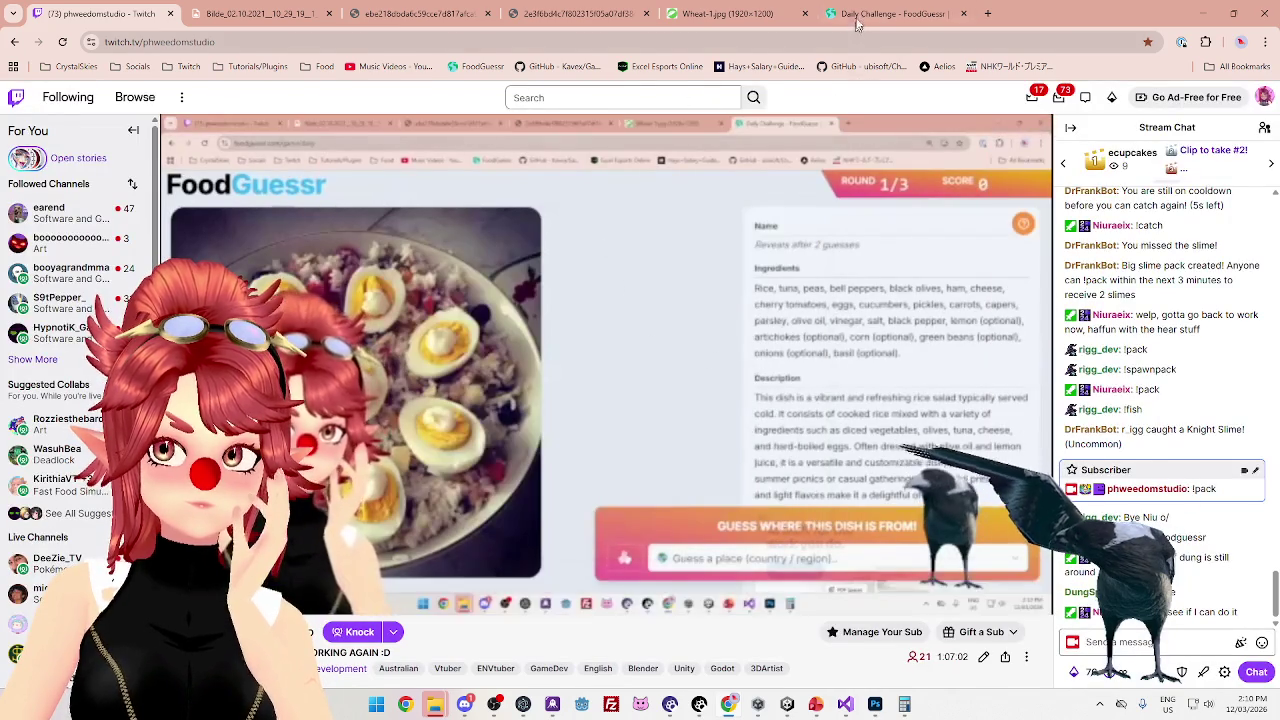
pyautogui.click(856, 22)
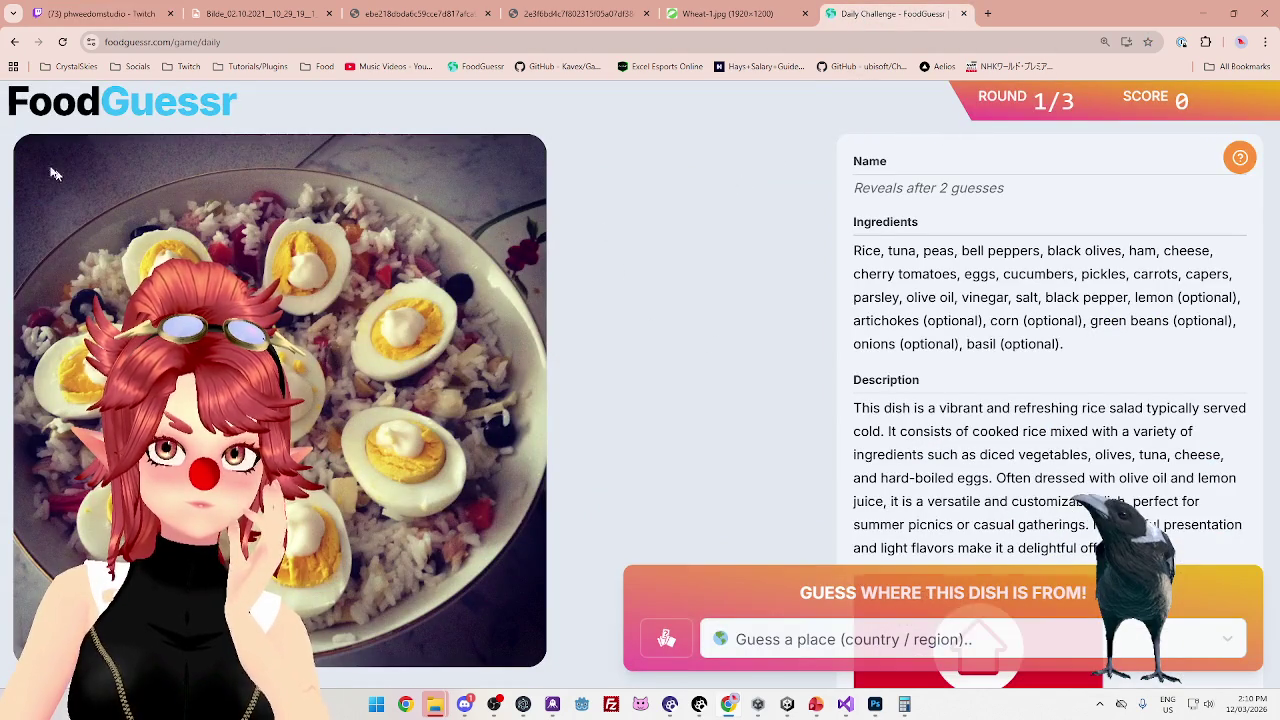
pyautogui.click(70, 14)
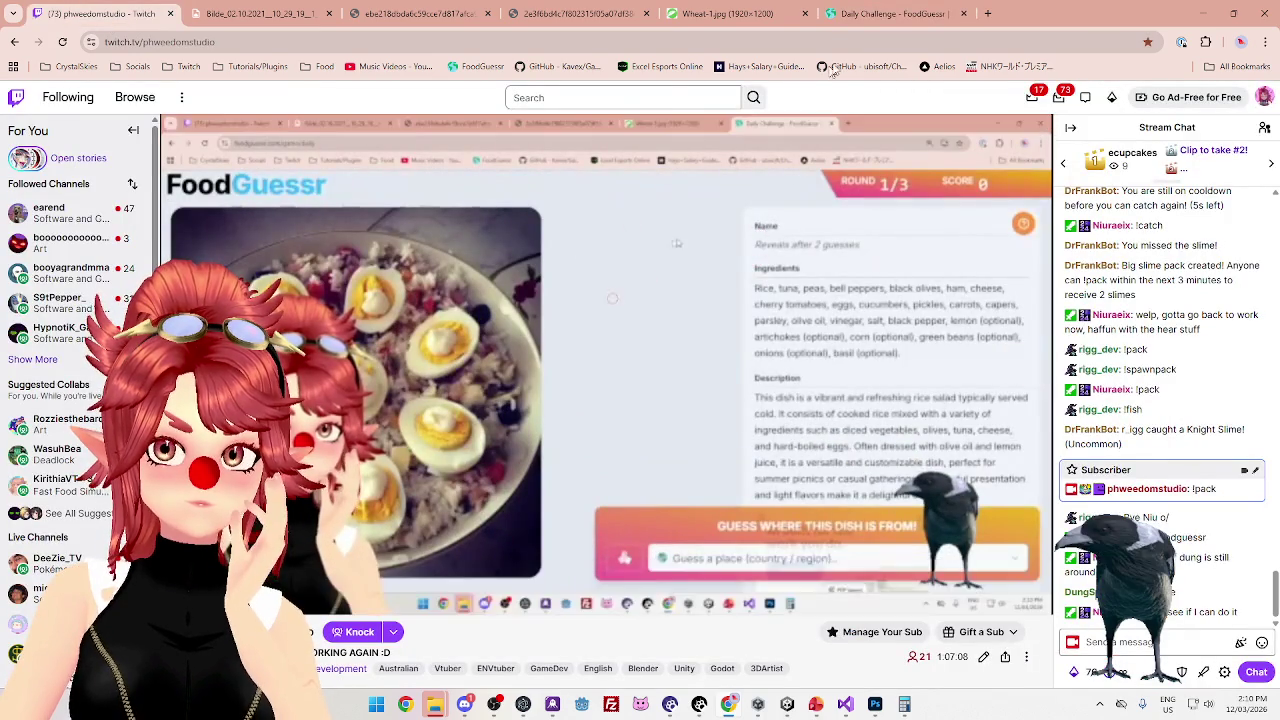
pyautogui.click(848, 20)
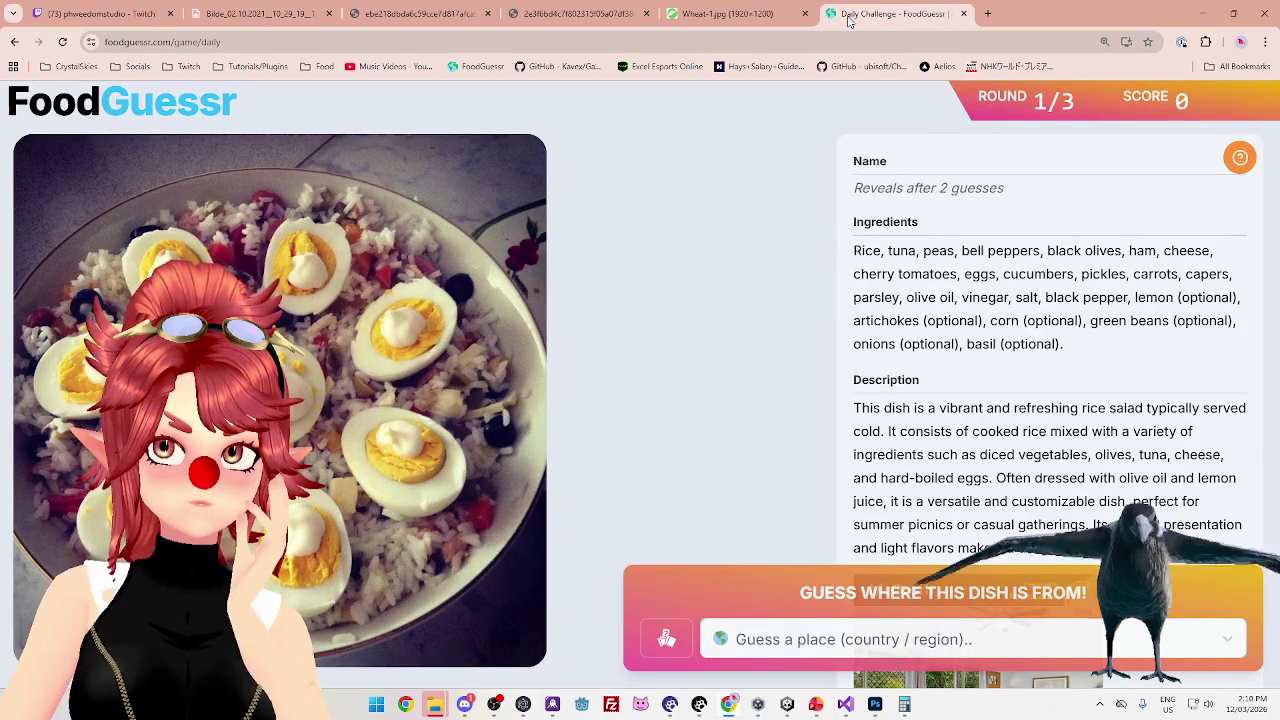
pyautogui.click(694, 711)
pyautogui.scroll(-5, 533, 355)
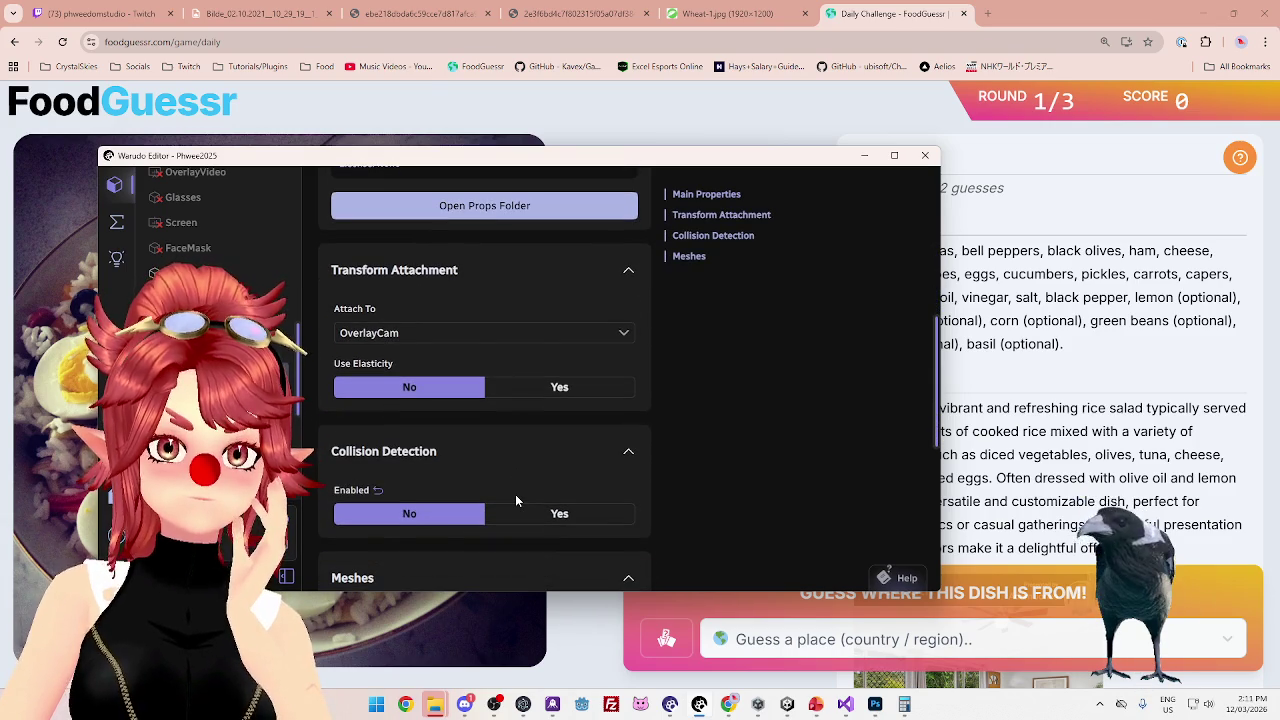
# Bring Chrome forward and restore it to a smaller window above the Warudo editor
pyautogui.moveTo(730, 702)
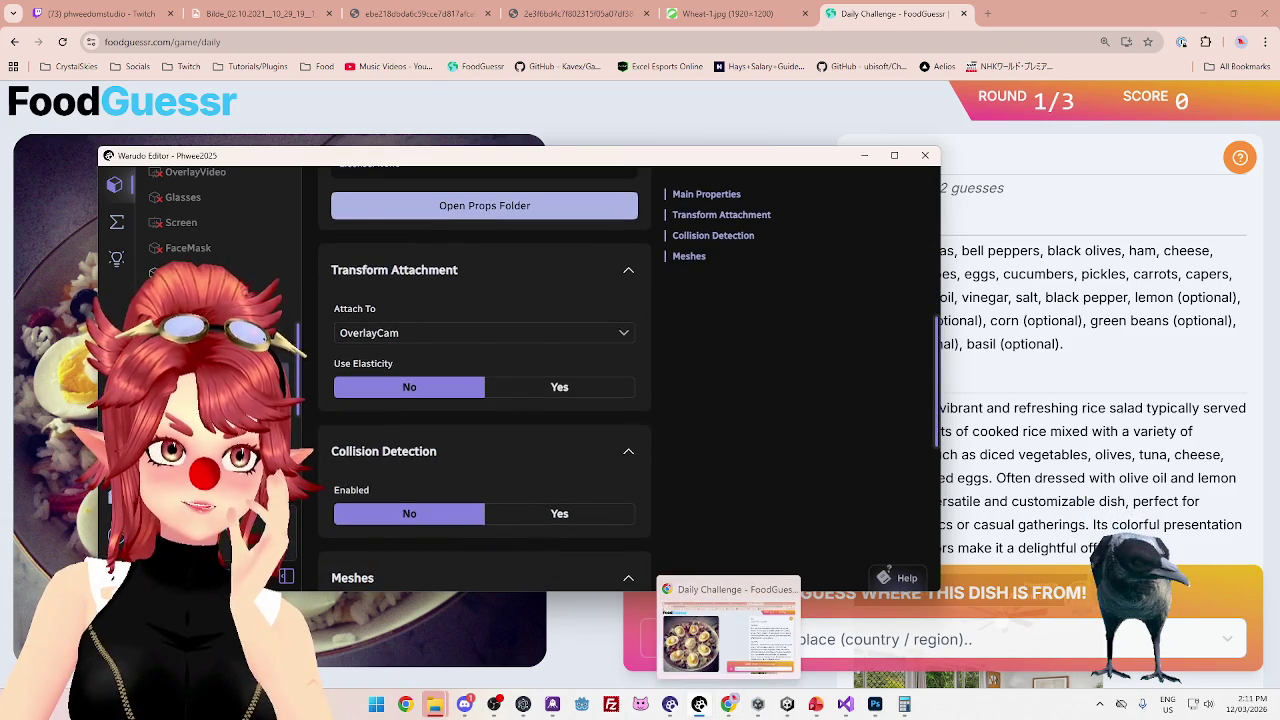
pyautogui.click(105, 13)
pyautogui.doubleClick(1100, 13)
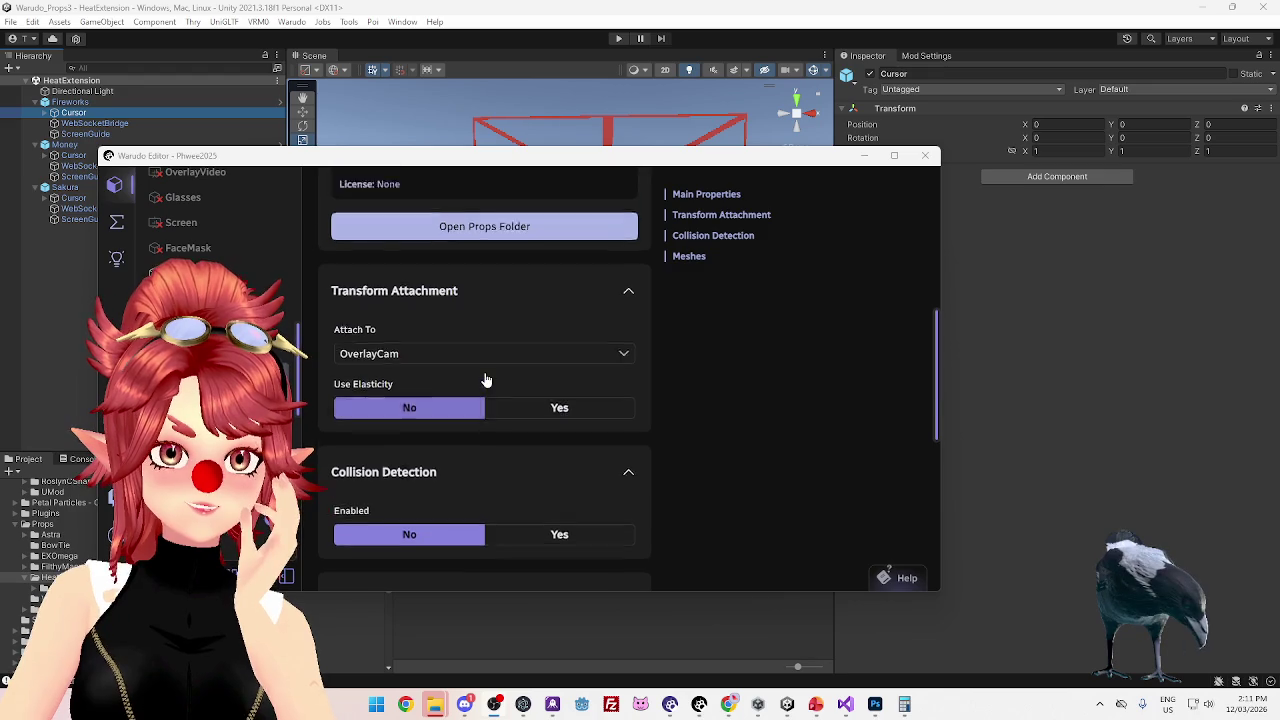
# Set the Fireworks prop's ScreenGuide mesh Visible to No
pyautogui.click(290, 360)
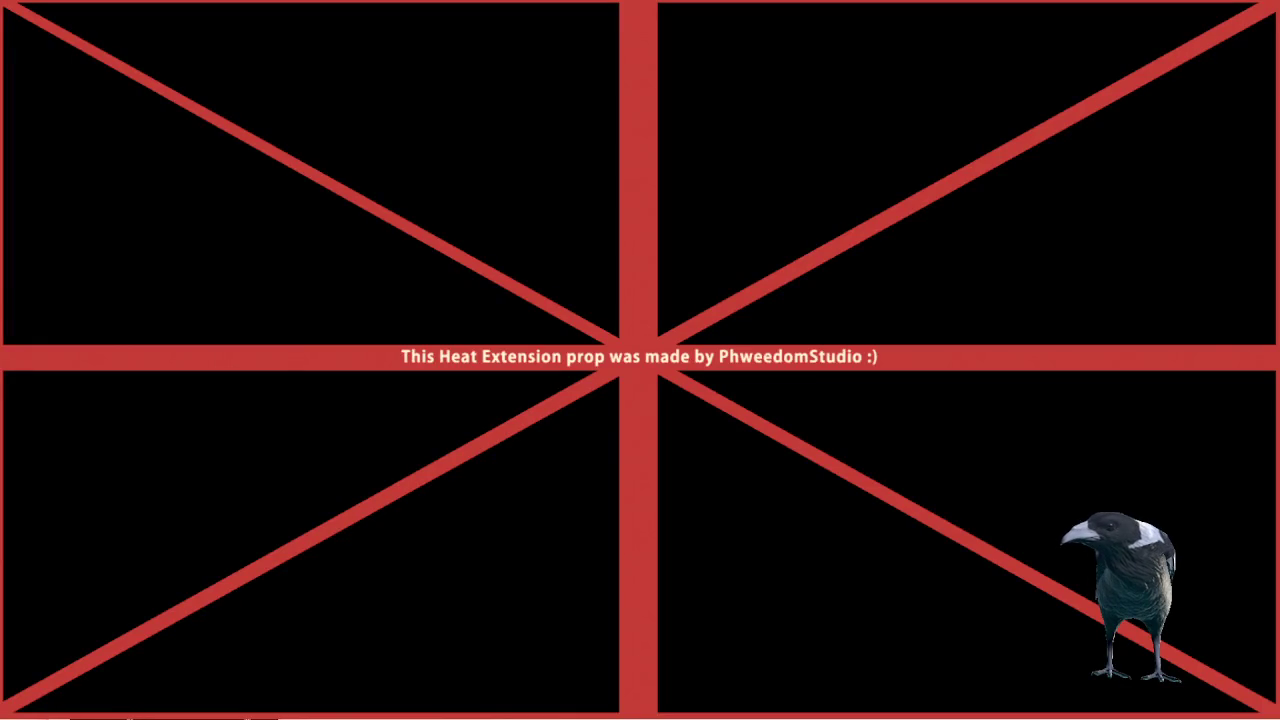
pyautogui.click(416, 521)
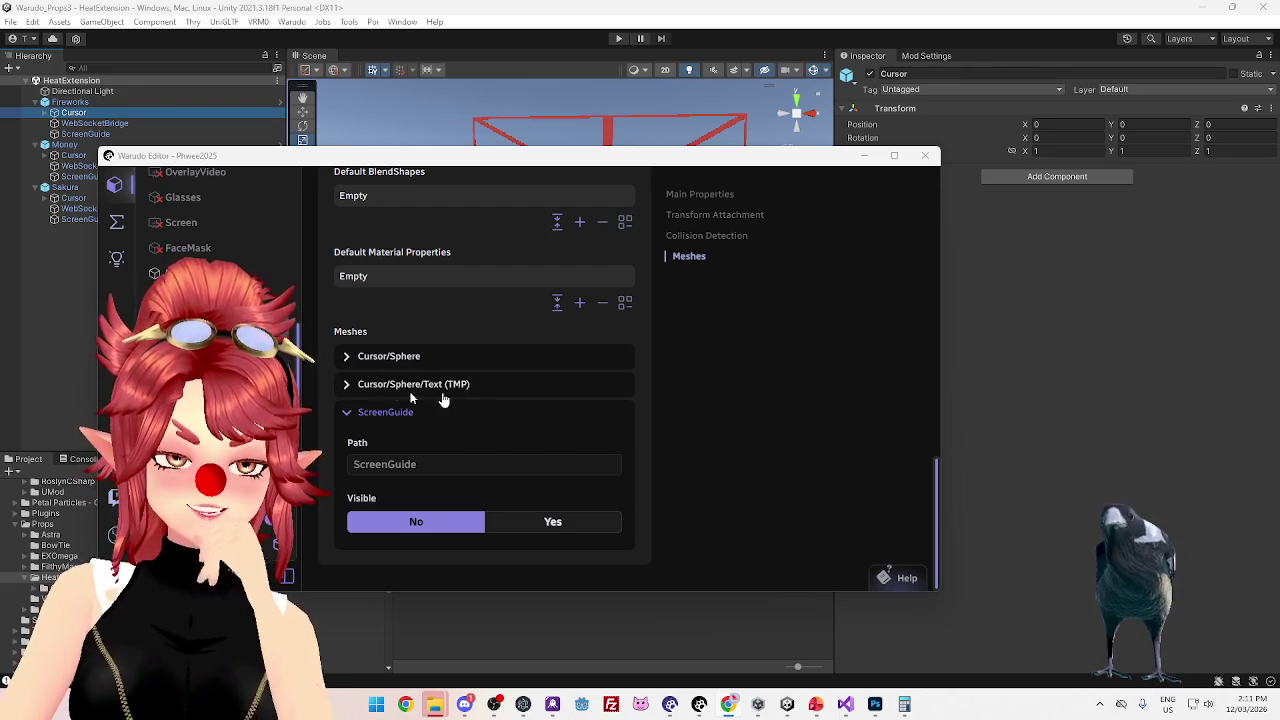
pyautogui.scroll(10, 474, 391)
# Enable the RainingMoney prop and set its ScreenGuide mesh Visible to No
pyautogui.click(405, 268)
pyautogui.click(495, 262)
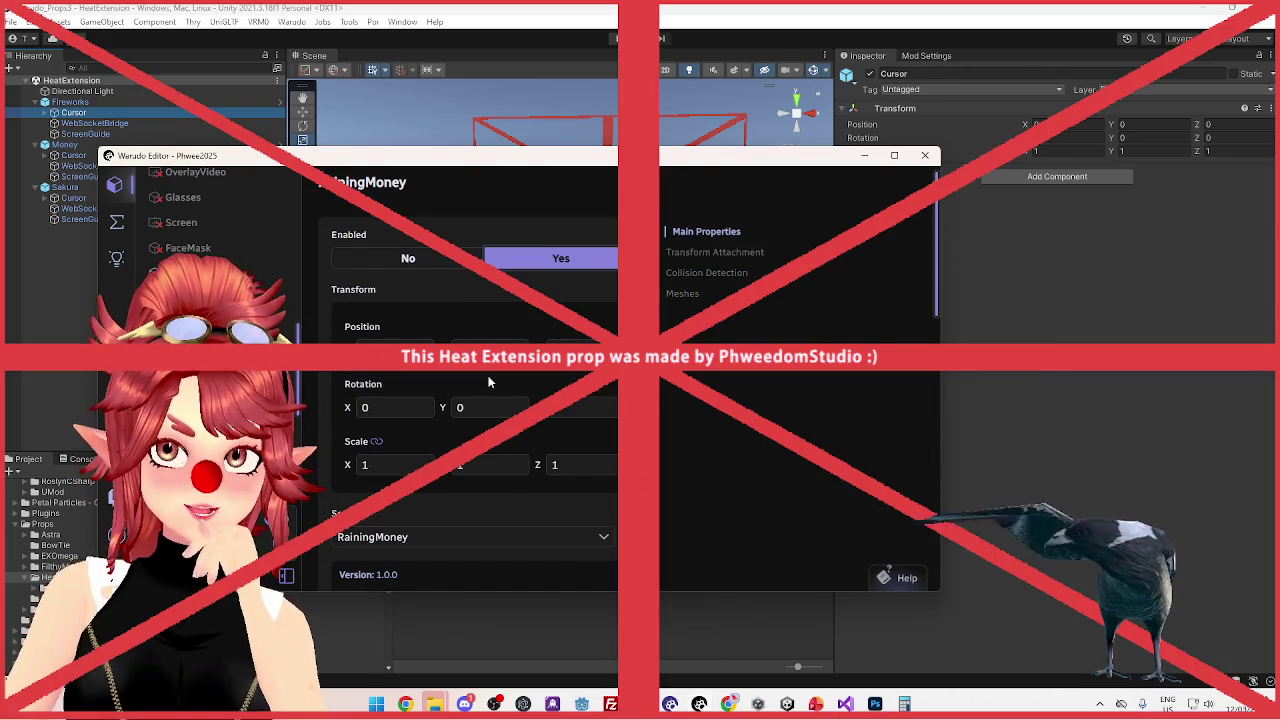
pyautogui.scroll(-5, 470, 300)
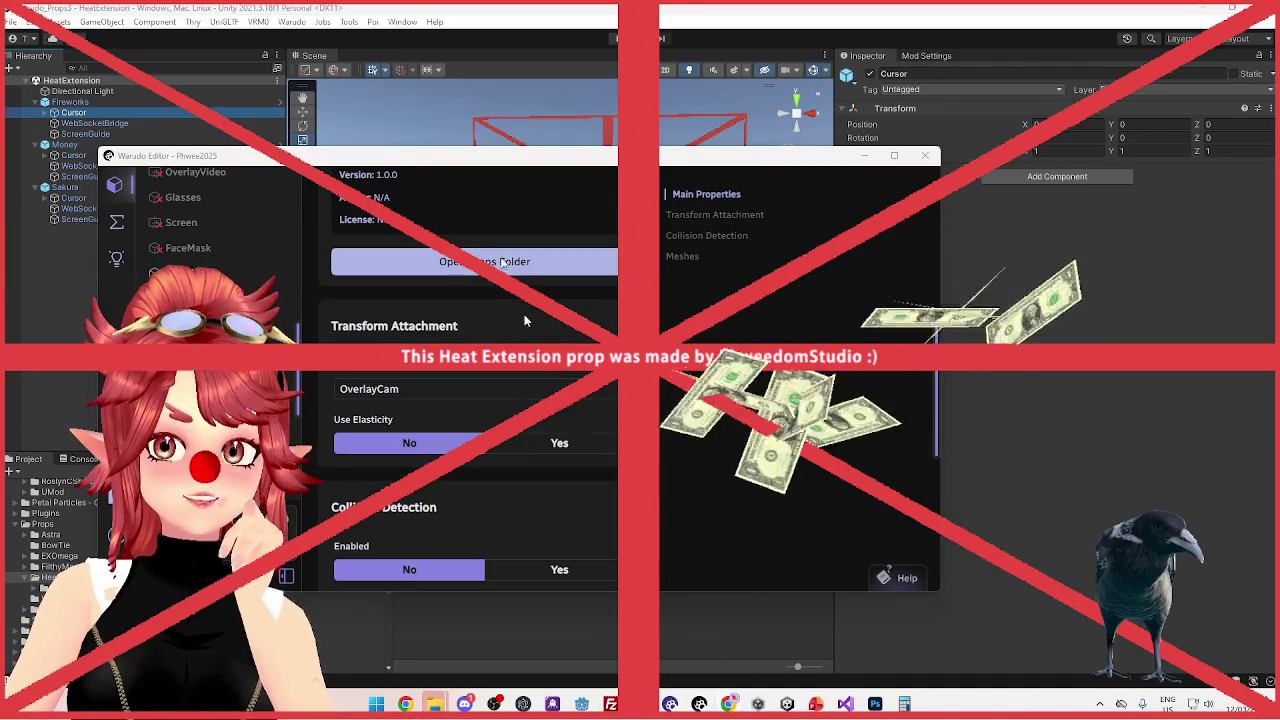
pyautogui.scroll(-5, 571, 494)
pyautogui.click(396, 540)
pyautogui.scroll(-2, 420, 540)
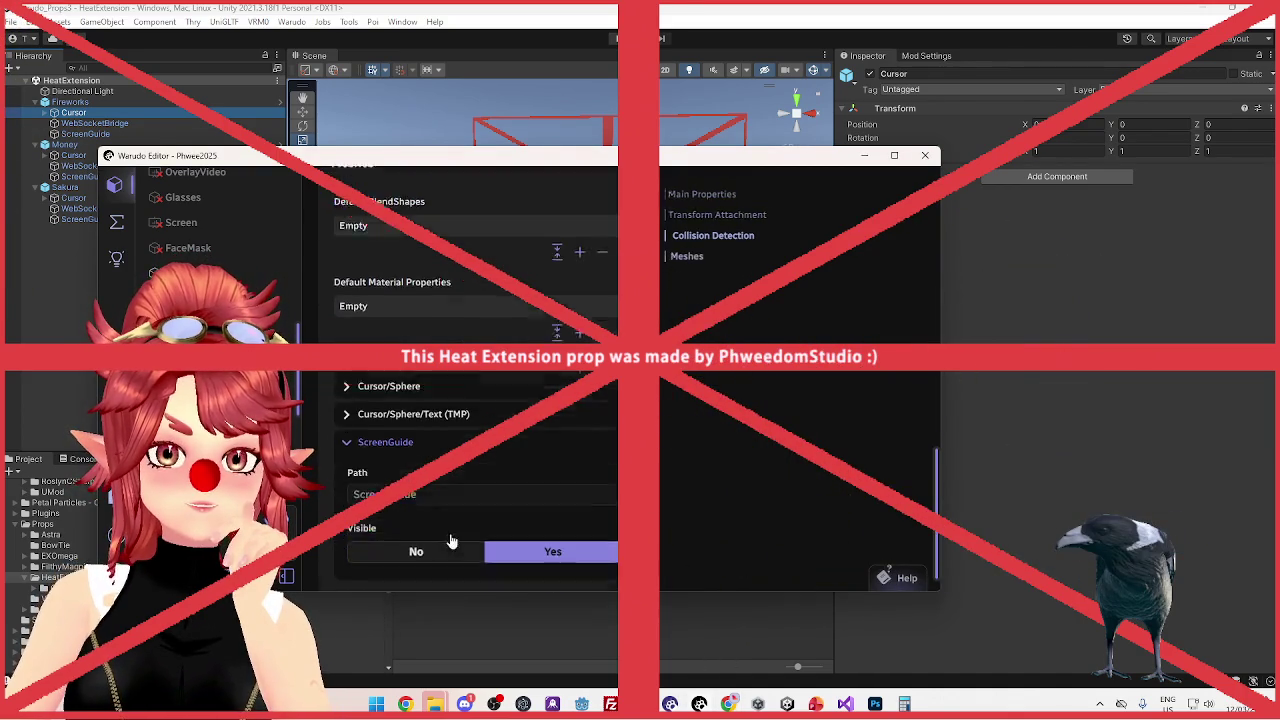
pyautogui.click(416, 521)
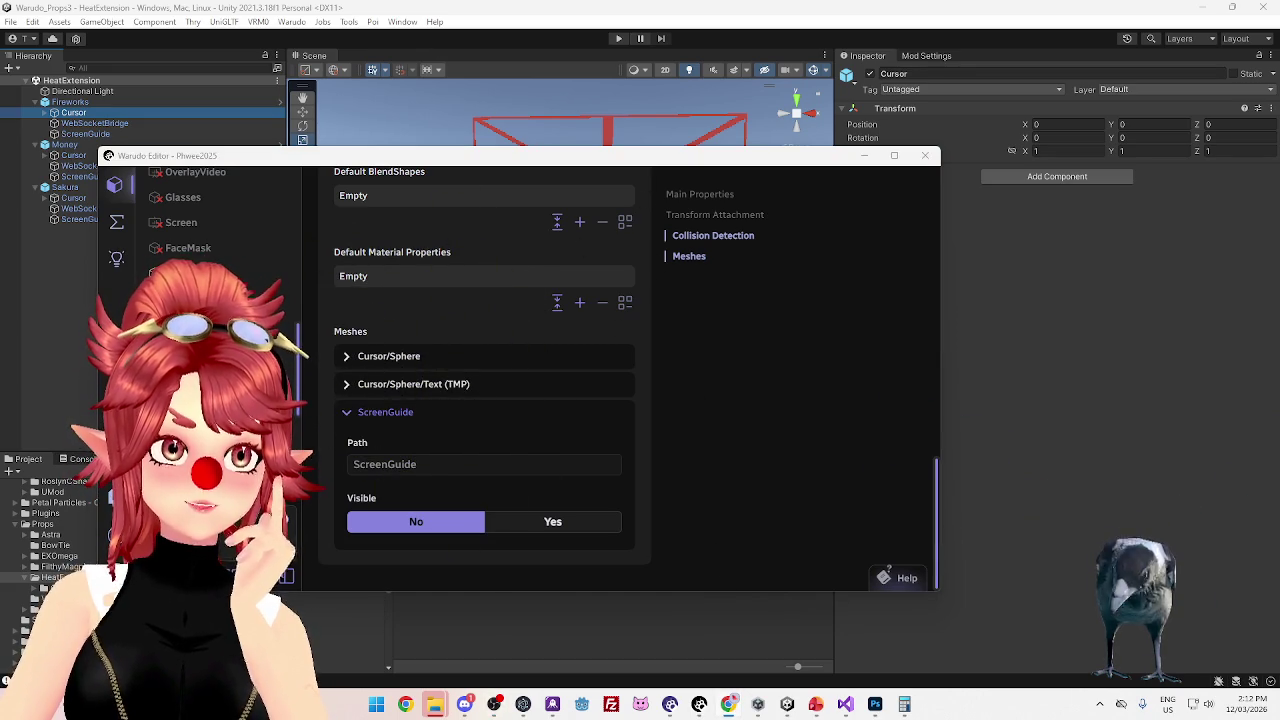
pyautogui.click(405, 704)
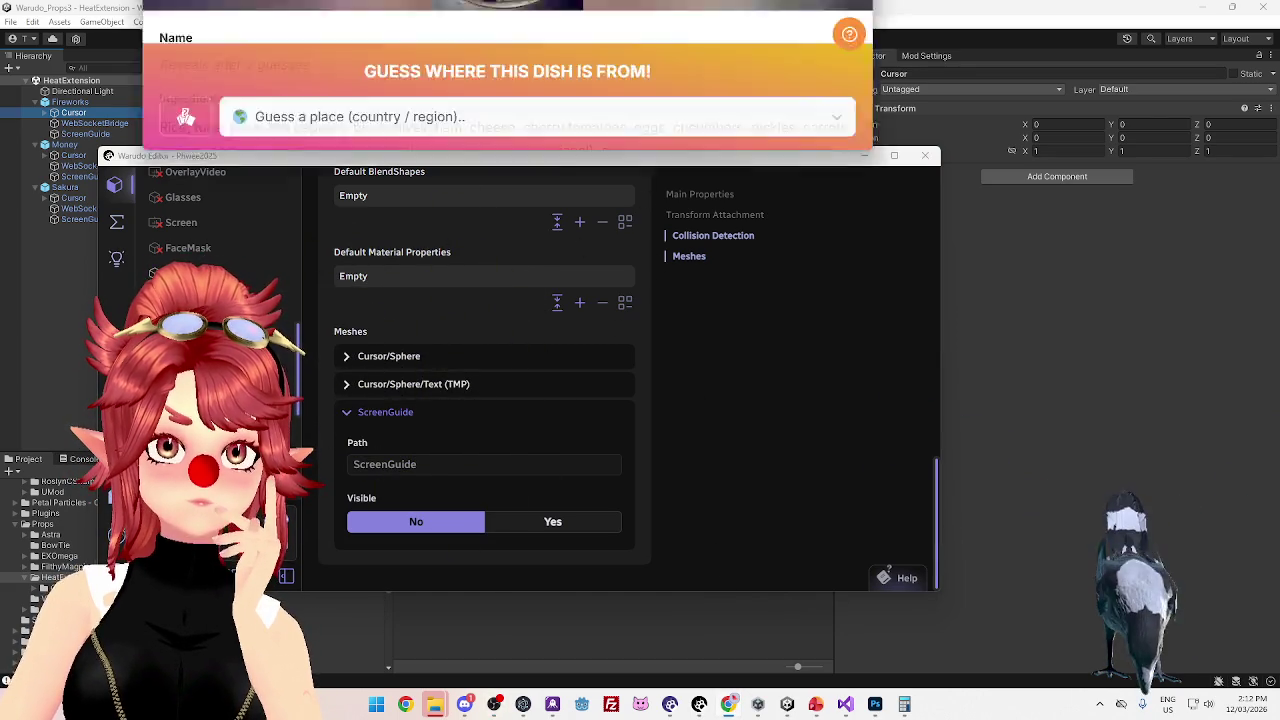
# Maximize Chrome and open Google Maps in a new tab
pyautogui.click(990, 100)
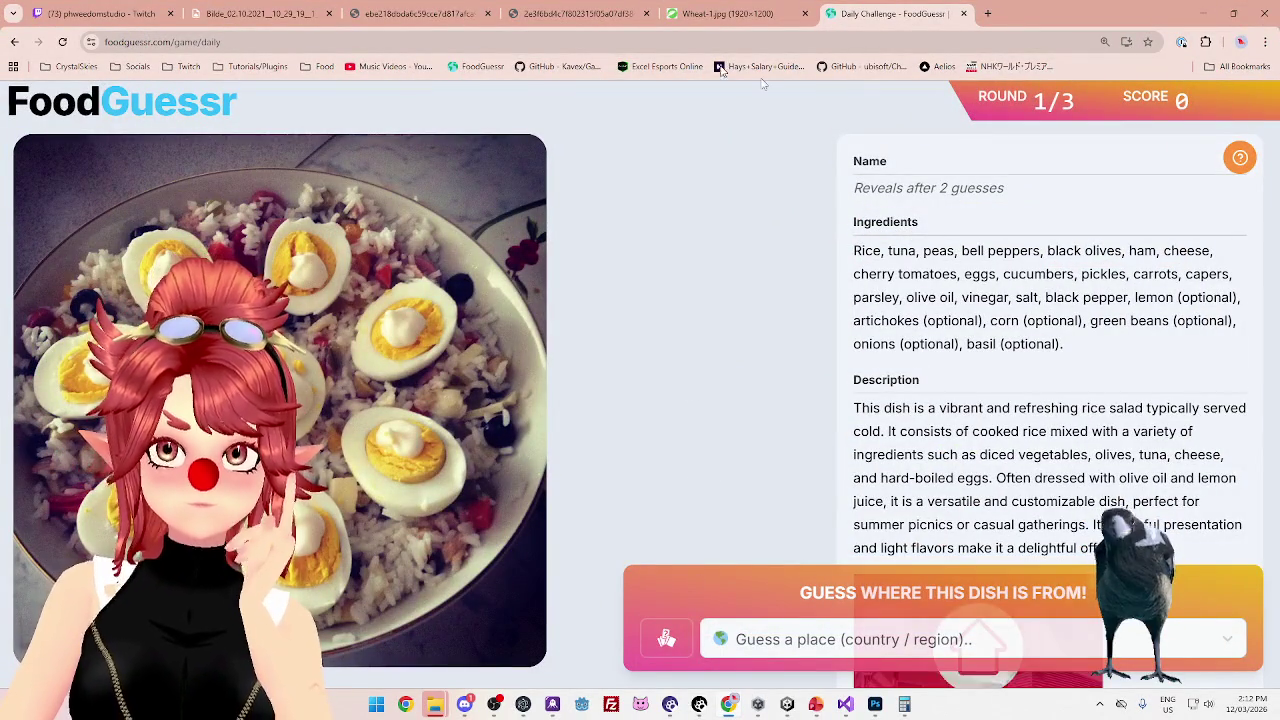
pyautogui.click(988, 13)
pyautogui.click(1225, 102)
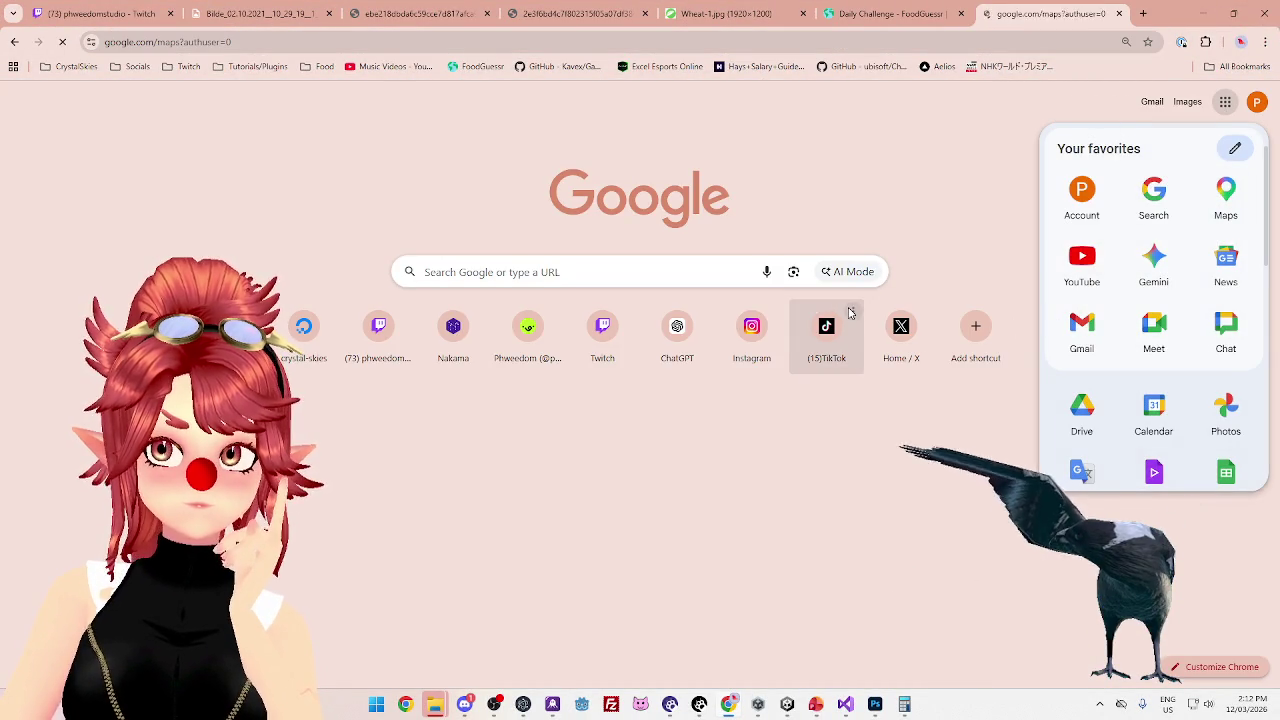
# Pan the map from Perth across Africa and Asia to Europe, then return to FoodGuessr
pyautogui.scroll(-5, 799, 423)
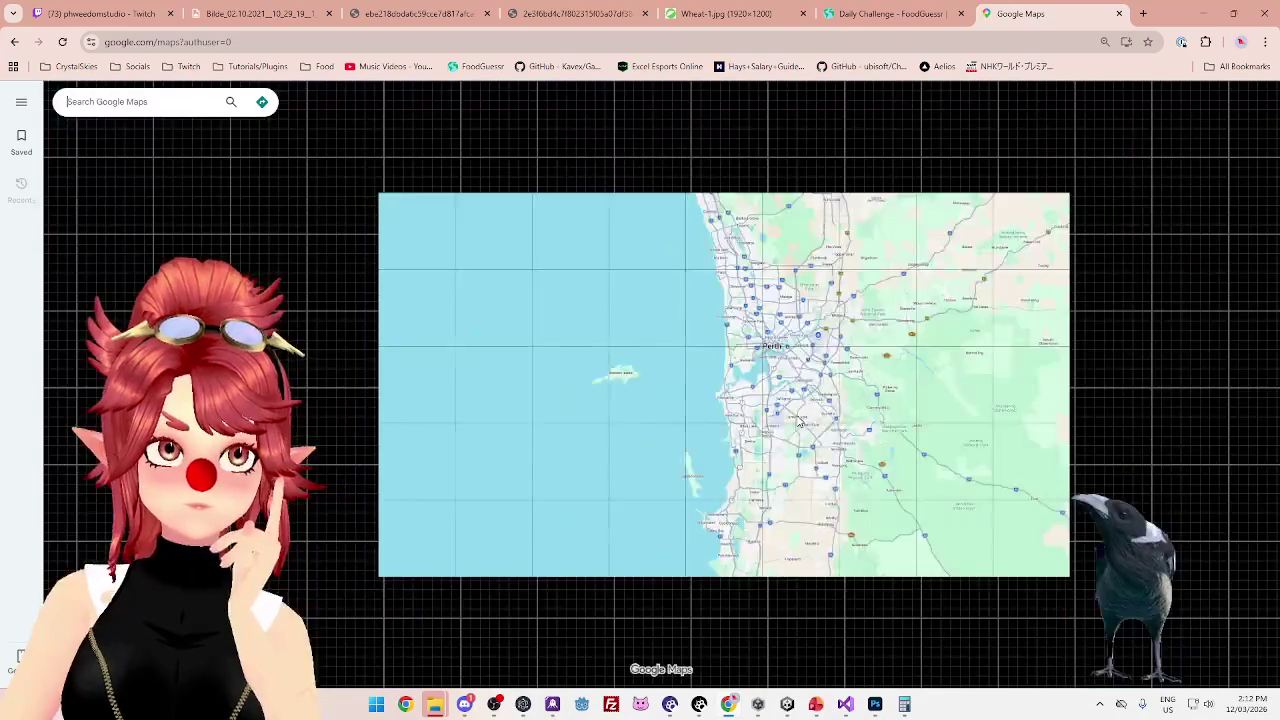
pyautogui.scroll(-2, 771, 397)
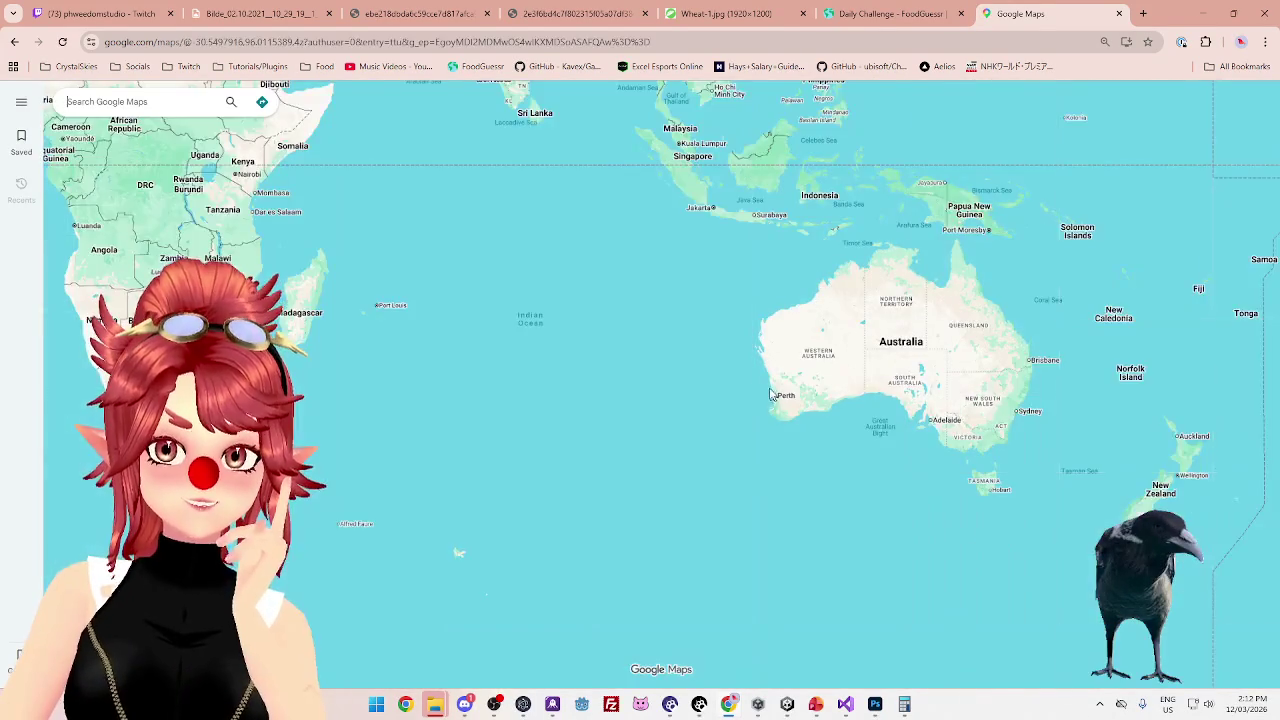
pyautogui.moveTo(623, 297); pyautogui.dragTo(802, 578)
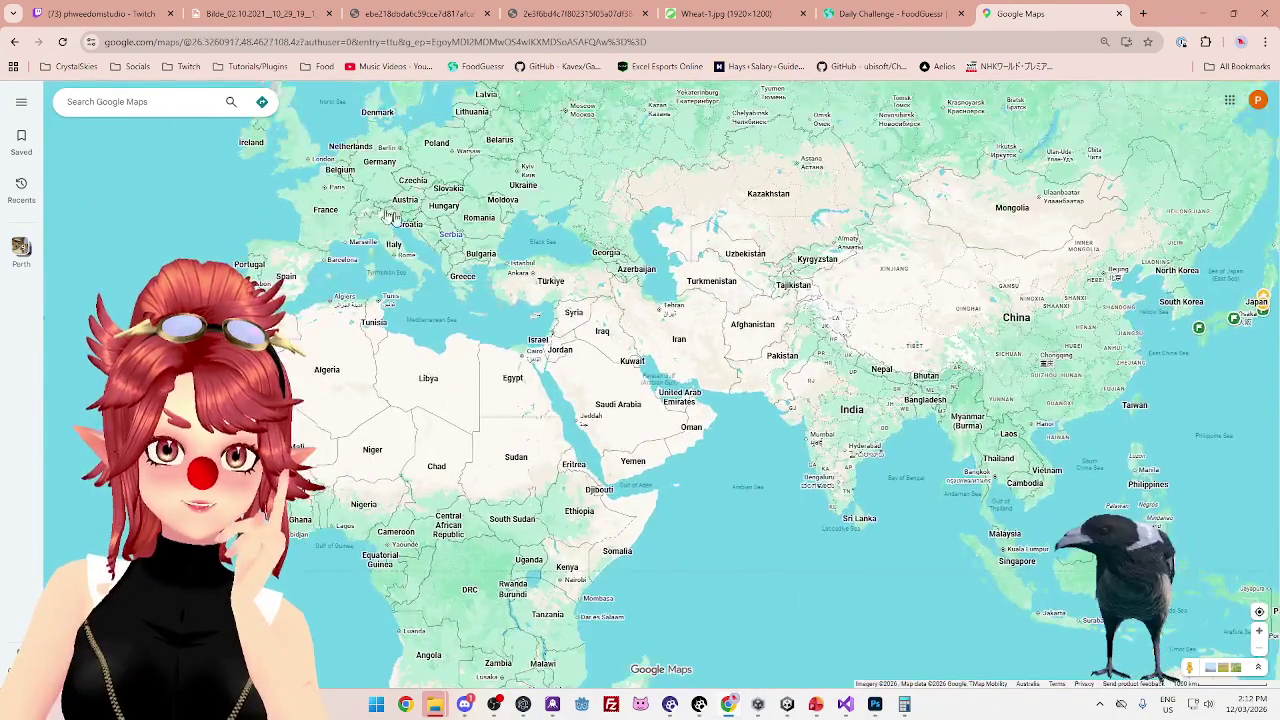
pyautogui.moveTo(440, 90); pyautogui.dragTo(589, 259)
pyautogui.scroll(4, 589, 259)
pyautogui.scroll(-2, 589, 259)
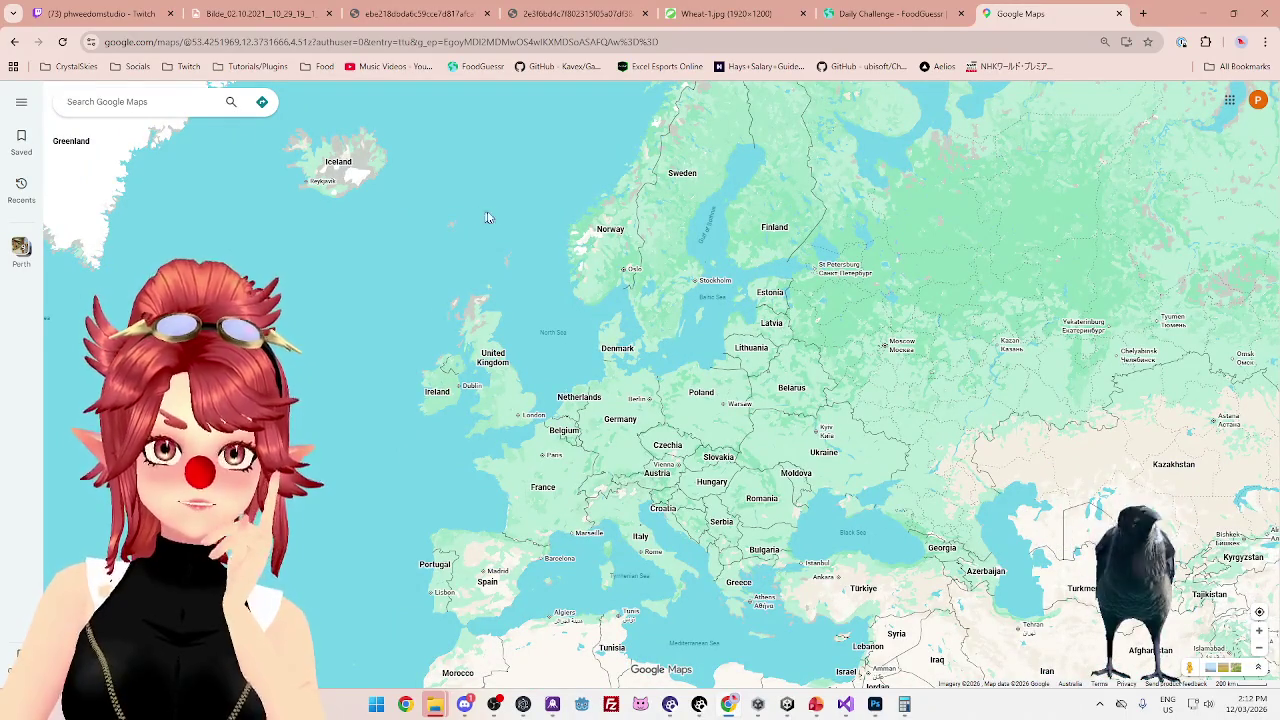
pyautogui.click(870, 16)
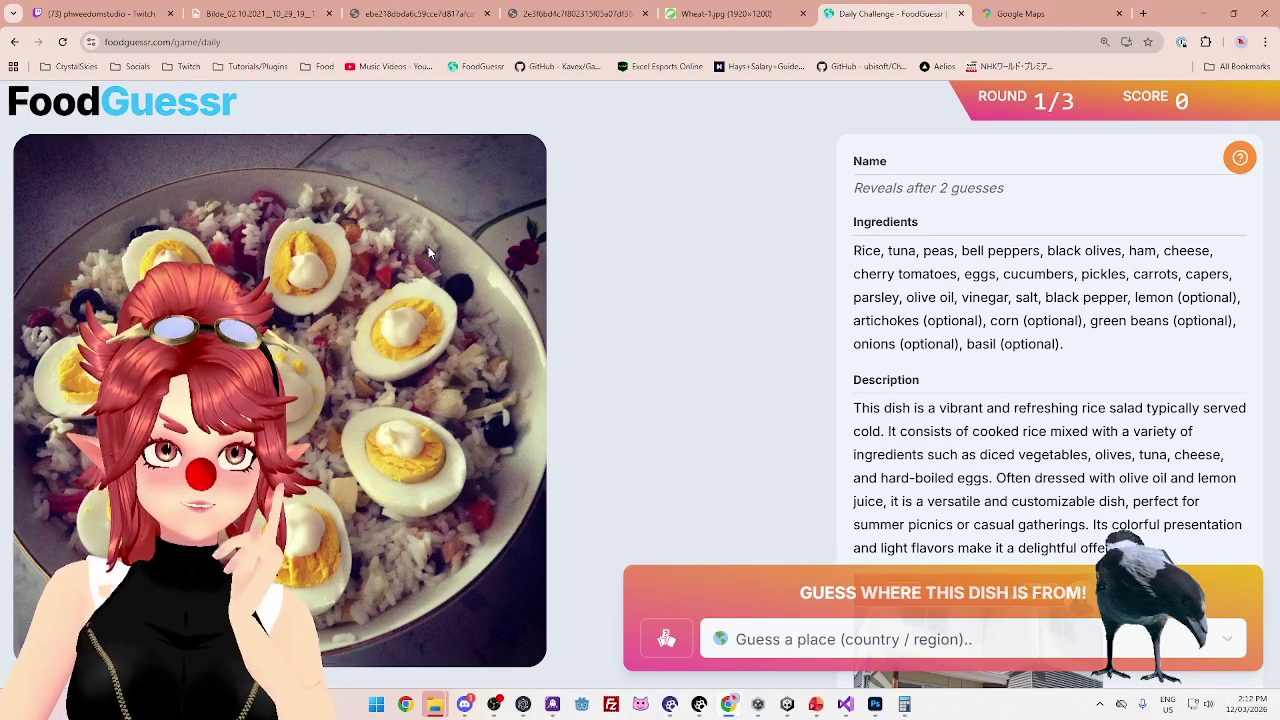
# Guess Finland for the rice salad round
pyautogui.click(1040, 14)
pyautogui.click(868, 16)
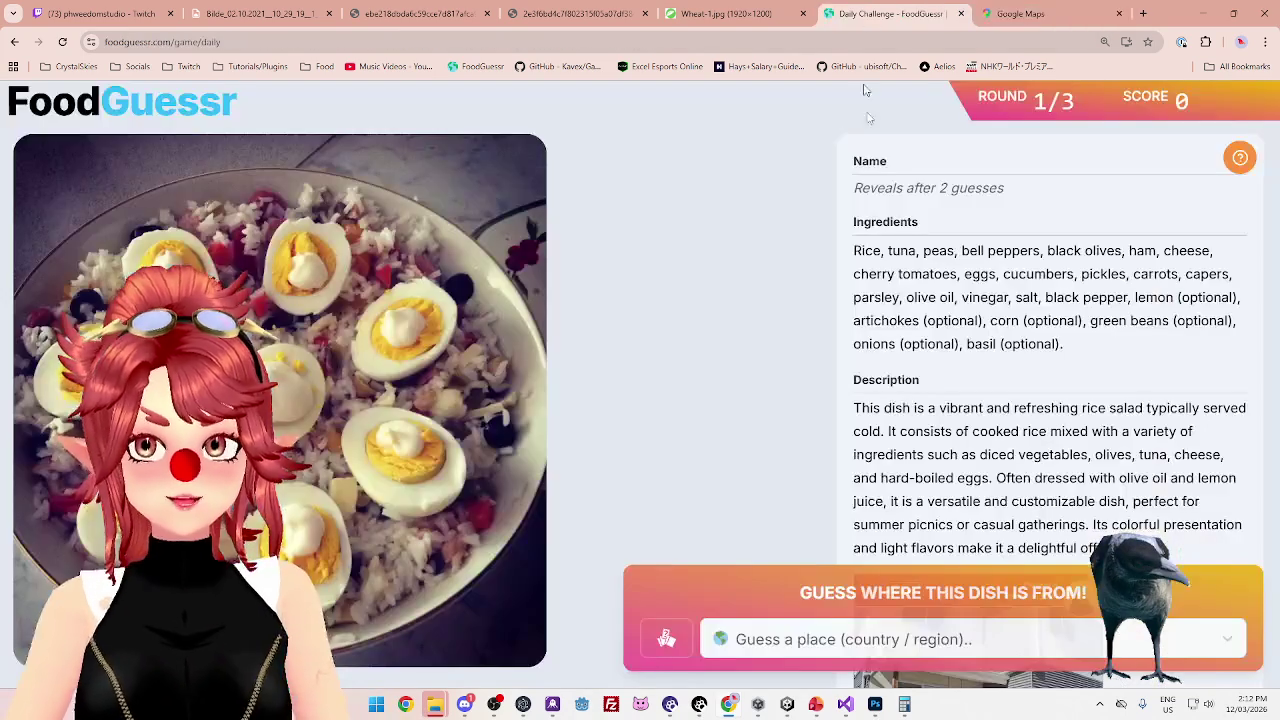
pyautogui.click(966, 648)
pyautogui.write('fin')
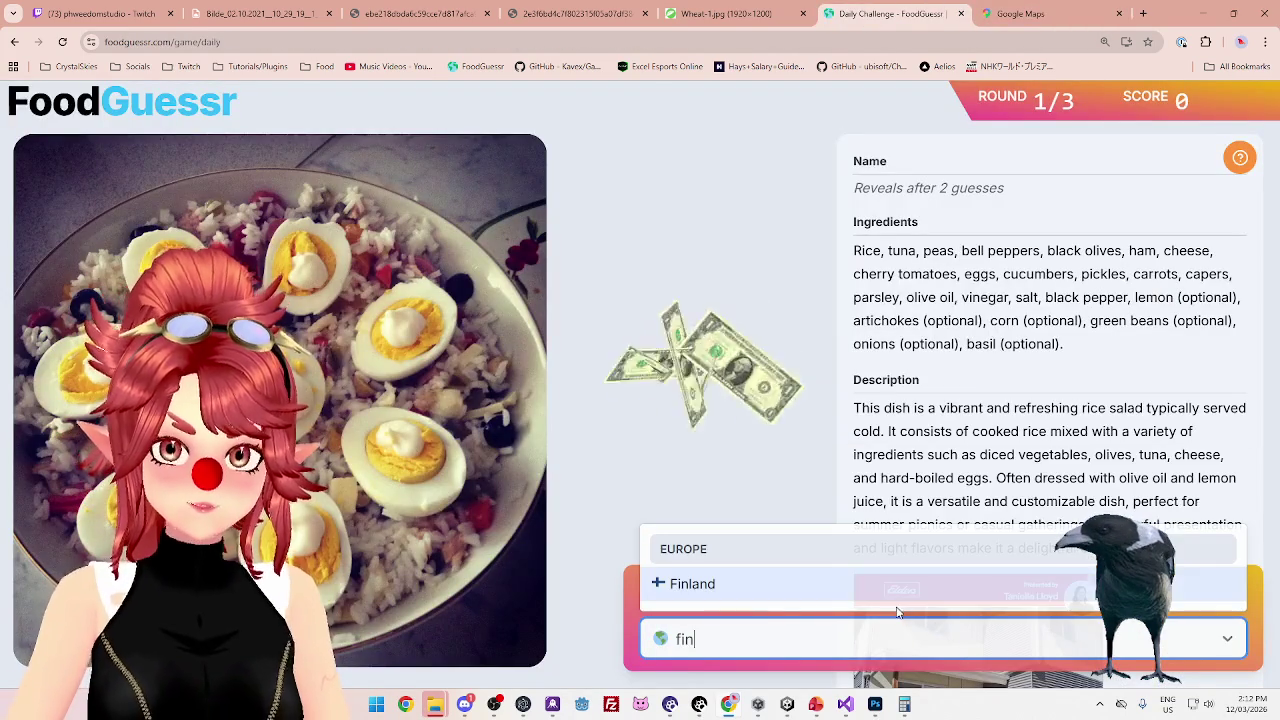
pyautogui.click(890, 586)
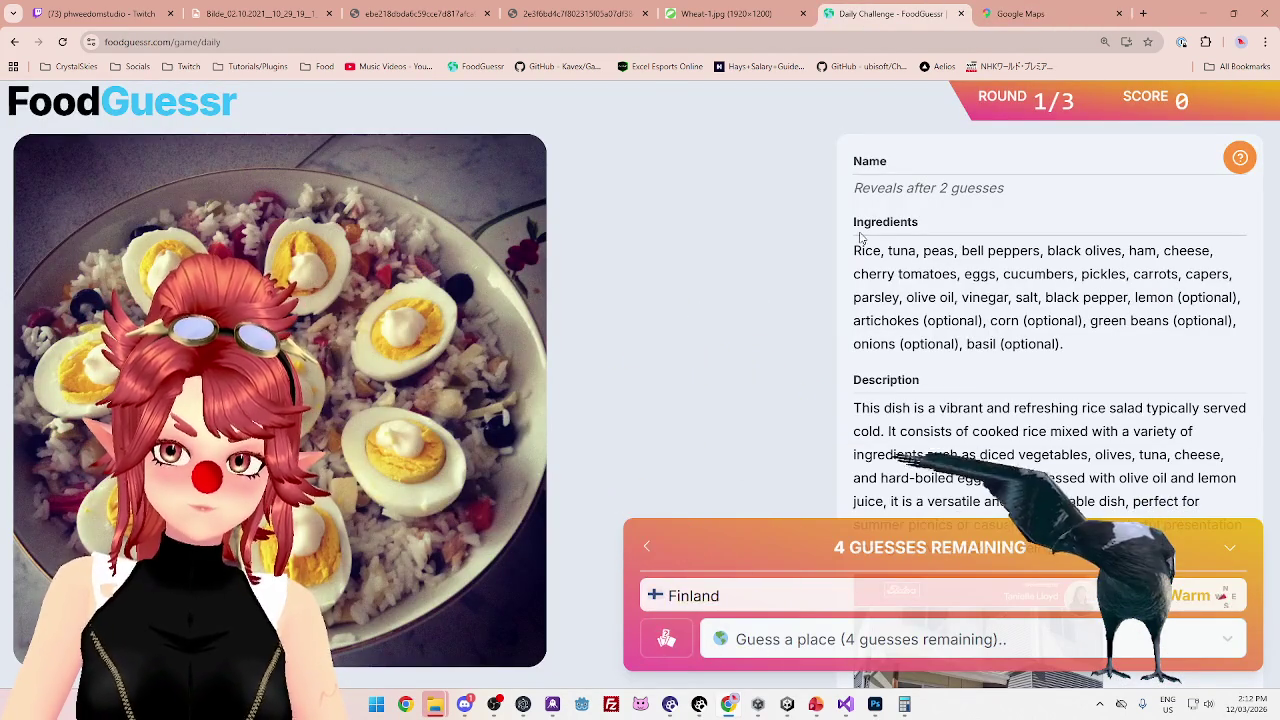
# Check the Europe map, then guess United Kingdom, revealing the dish as Insalata Di Riso
pyautogui.click(1015, 17)
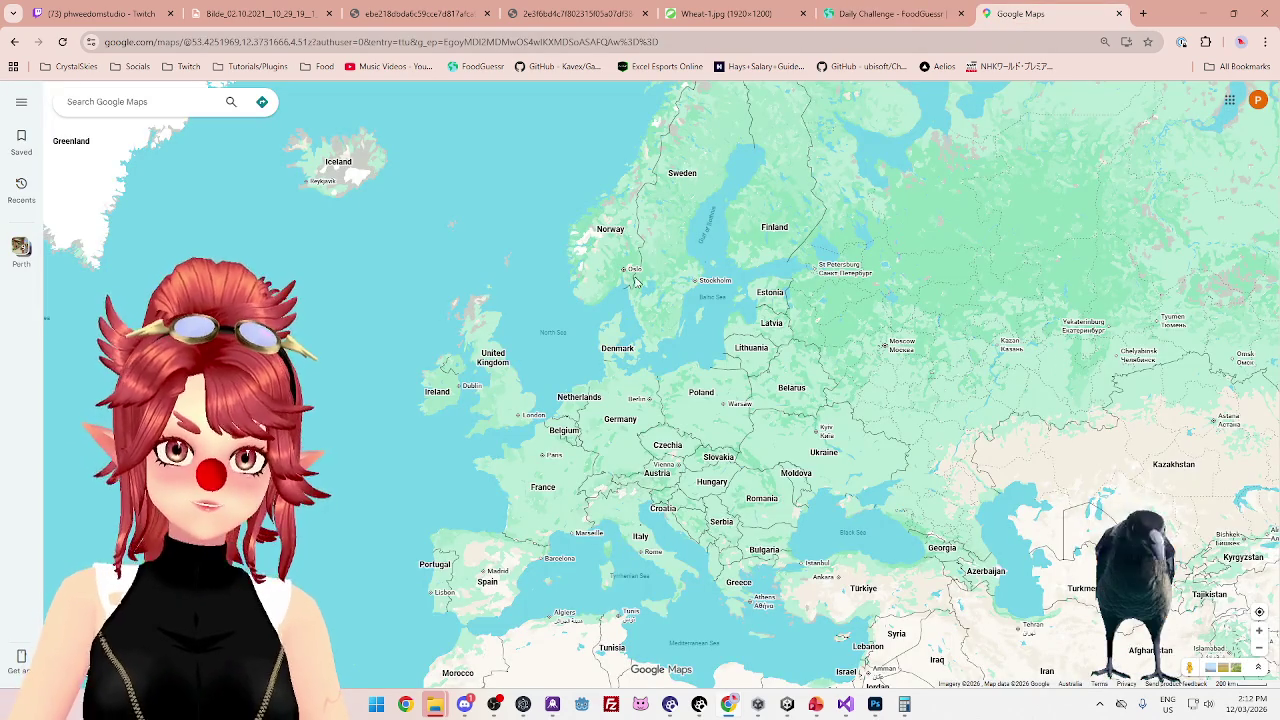
pyautogui.scroll(-2, 750, 233)
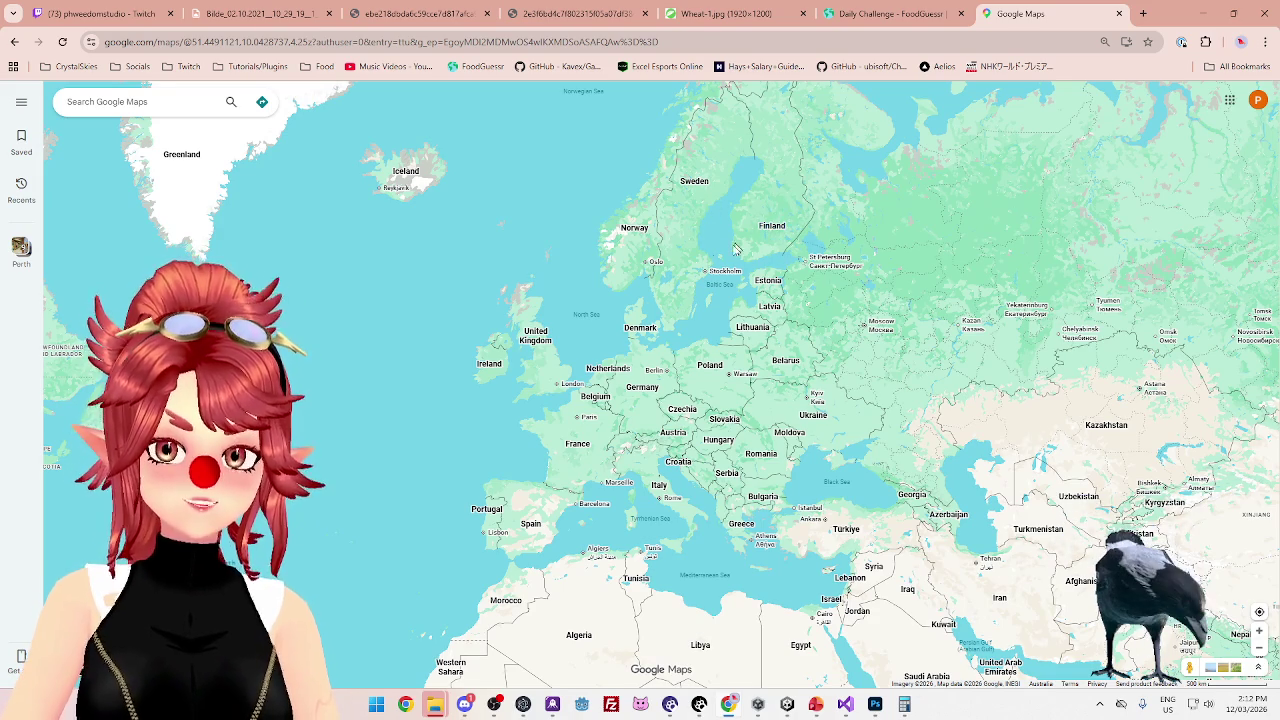
pyautogui.click(880, 14)
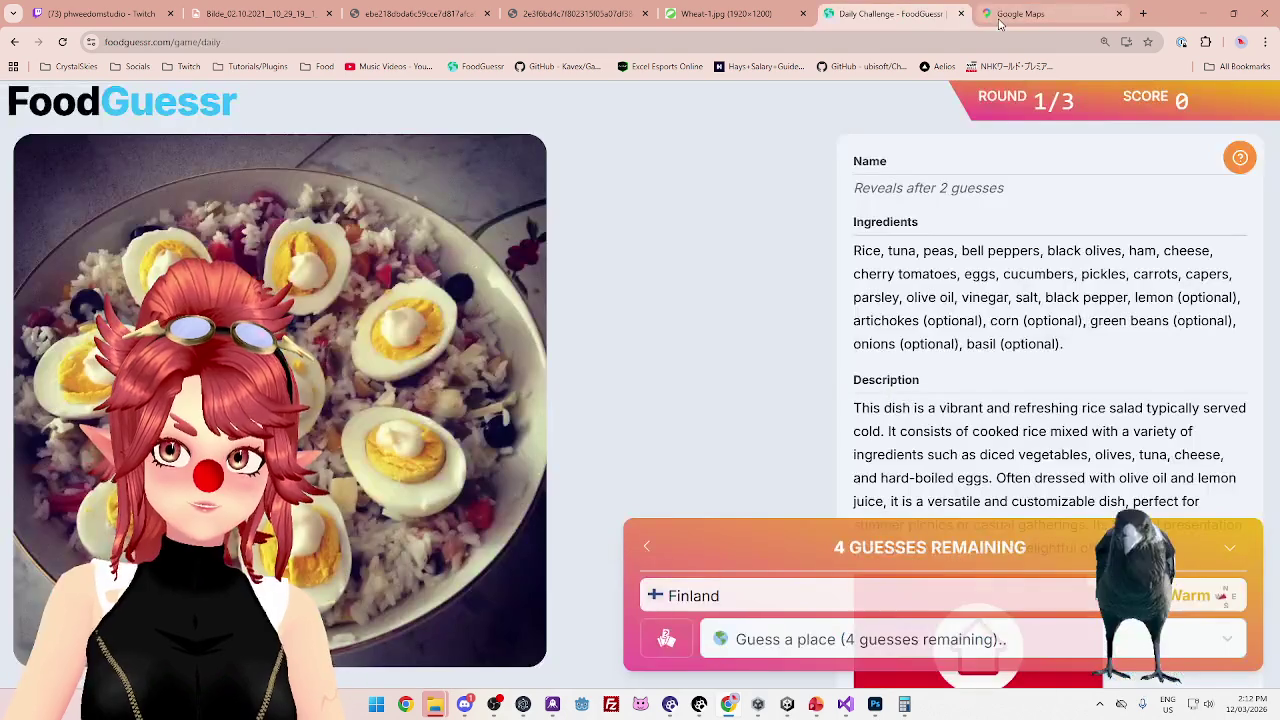
pyautogui.click(1000, 14)
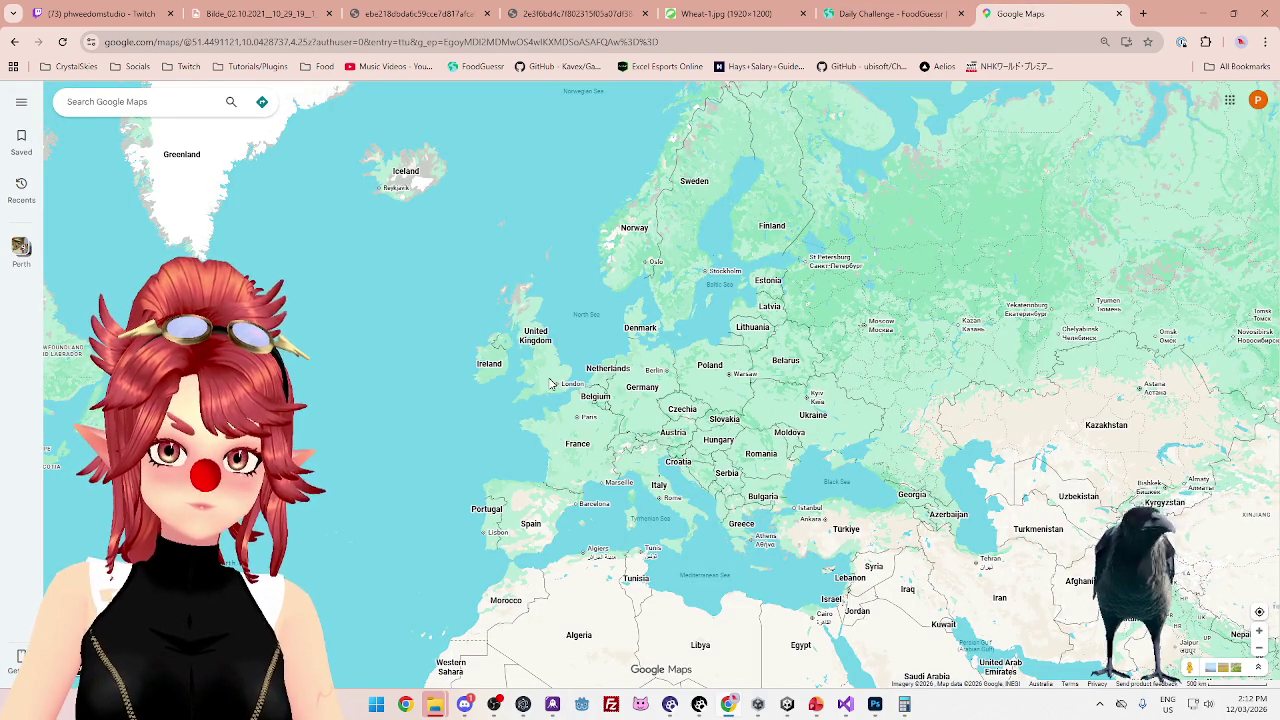
pyautogui.click(884, 18)
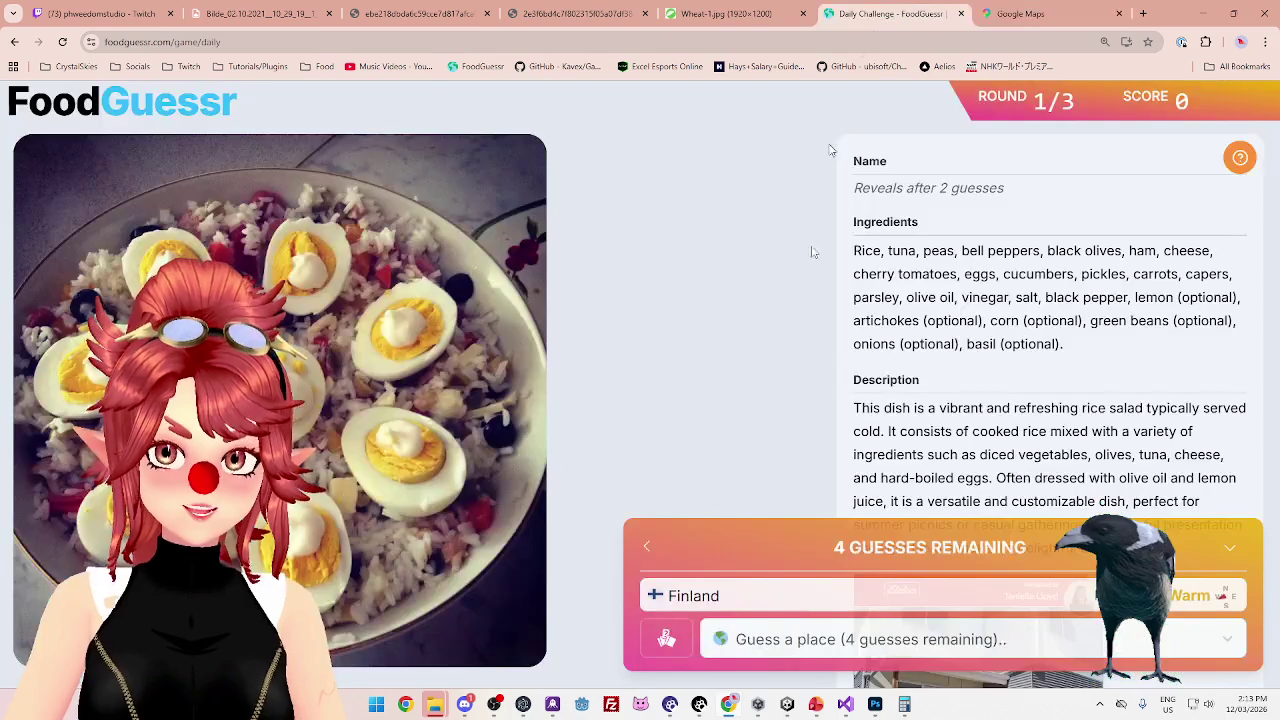
pyautogui.click(808, 649)
pyautogui.write('uni')
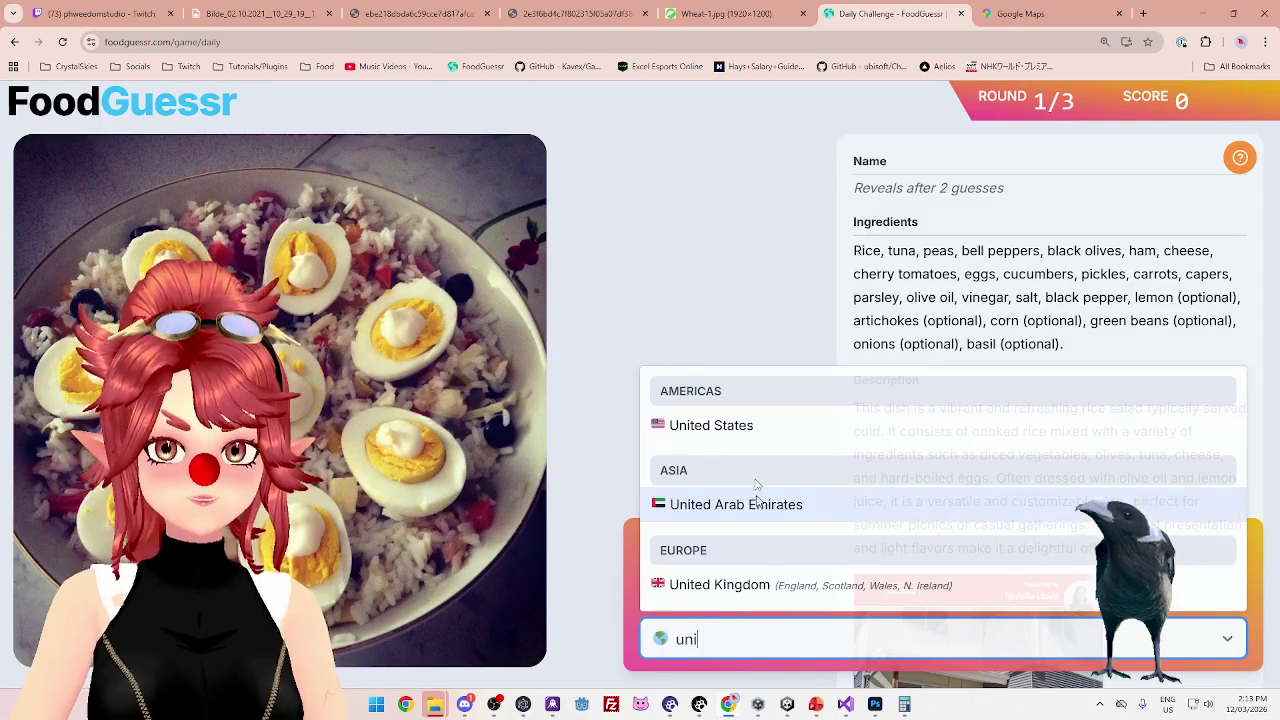
pyautogui.click(777, 585)
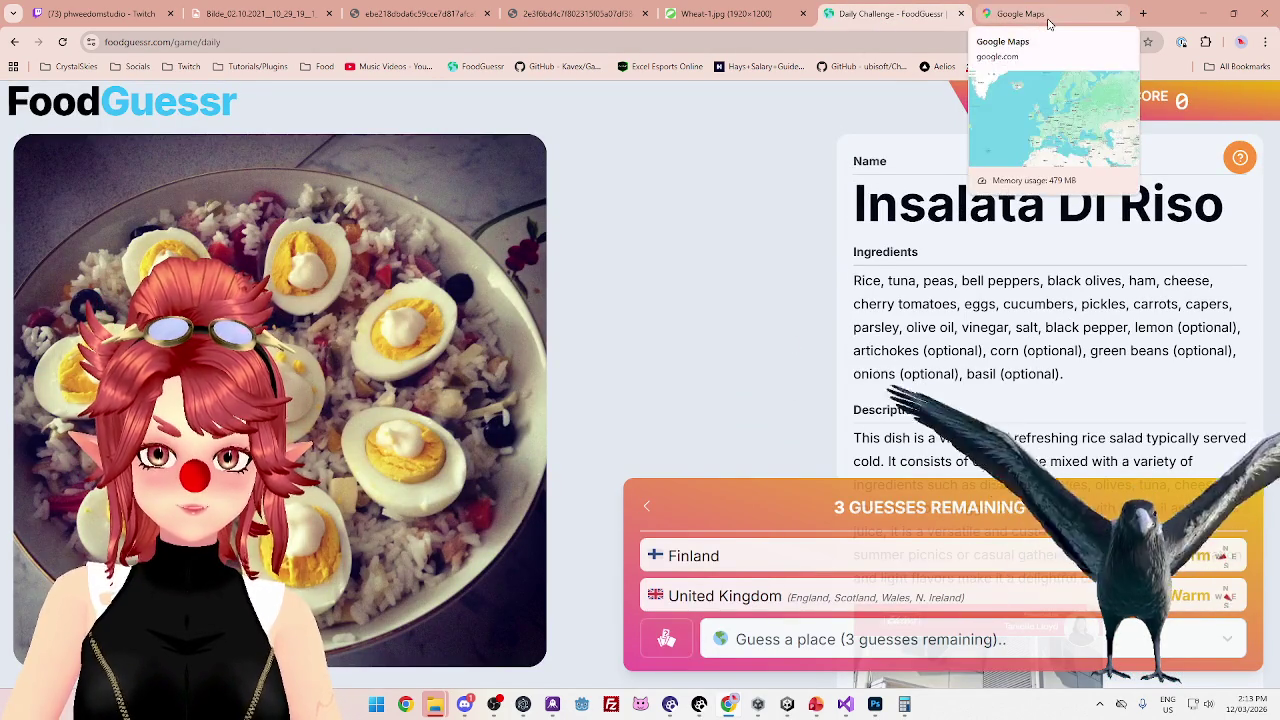
pyautogui.click(1040, 14)
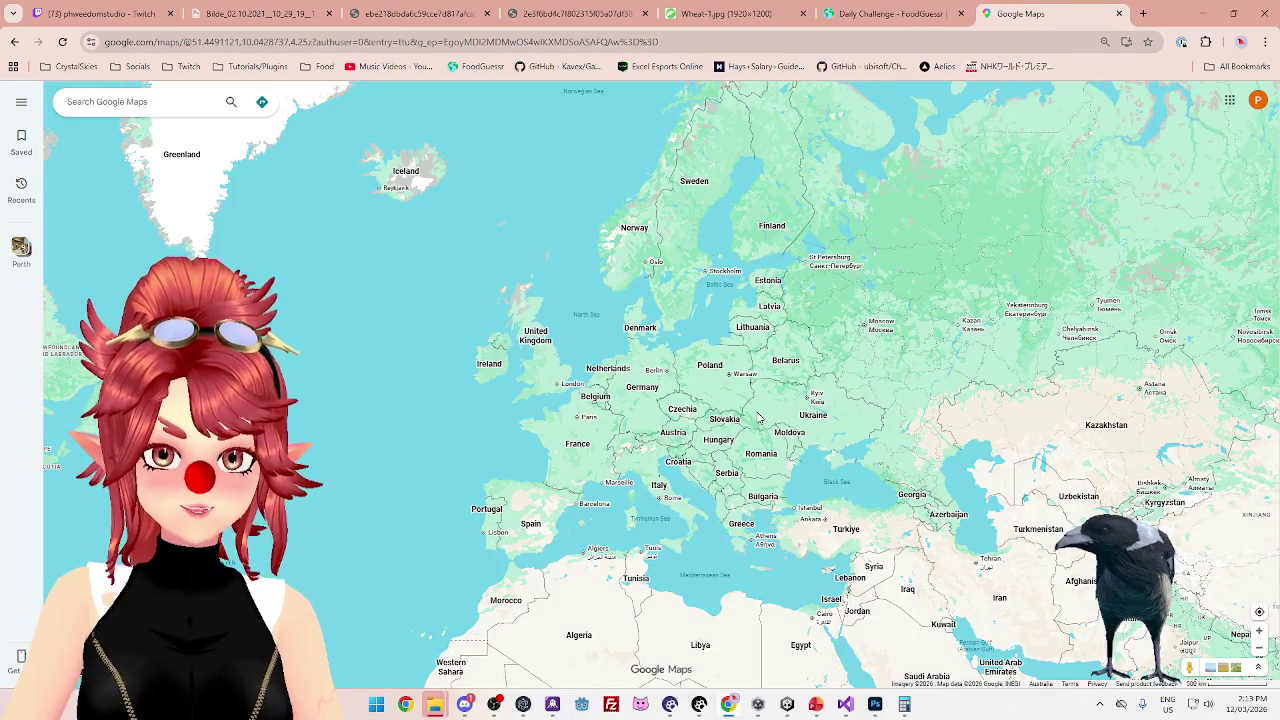
# Compare the Europe map against the Insalata Di Riso round, switching between tabs
pyautogui.click(884, 14)
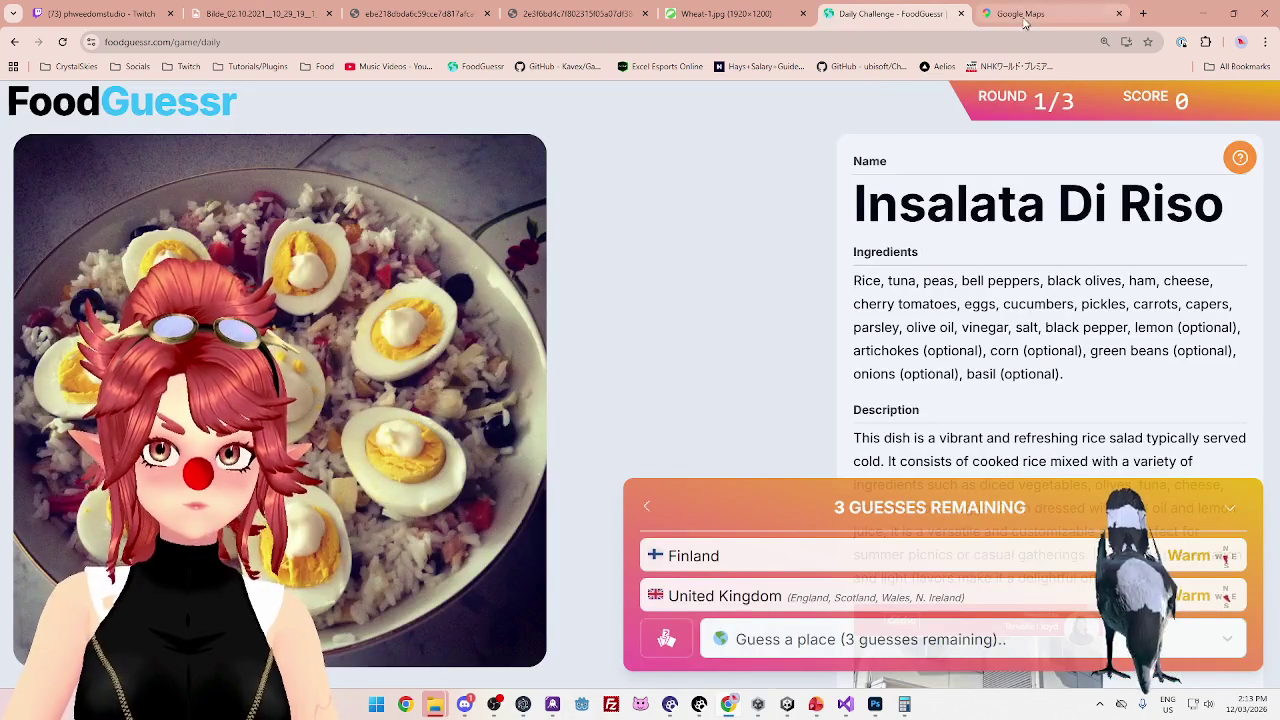
pyautogui.click(1040, 14)
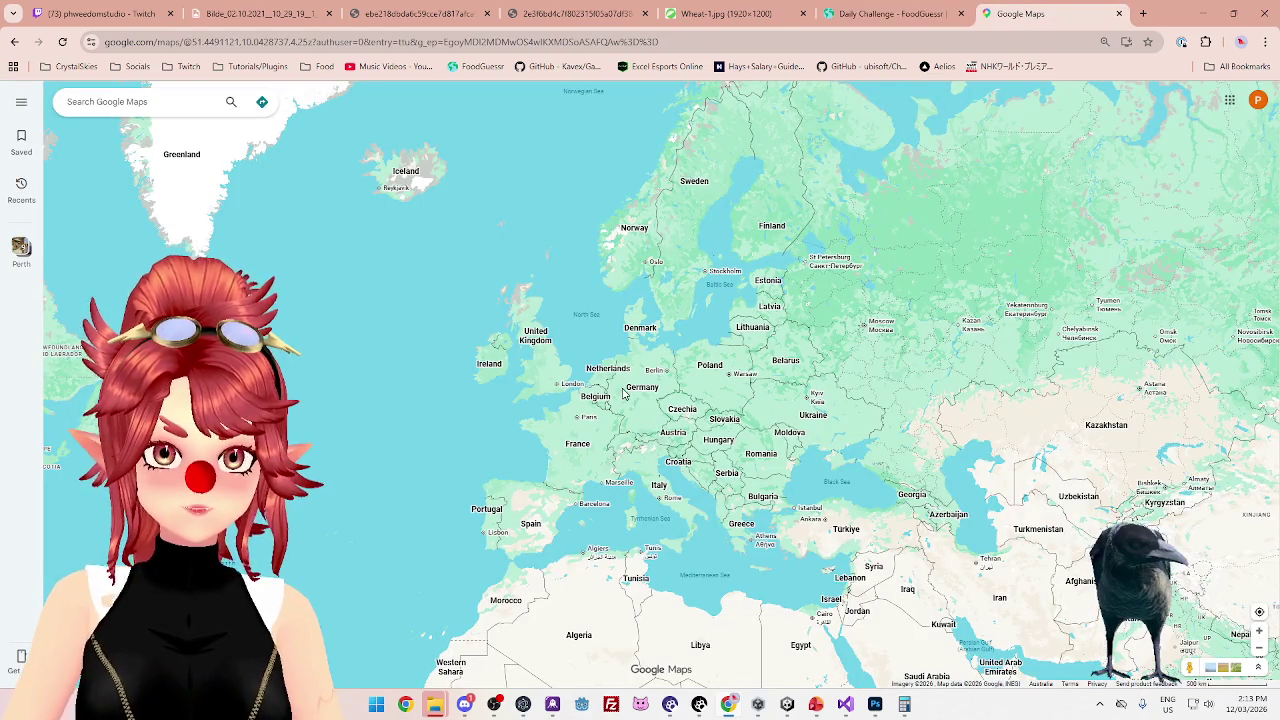
pyautogui.click(918, 18)
pyautogui.click(1010, 16)
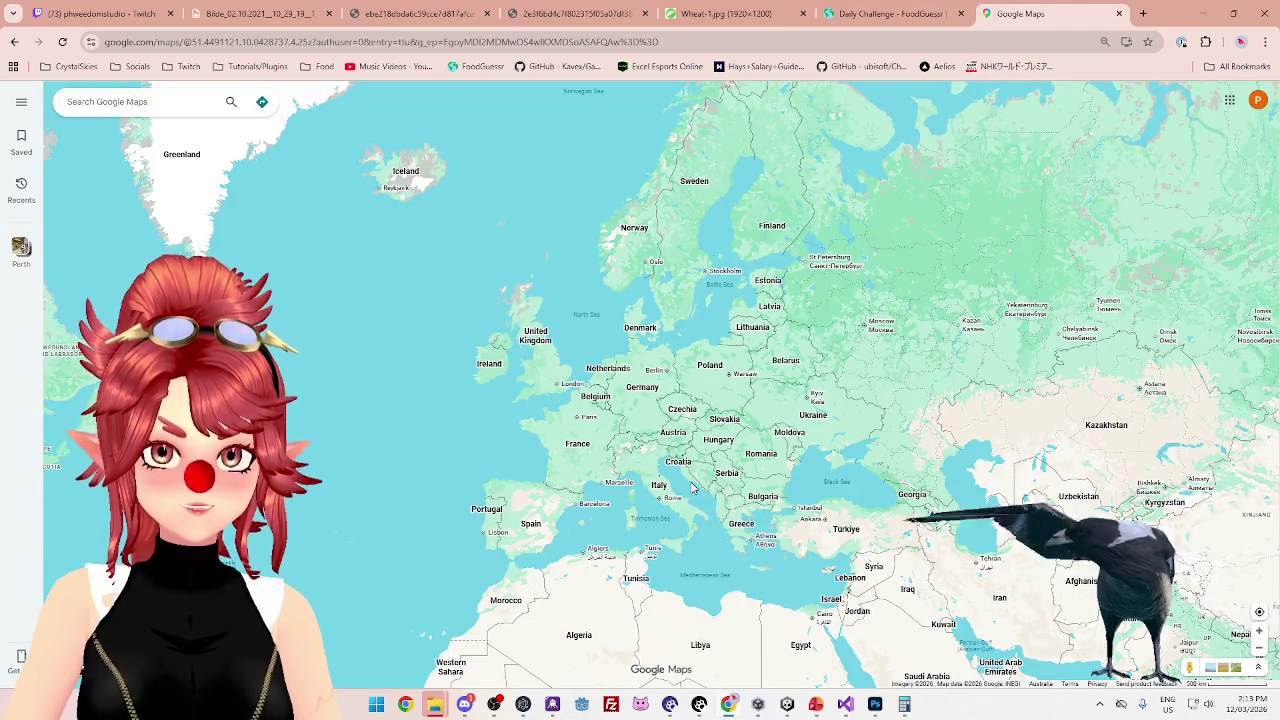
pyautogui.scroll(2, 628, 444)
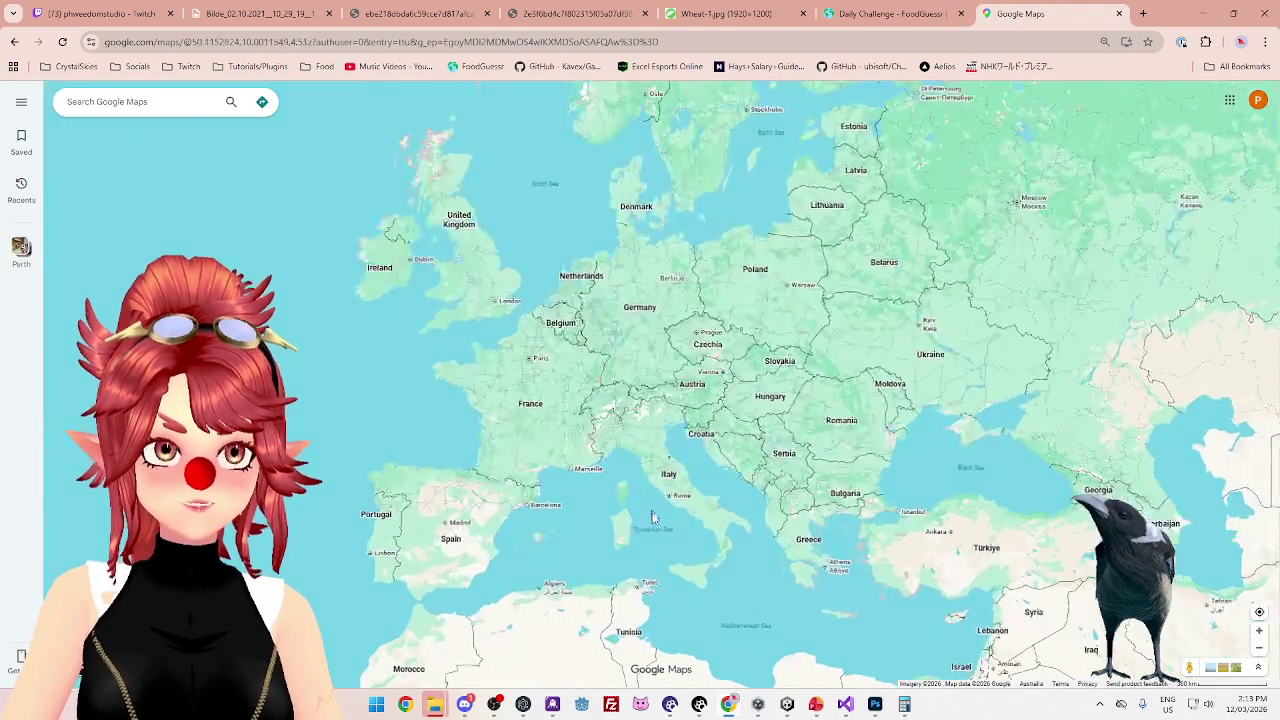
pyautogui.click(880, 16)
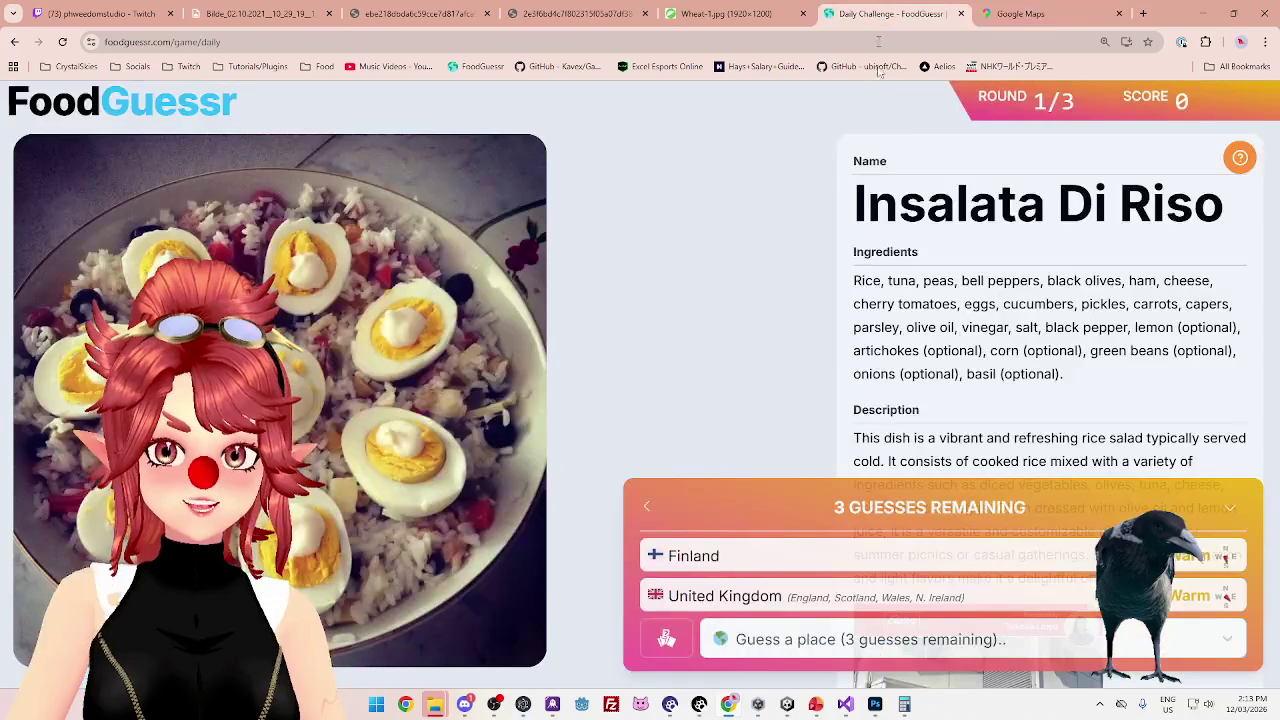
pyautogui.click(1062, 16)
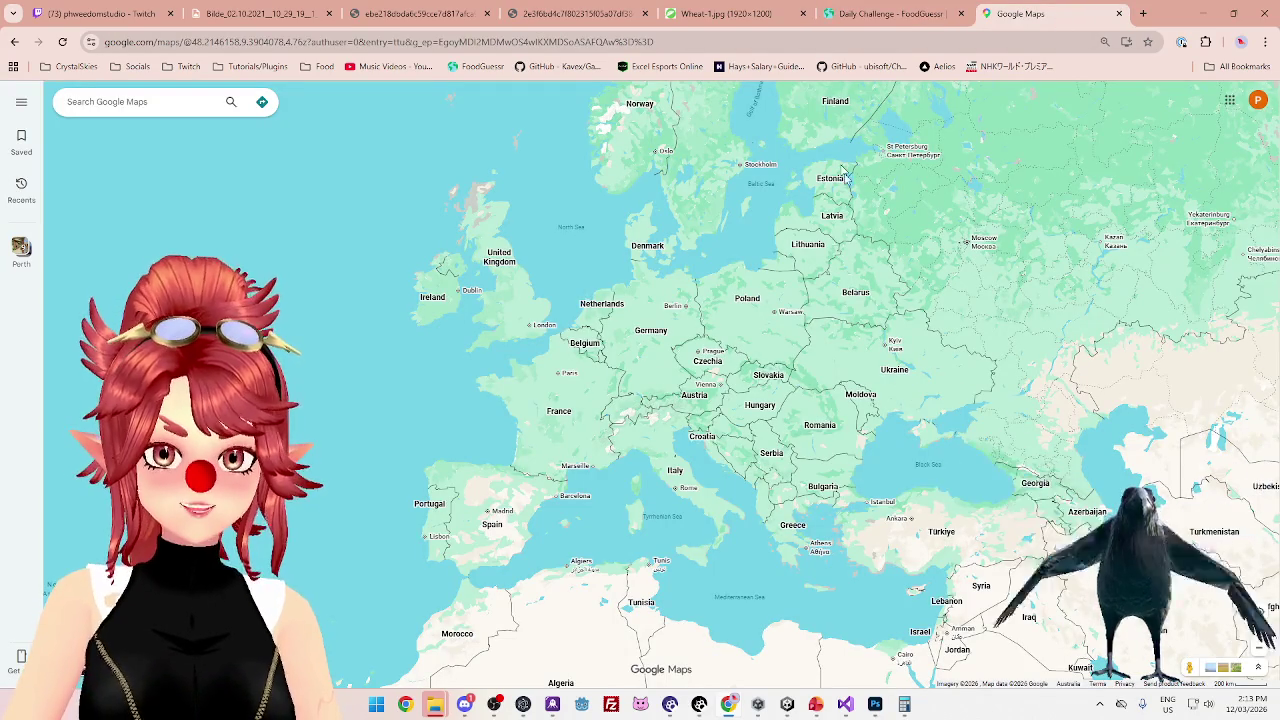
pyautogui.click(886, 23)
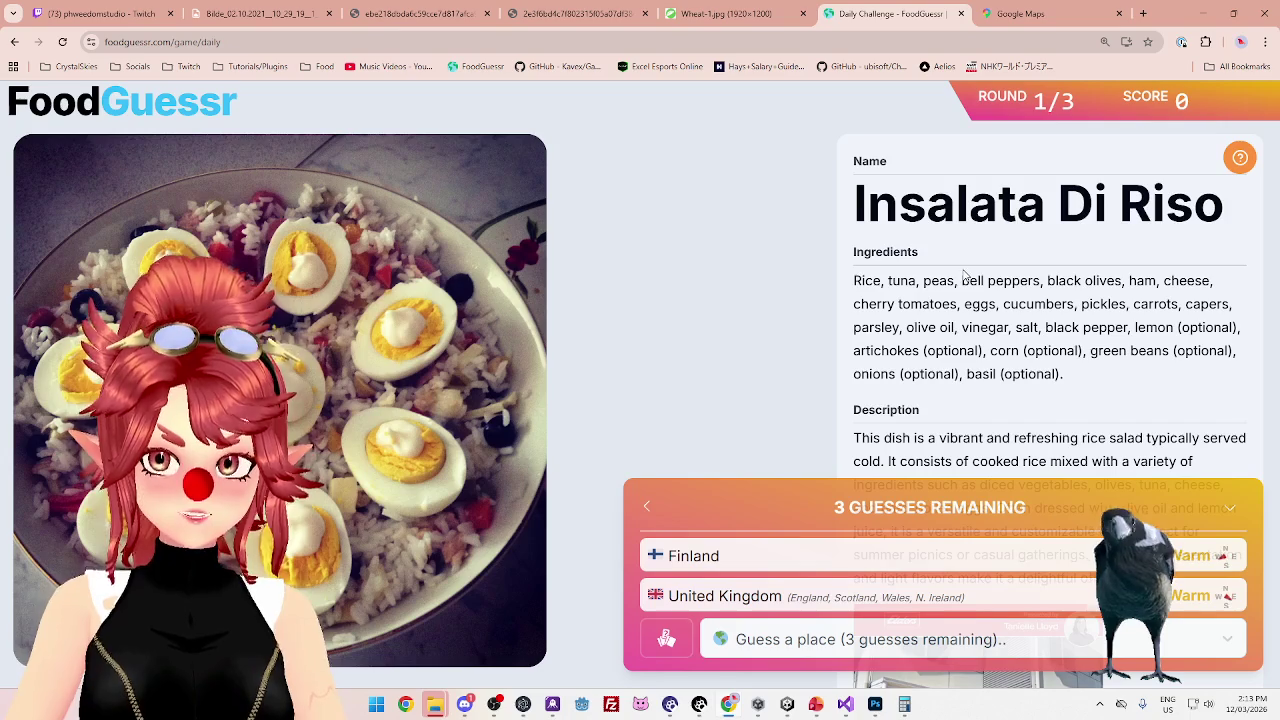
# Zoom the map around Italy, then start a new country guess in FoodGuessr
pyautogui.click(1021, 15)
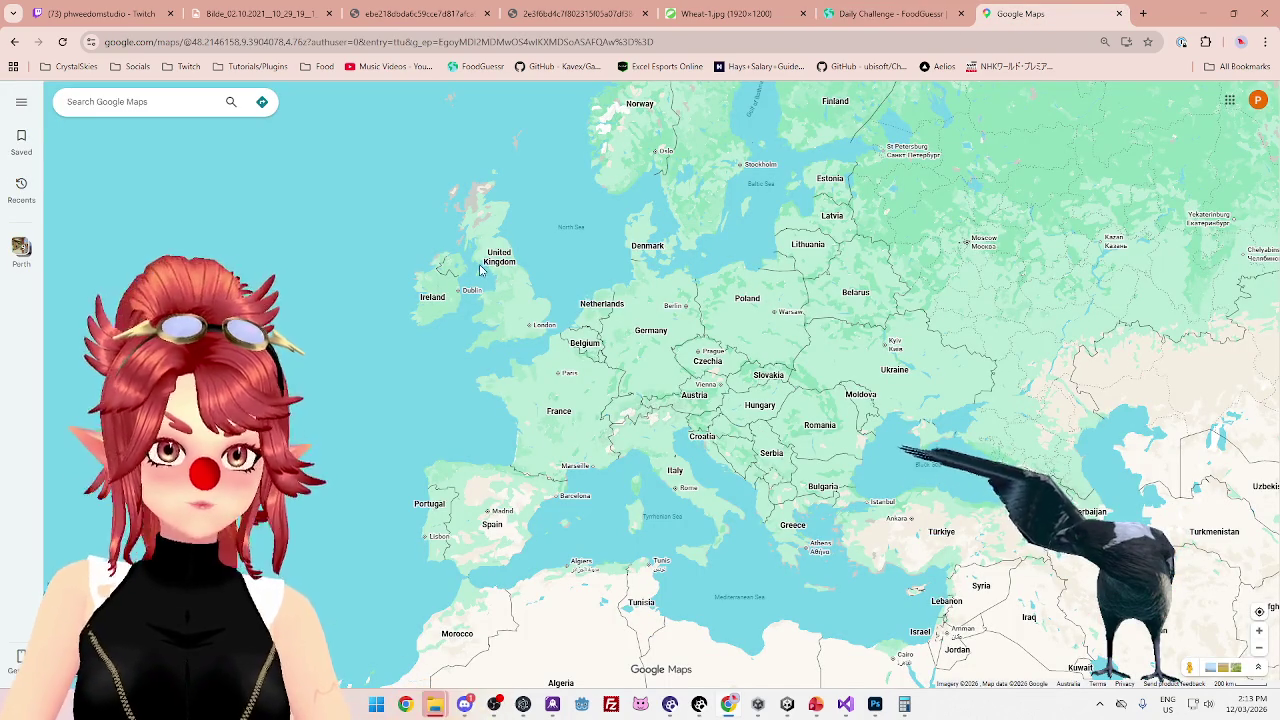
pyautogui.scroll(2, 734, 468)
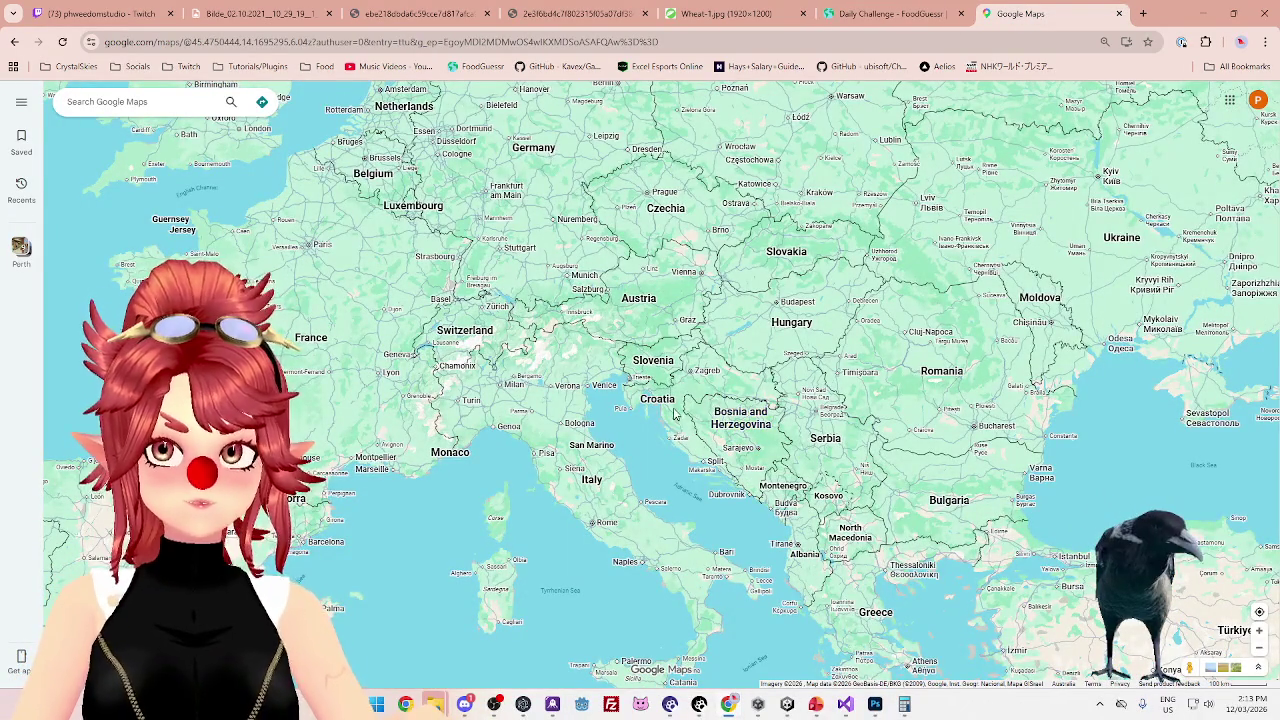
pyautogui.scroll(-2, 676, 415)
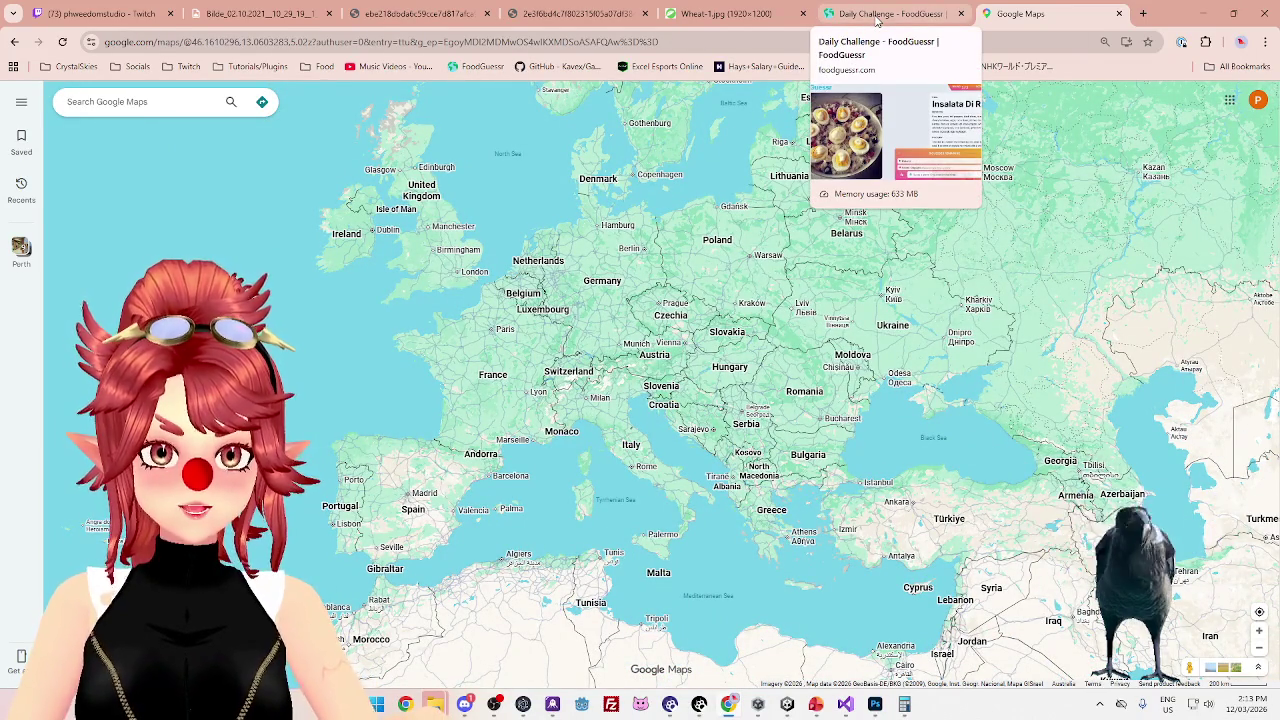
pyautogui.click(877, 20)
pyautogui.click(977, 645)
# Submit Italy for Insalata Di Riso, scoring 4,000, and start round 2
pyautogui.write('i')
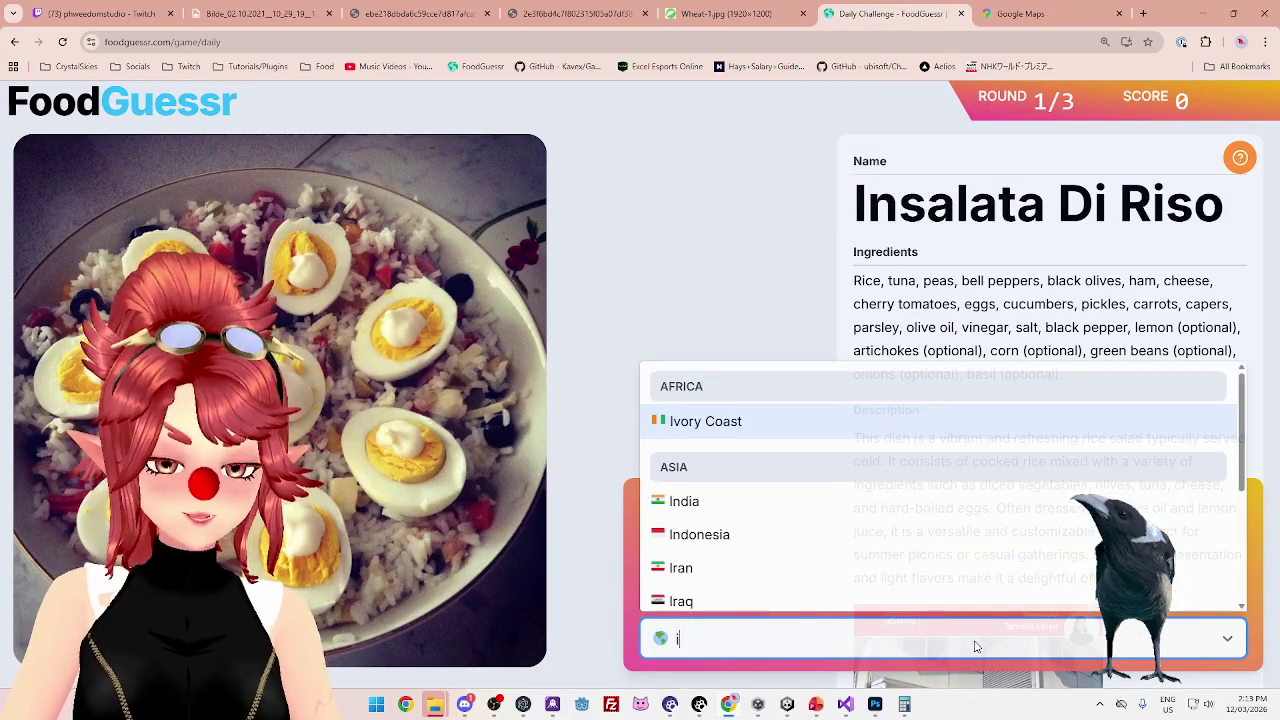
pyautogui.write('ta')
pyautogui.press('Return')
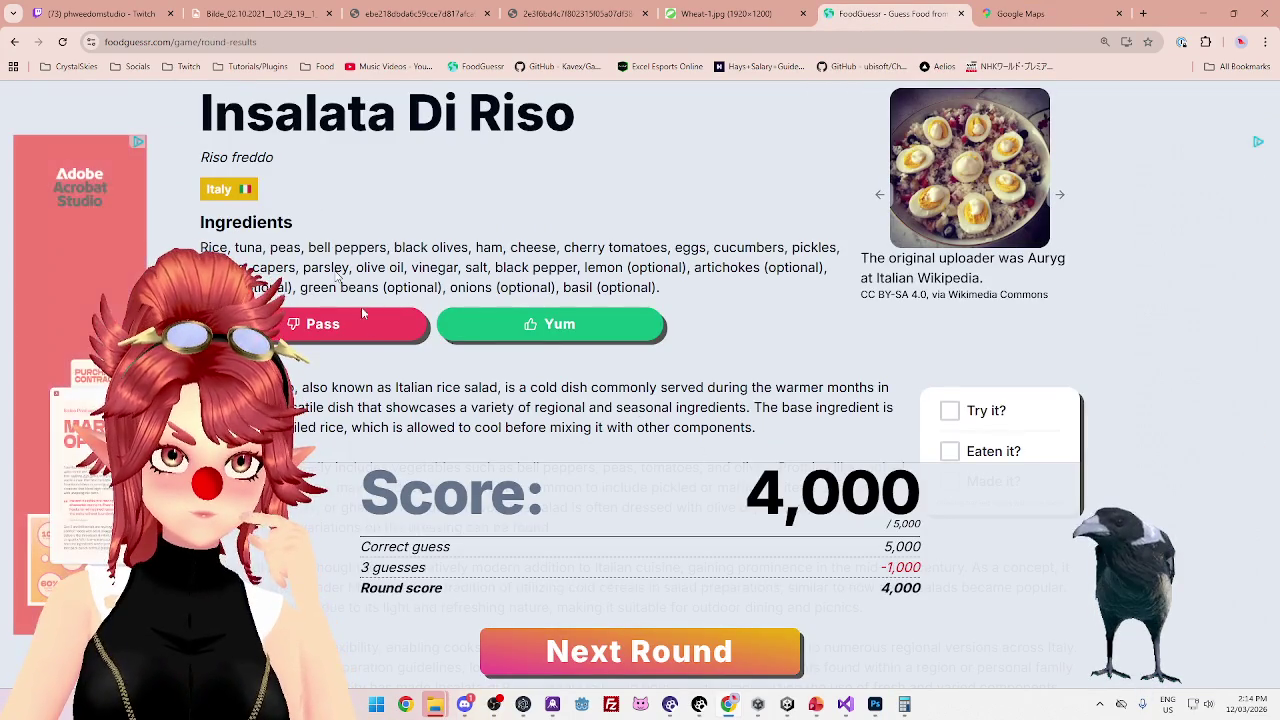
pyautogui.scroll(-2, 467, 384)
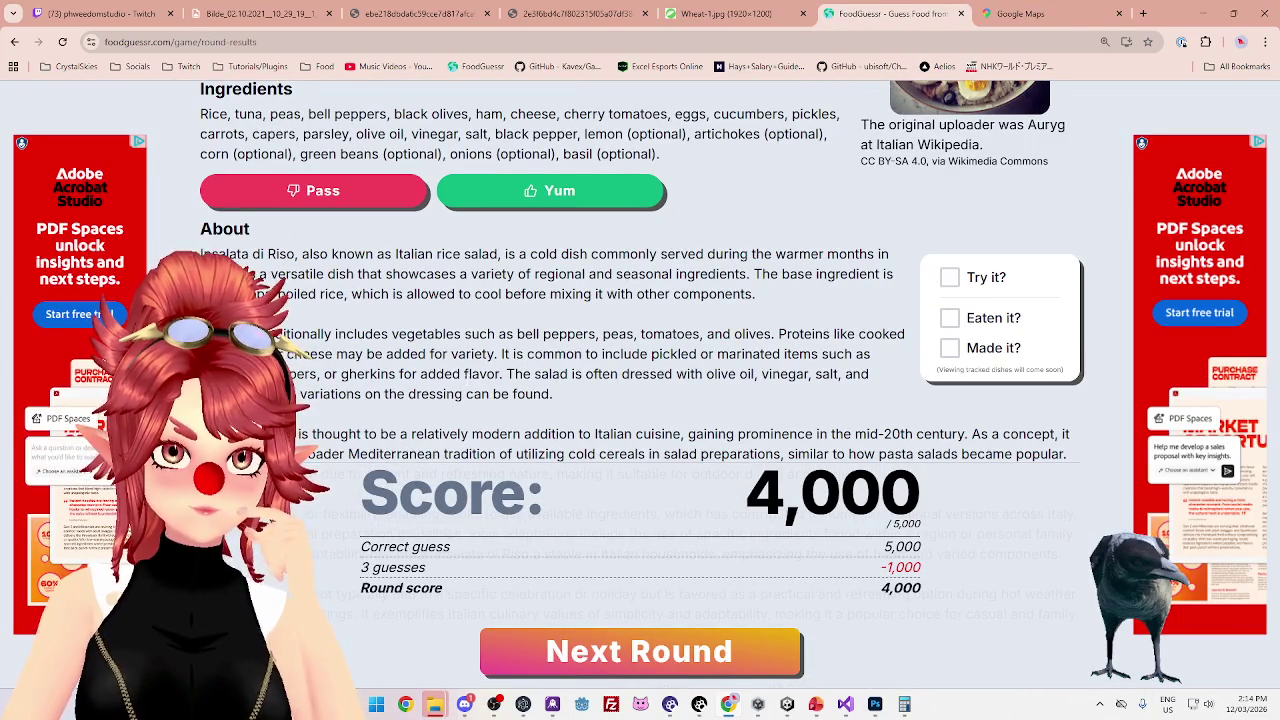
pyautogui.scroll(2, 624, 406)
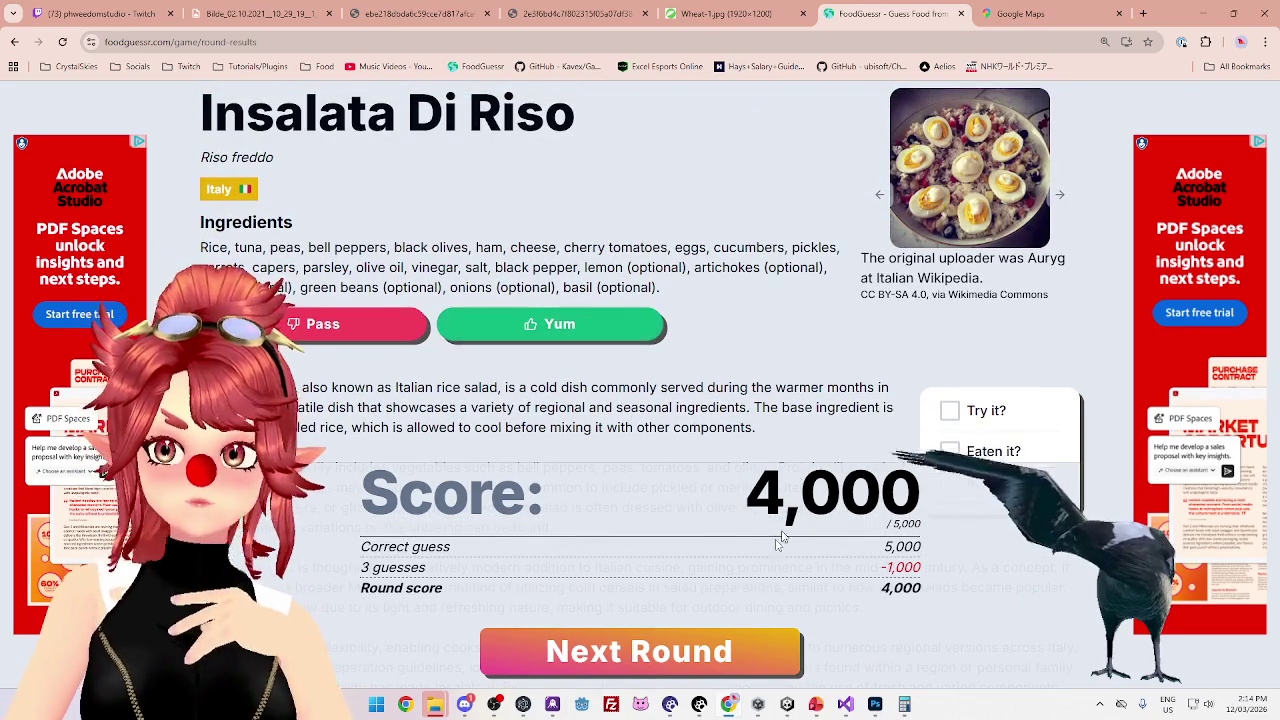
pyautogui.click(596, 651)
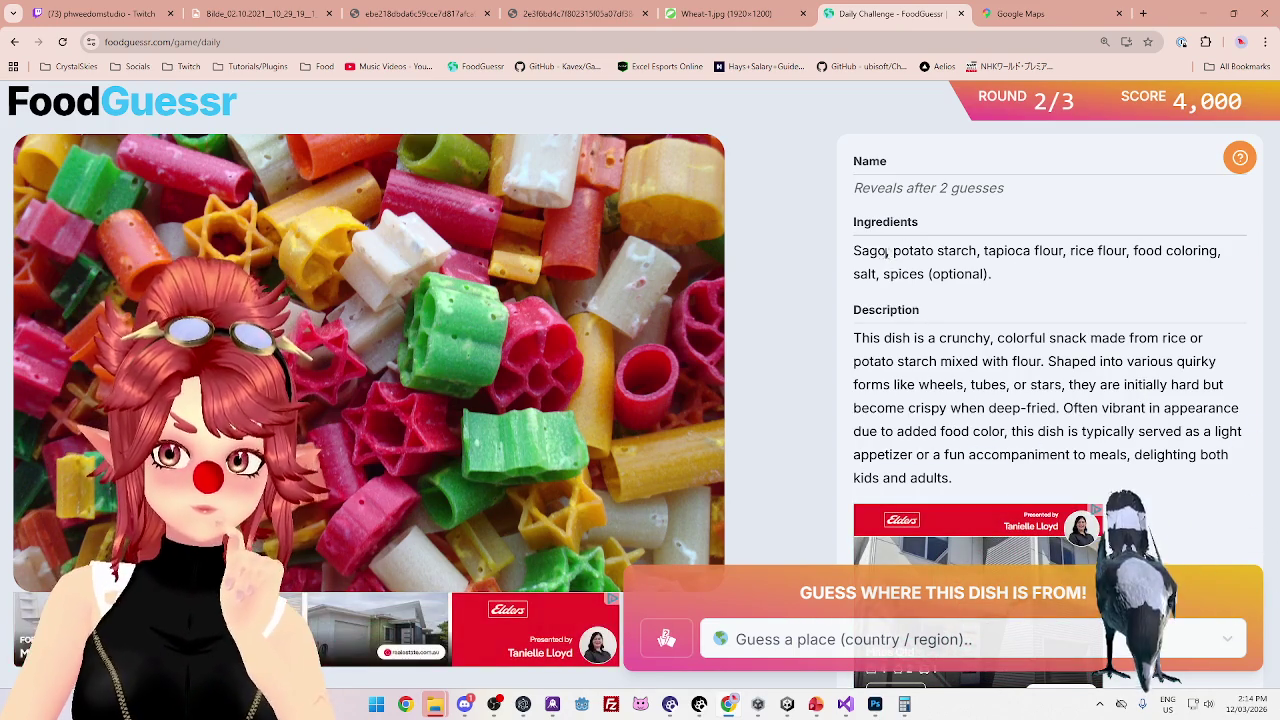
# Highlight 'Sago' and 'spices (optional)' in the ingredients, then start a country guess
pyautogui.moveTo(862, 251); pyautogui.dragTo(886, 251)
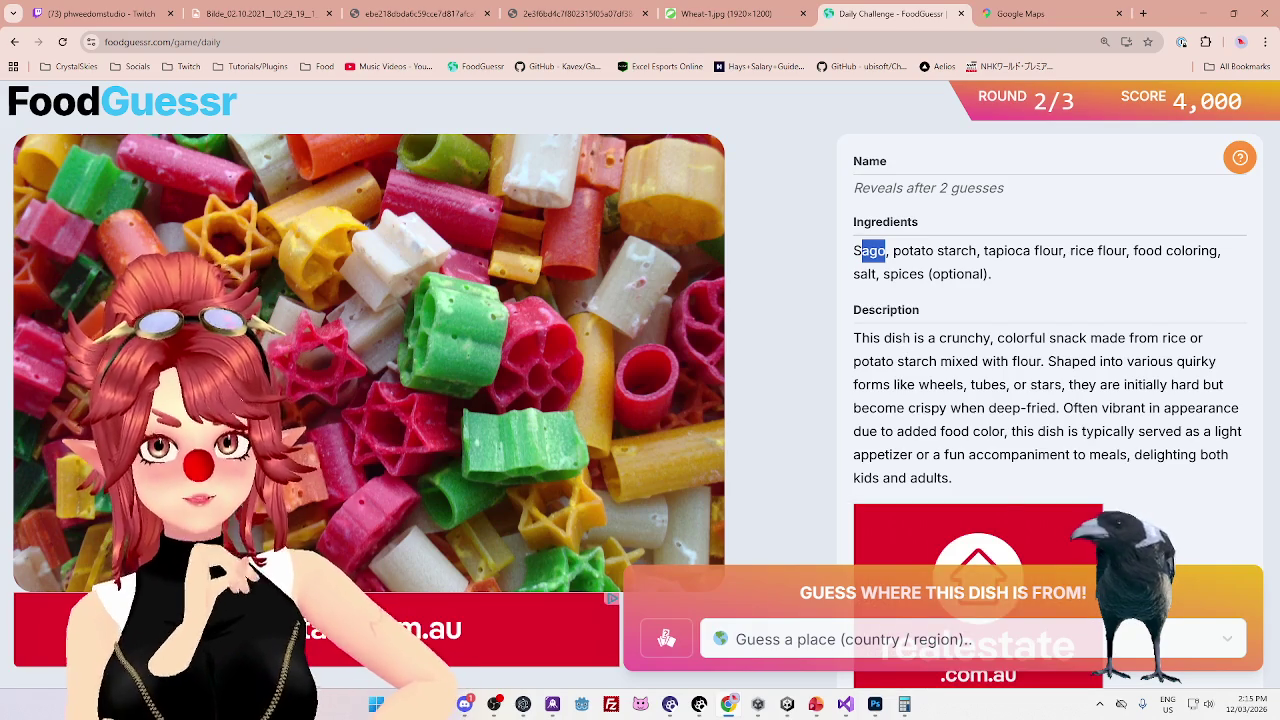
pyautogui.click(885, 273)
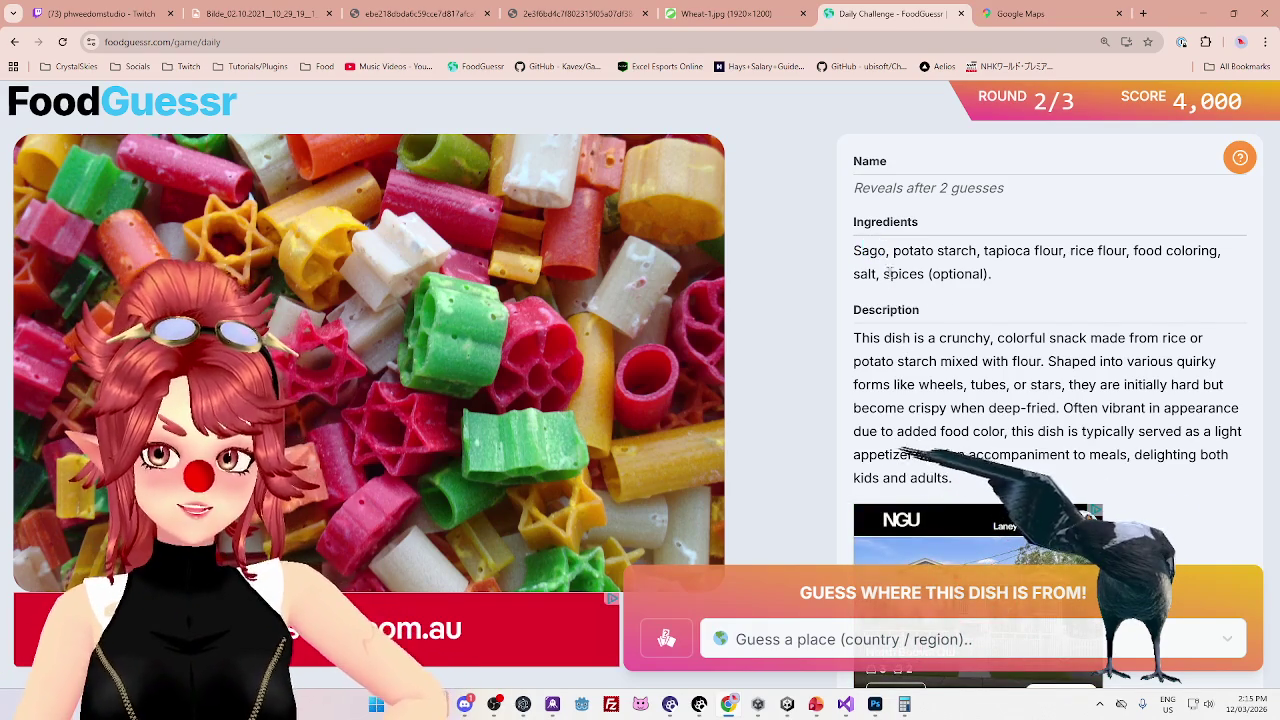
pyautogui.moveTo(885, 273); pyautogui.dragTo(998, 273)
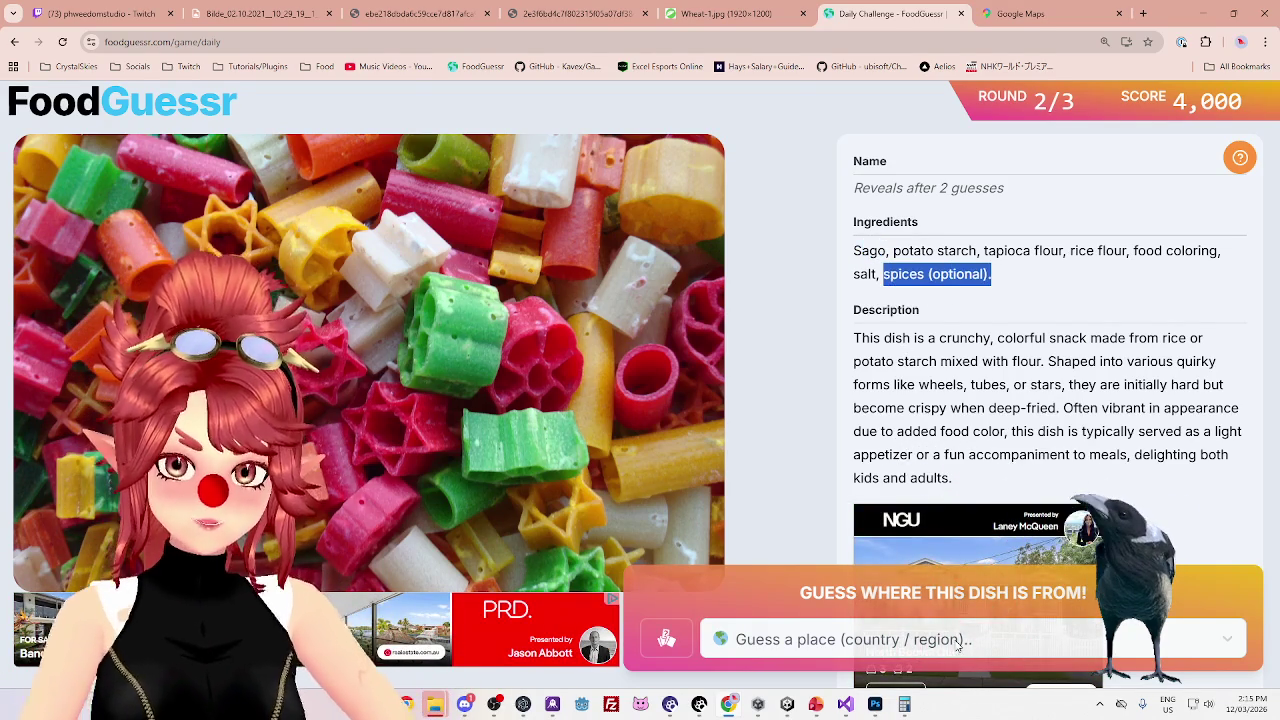
pyautogui.click(957, 648)
# Guess India for 5,000 points, revealing Far Far (Fryums), and open a blank tab
pyautogui.write('indi')
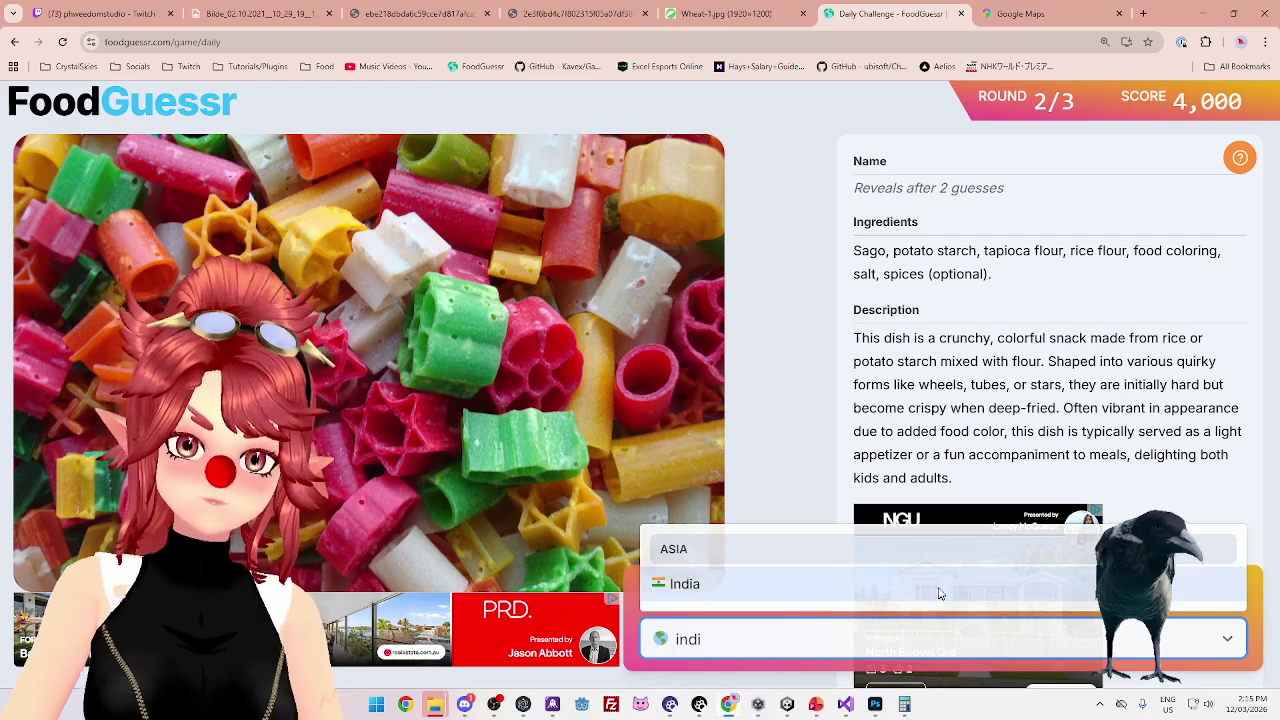
pyautogui.click(938, 596)
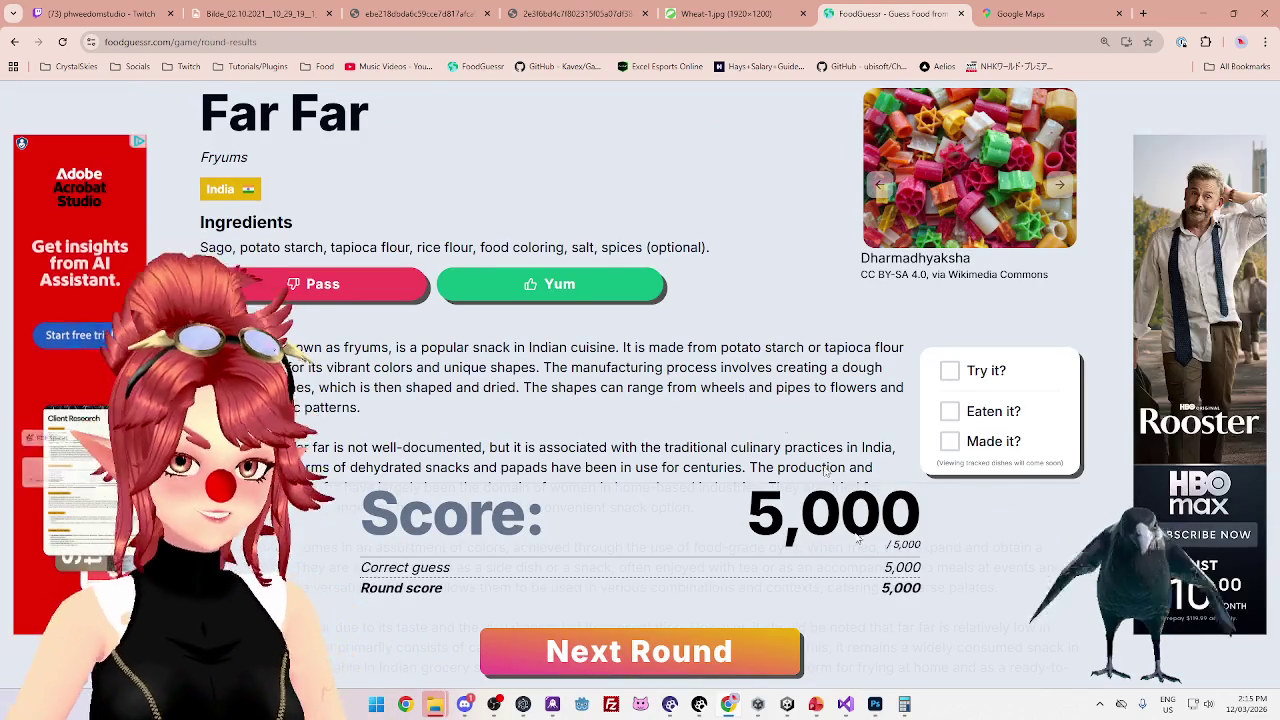
pyautogui.scroll(-1, 640, 380)
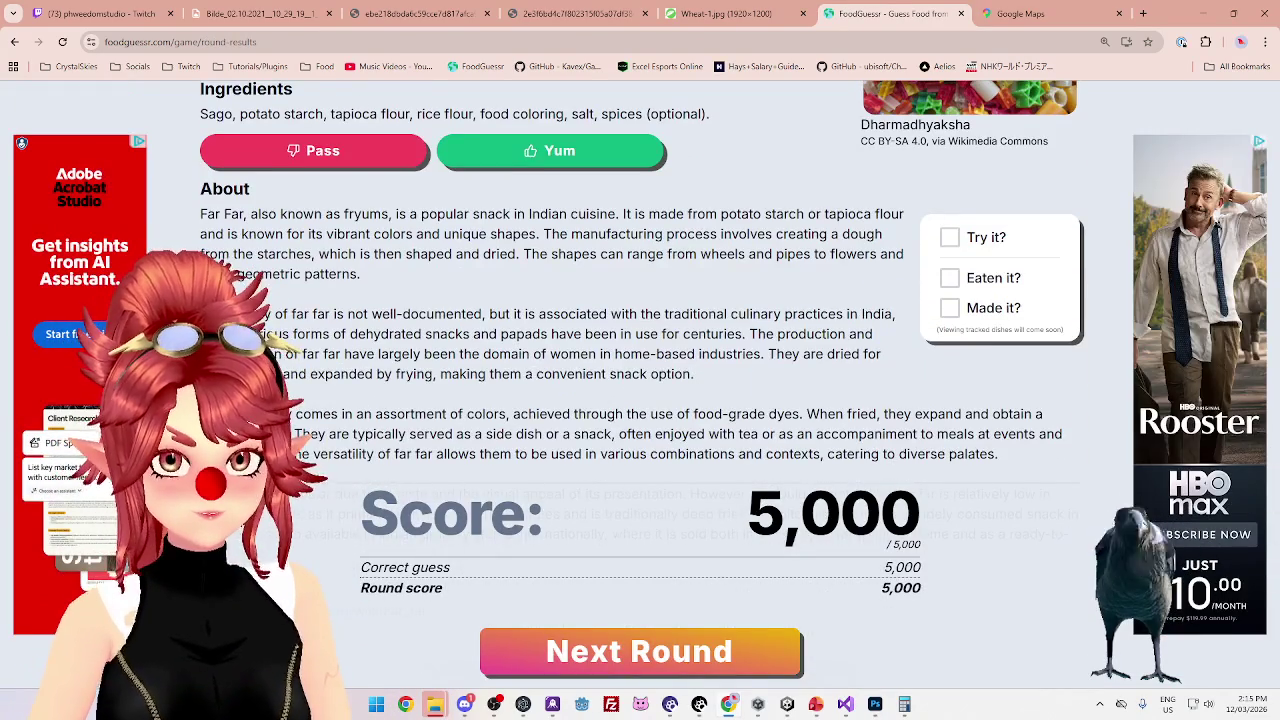
pyautogui.scroll(1, 640, 280)
pyautogui.scroll(-3, 640, 280)
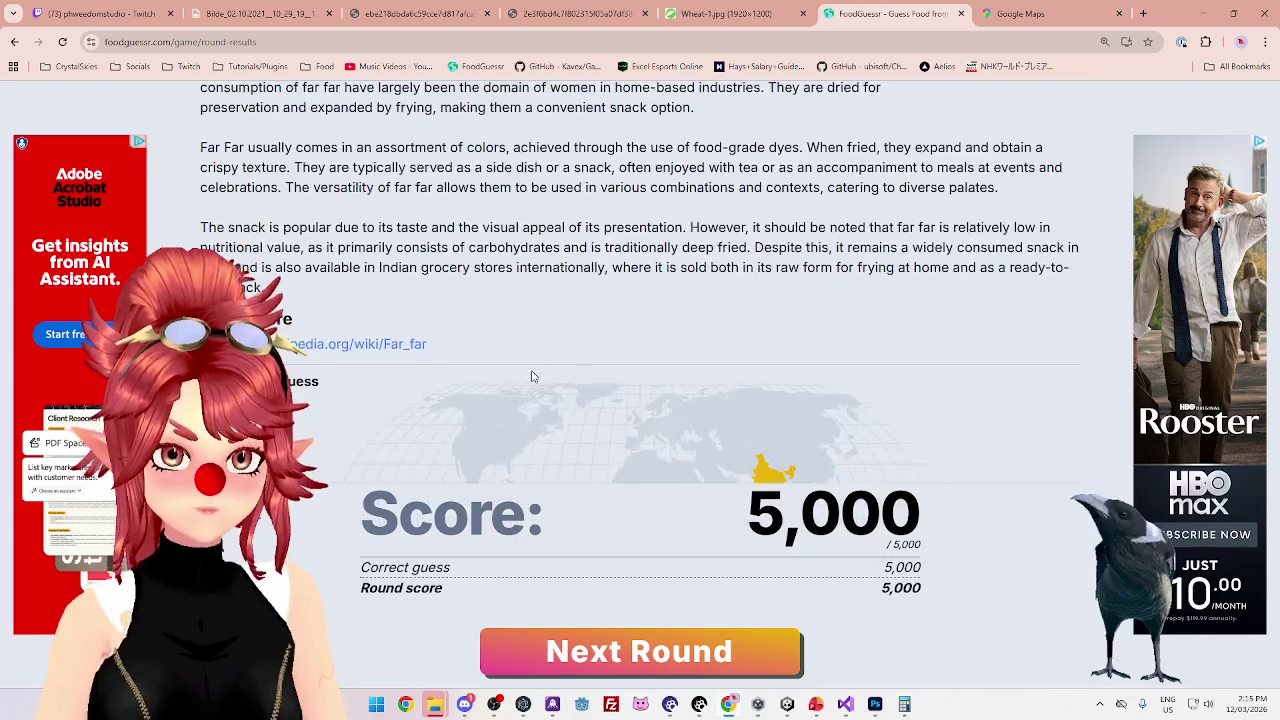
pyautogui.scroll(3, 640, 280)
pyautogui.click(1144, 14)
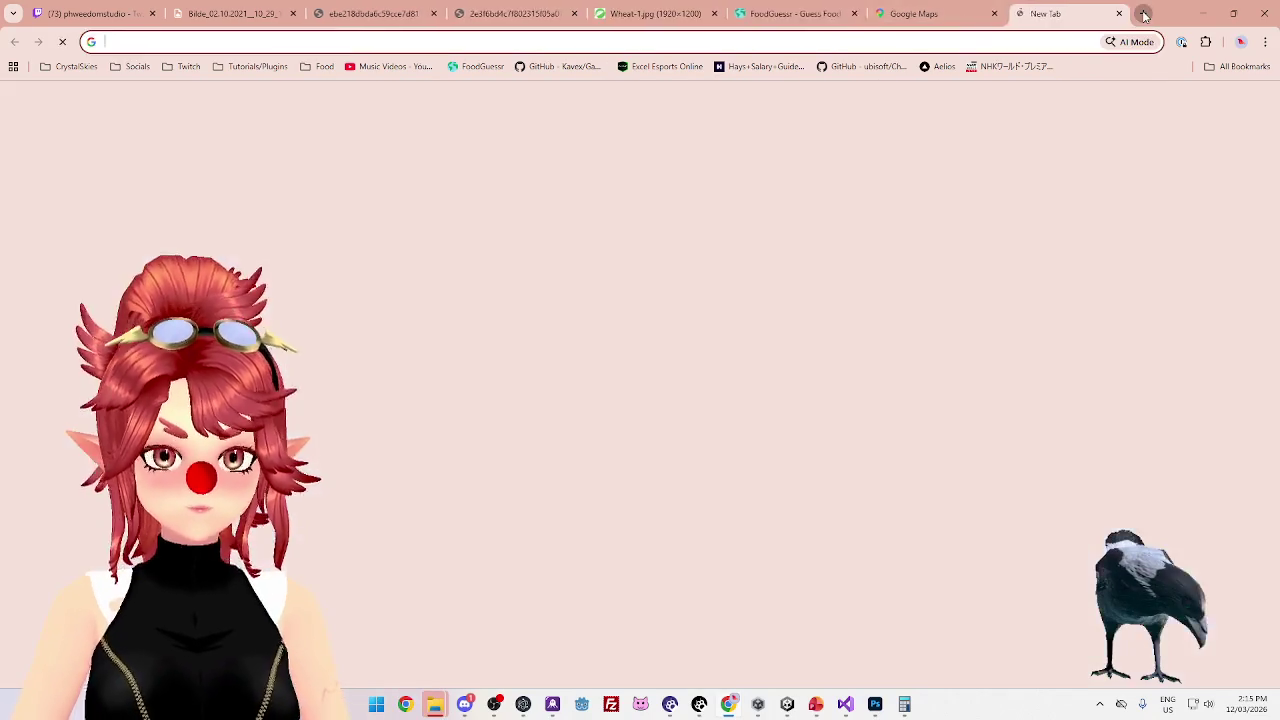
# Search Google Images for 'far far', view the colourful fryums picture, then return to the game
pyautogui.write('far far')
pyautogui.press('Return')
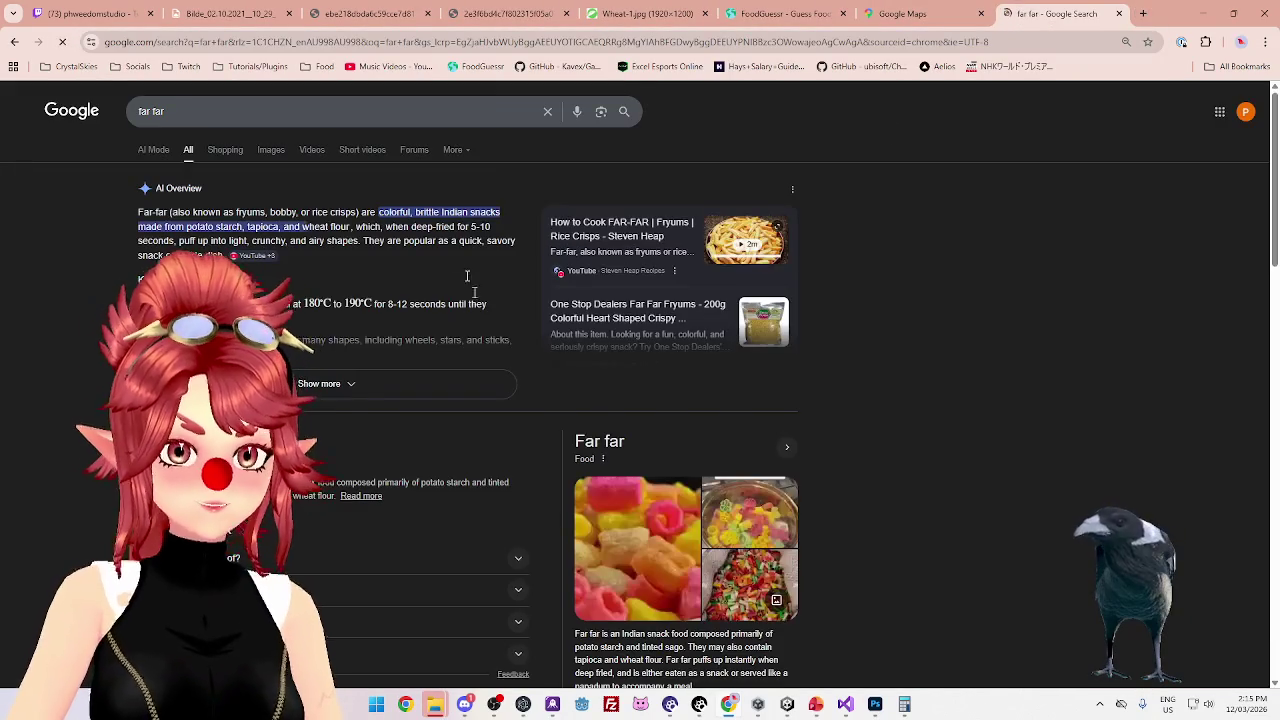
pyautogui.click(271, 150)
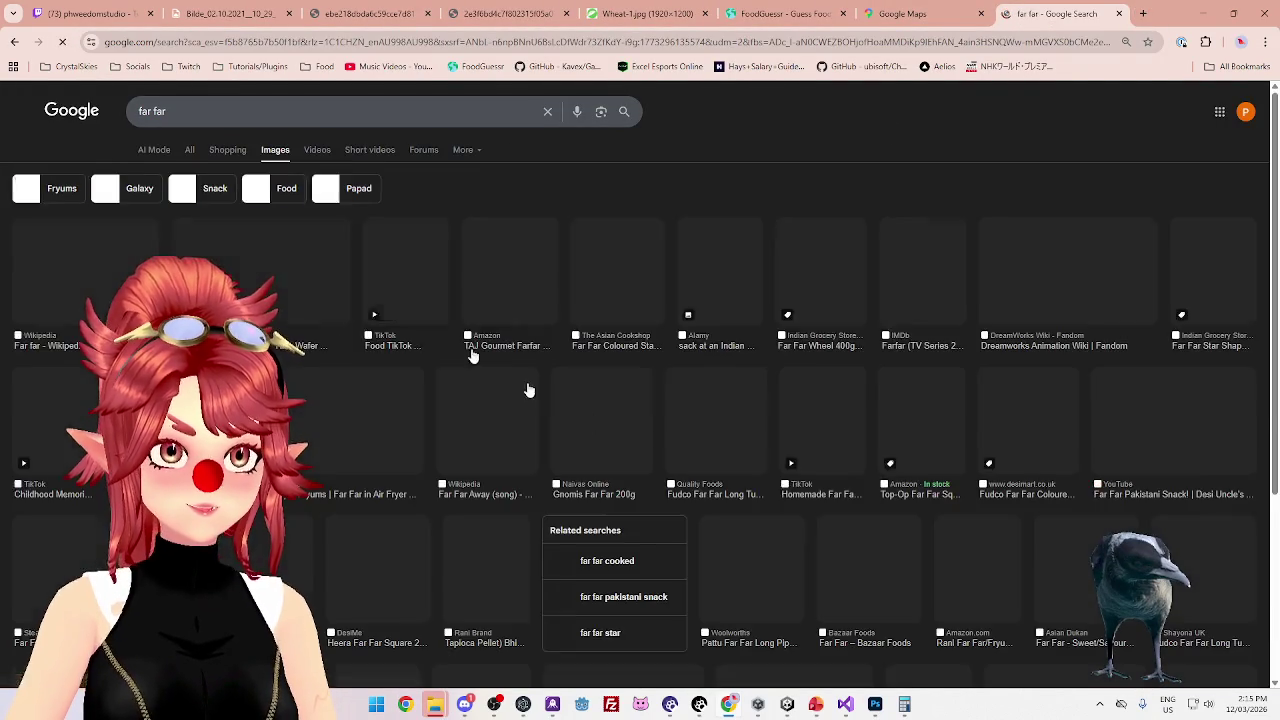
pyautogui.click(294, 286)
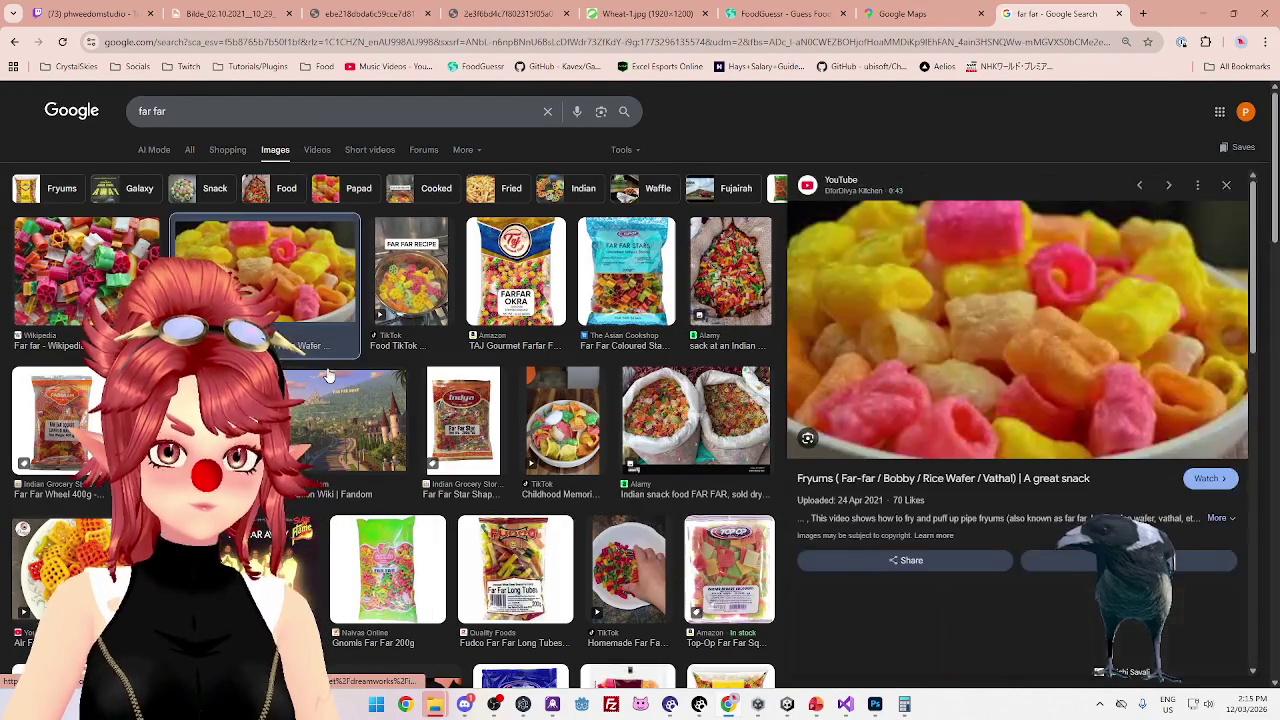
pyautogui.scroll(-3, 328, 376)
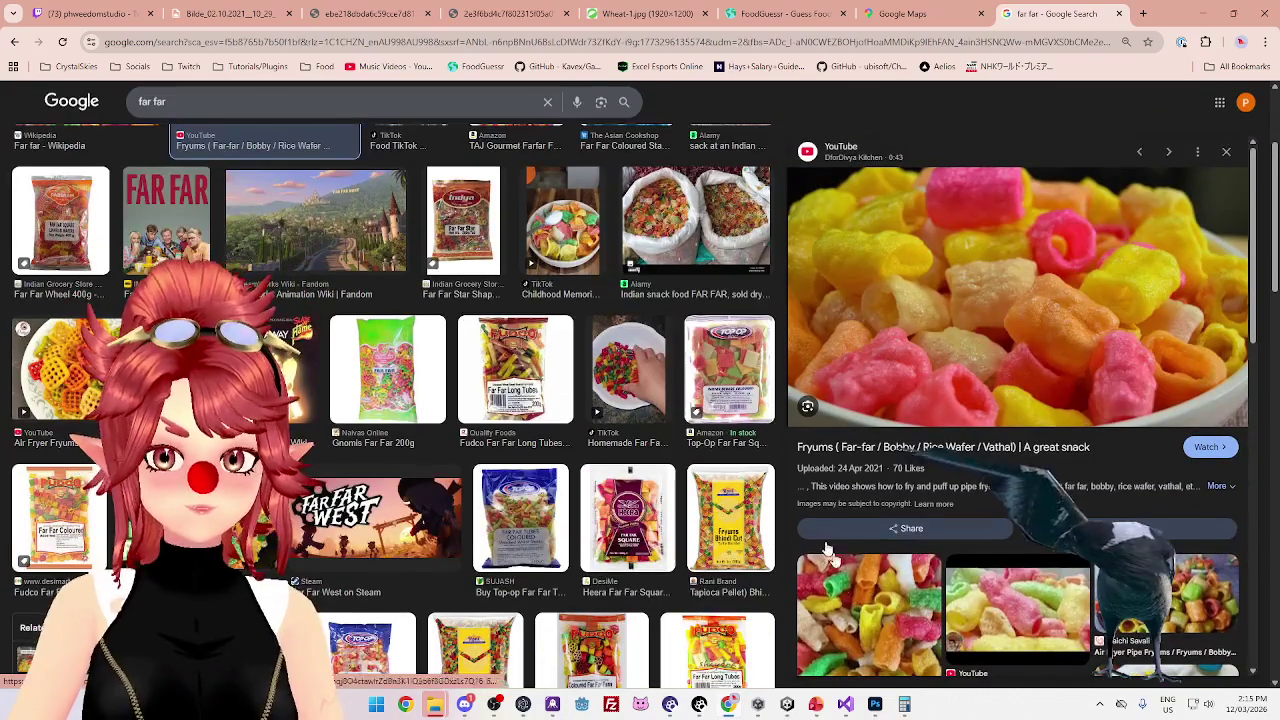
pyautogui.scroll(-10, 866, 514)
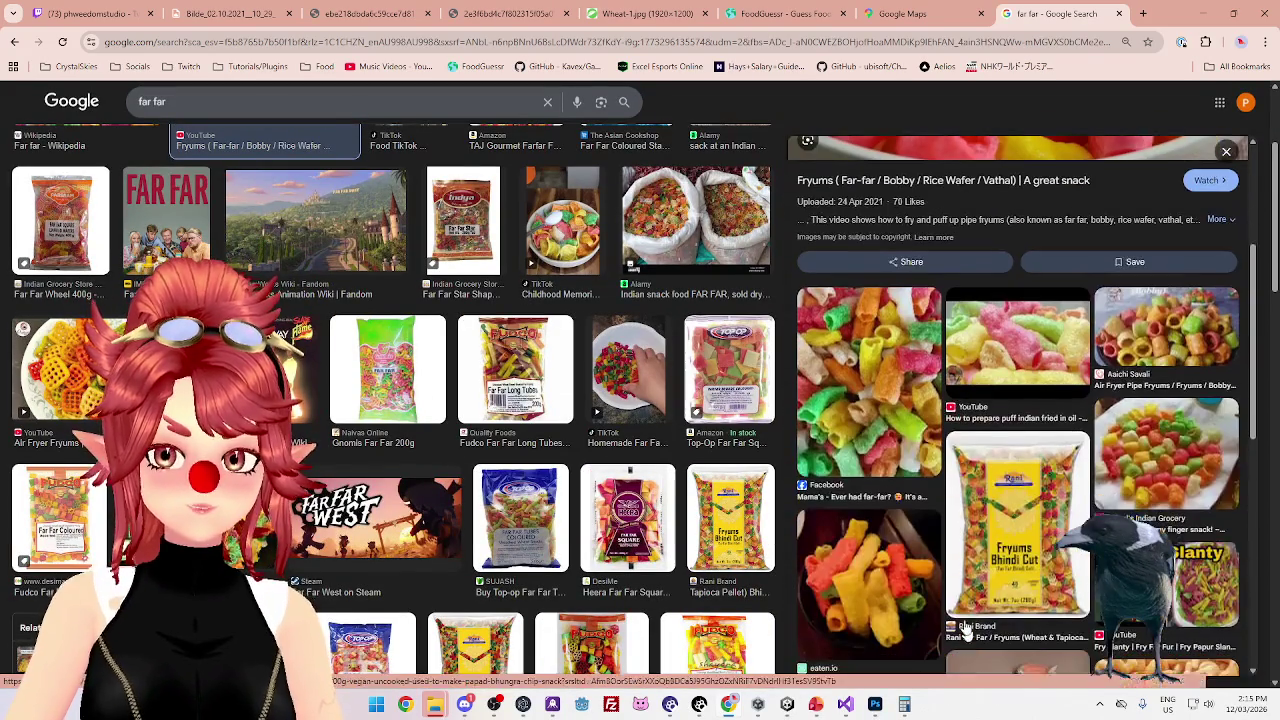
pyautogui.scroll(10, 866, 514)
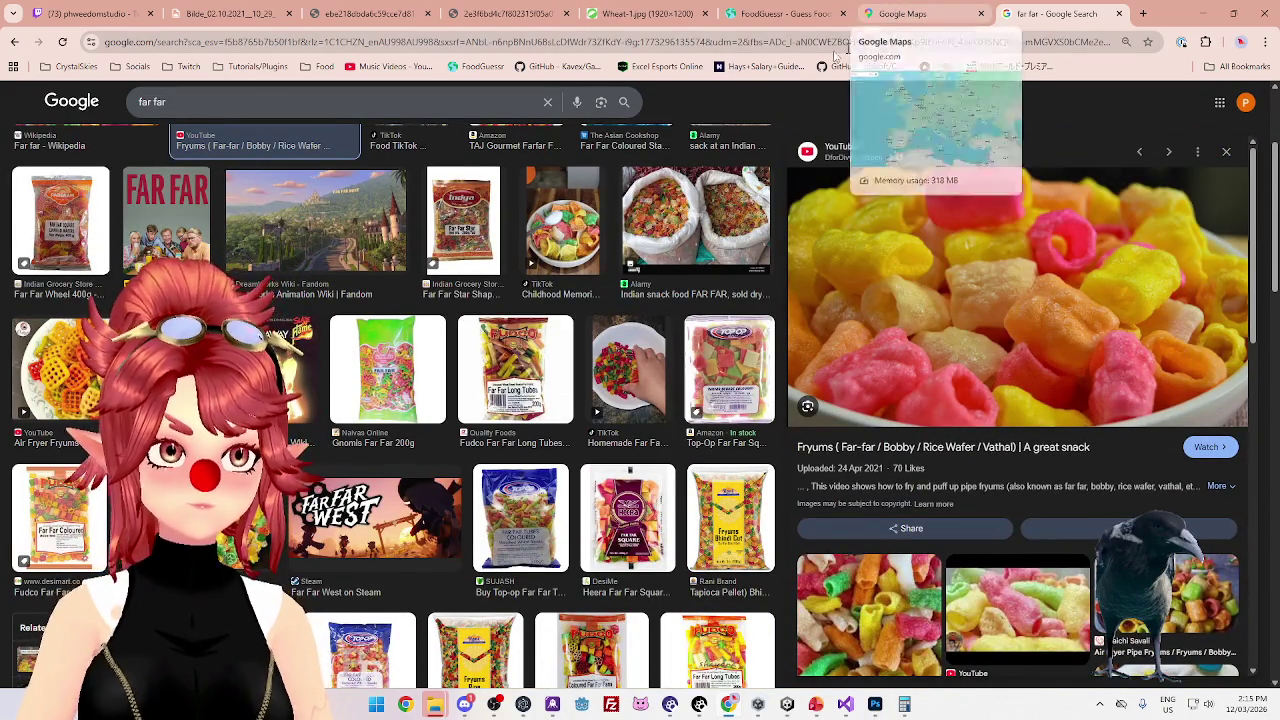
pyautogui.click(772, 15)
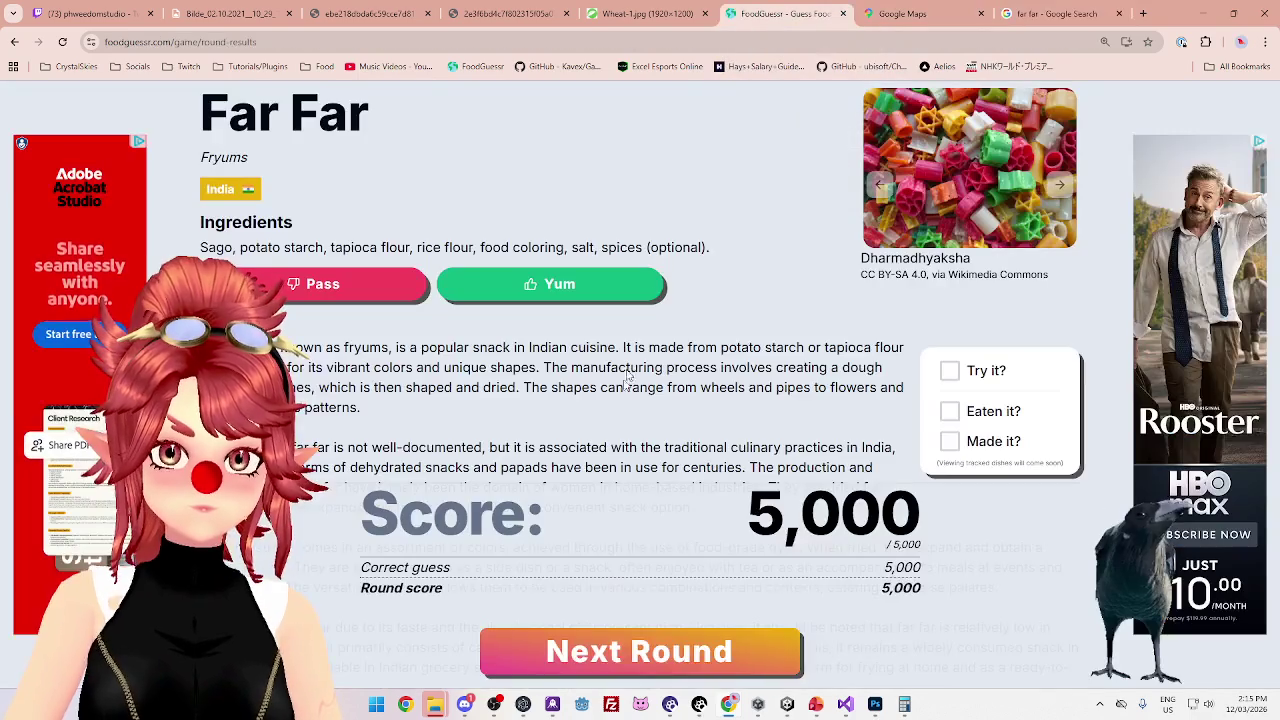
# Start round 3 and compare both photos of the sugared currant griddle cakes
pyautogui.click(656, 646)
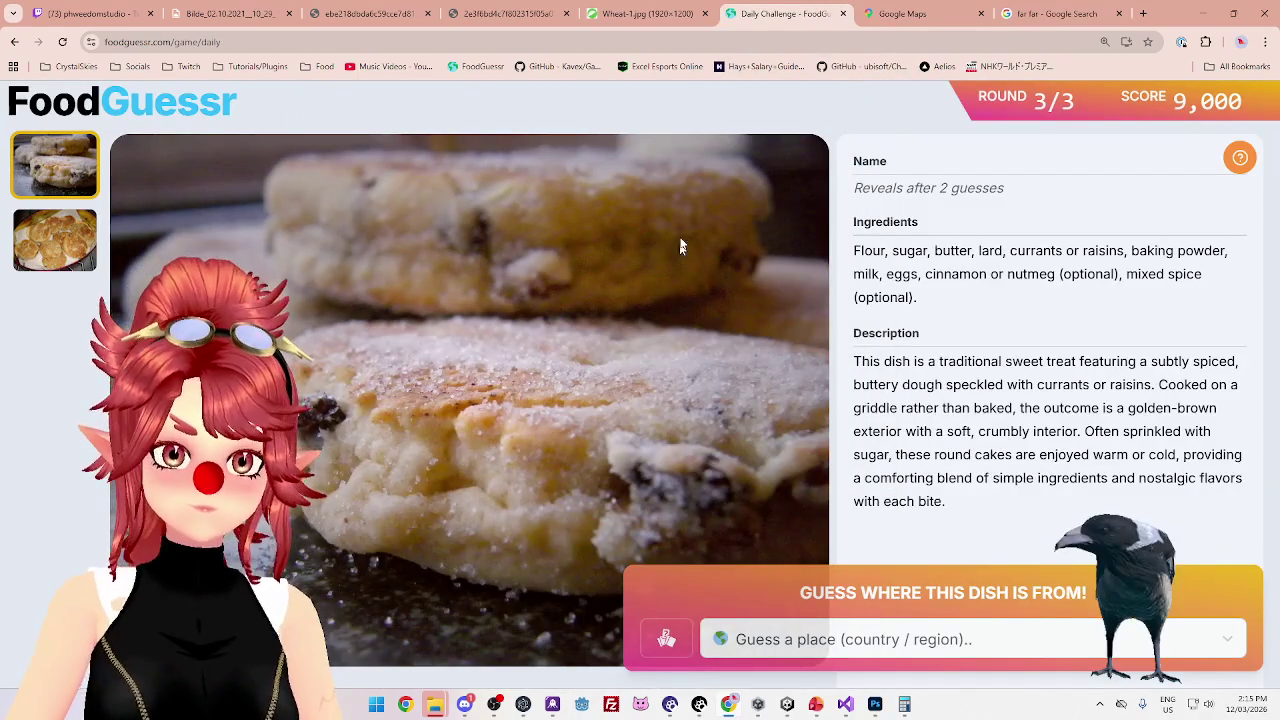
pyautogui.click(72, 241)
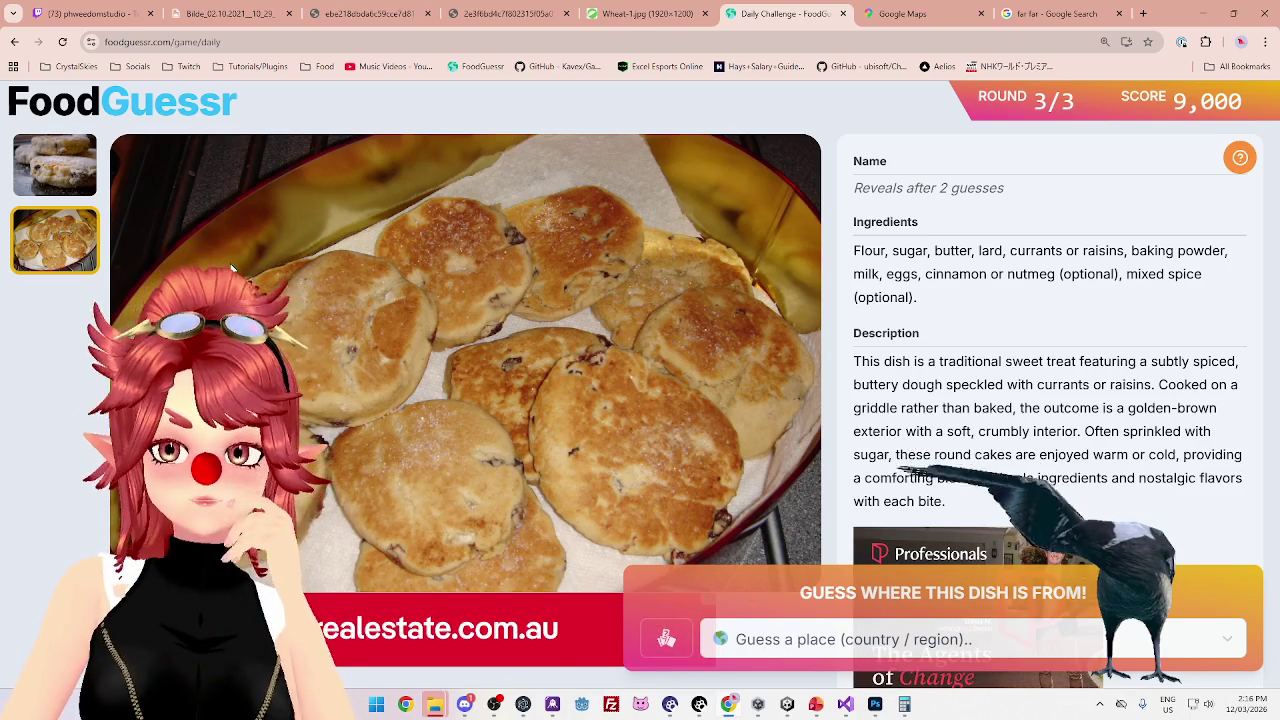
pyautogui.click(68, 193)
pyautogui.click(72, 248)
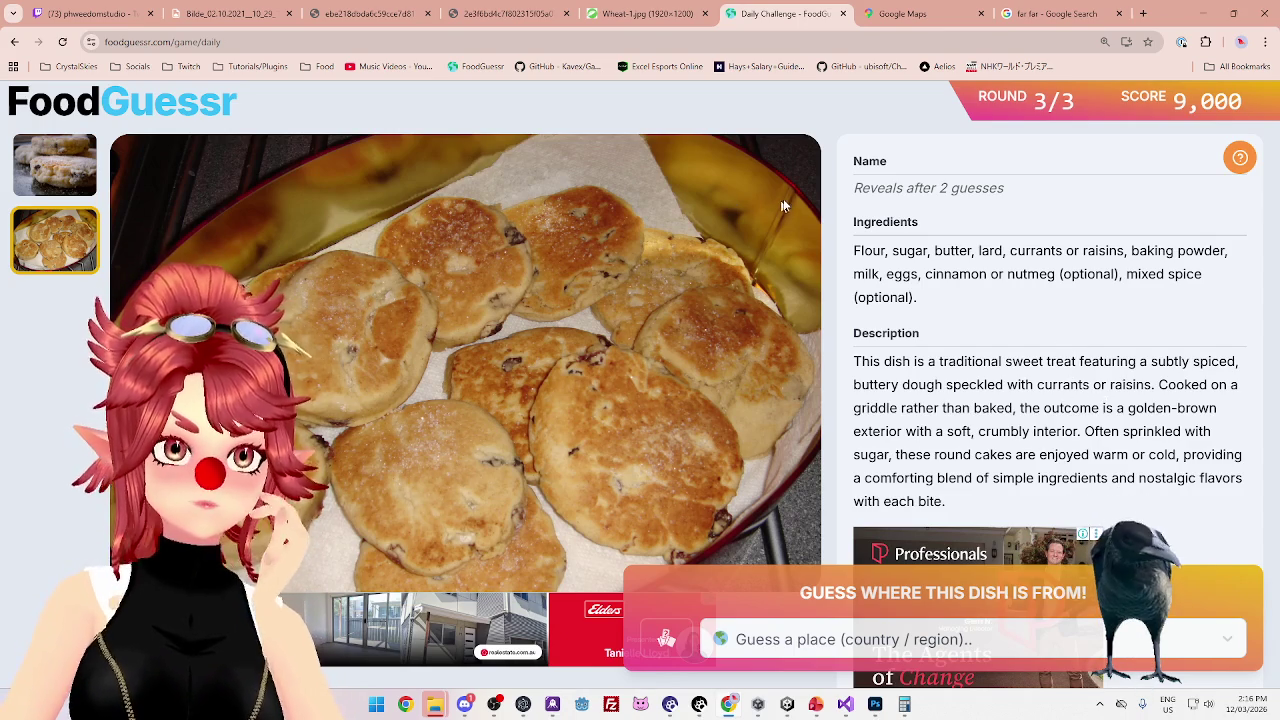
pyautogui.click(968, 22)
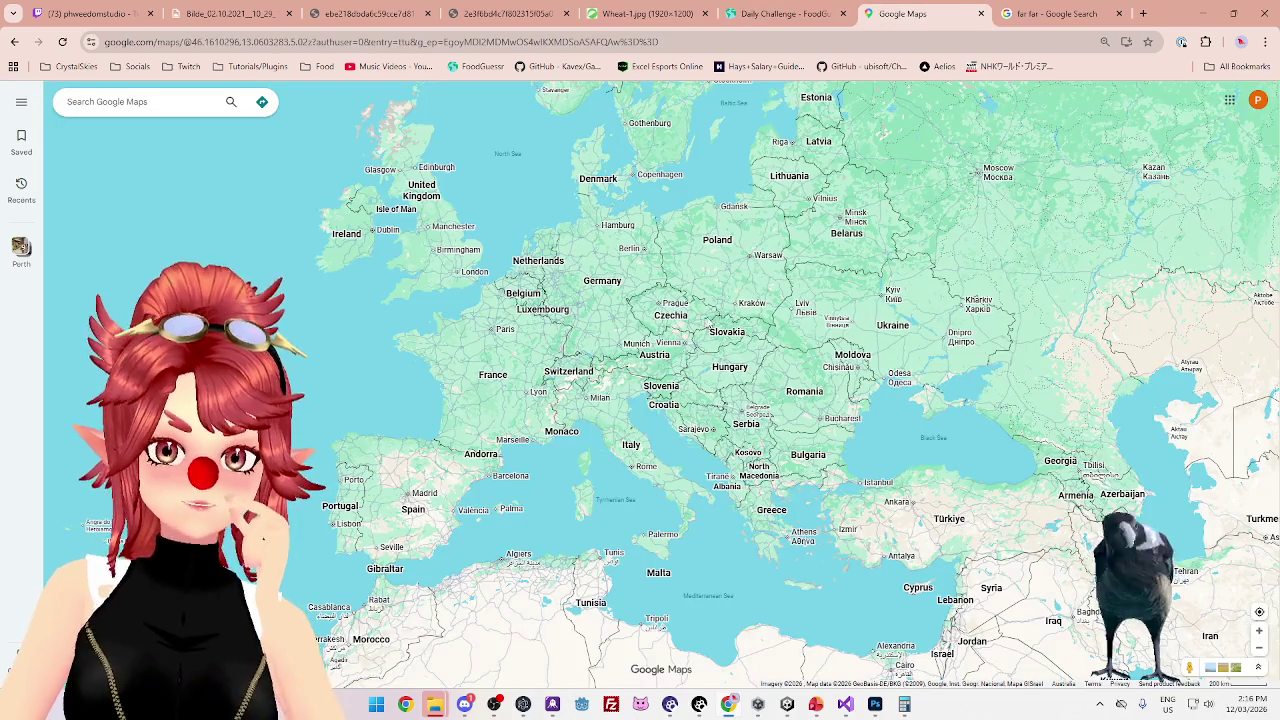
# Survey the Europe map in Google Maps, from Austria north to Scandinavia and the Baltics
pyautogui.scroll(3, 703, 325)
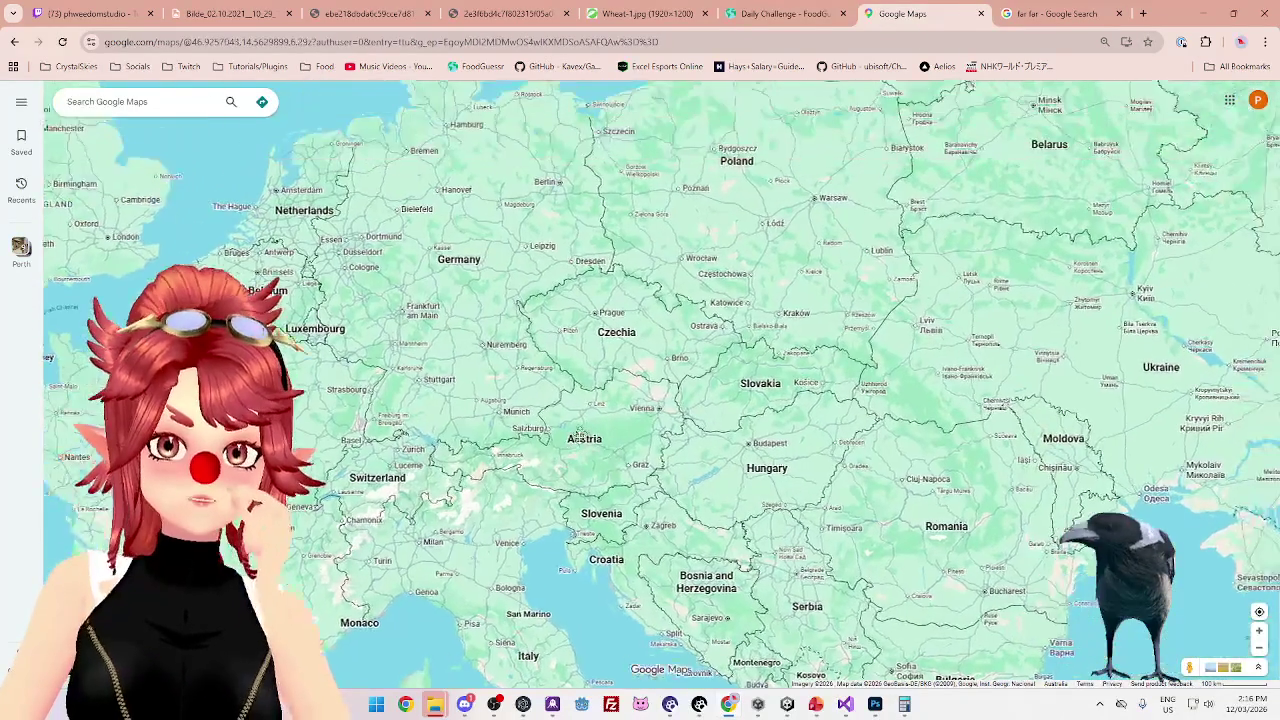
pyautogui.moveTo(581, 433)
pyautogui.mouseDown()
pyautogui.moveTo(573, 485)
pyautogui.moveTo(556, 445)
pyautogui.mouseUp()
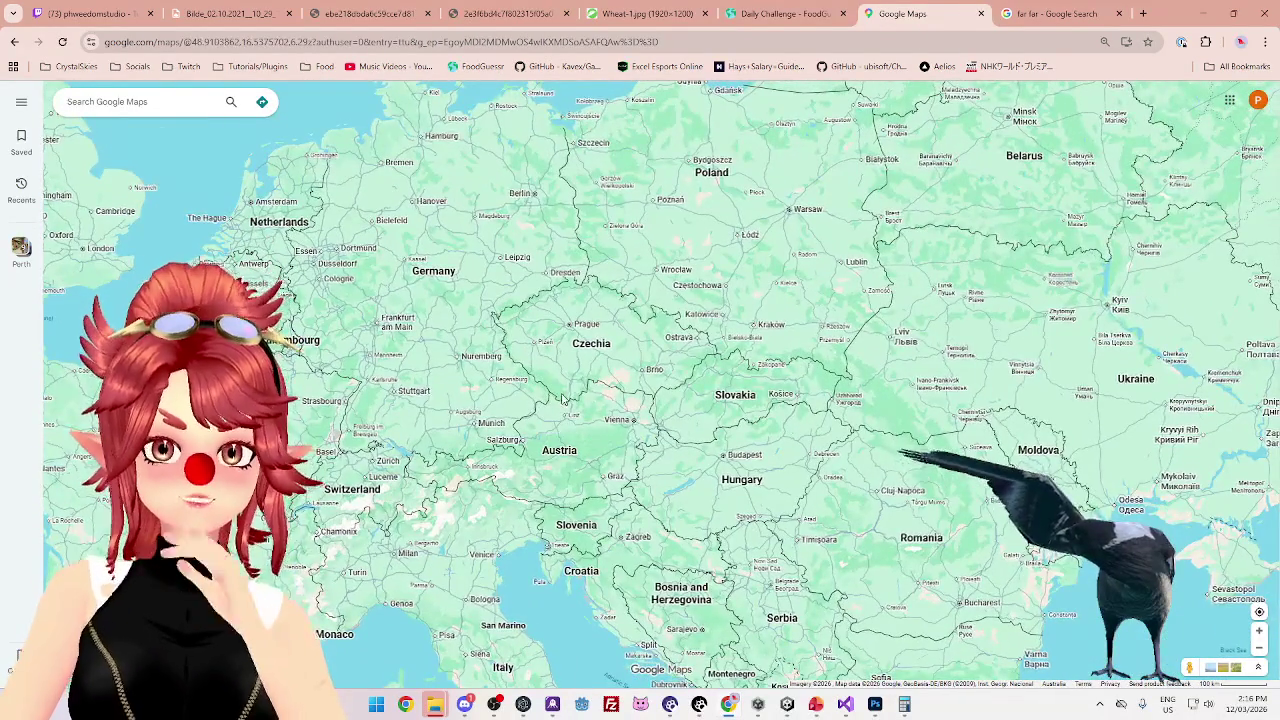
pyautogui.scroll(-5, 568, 398)
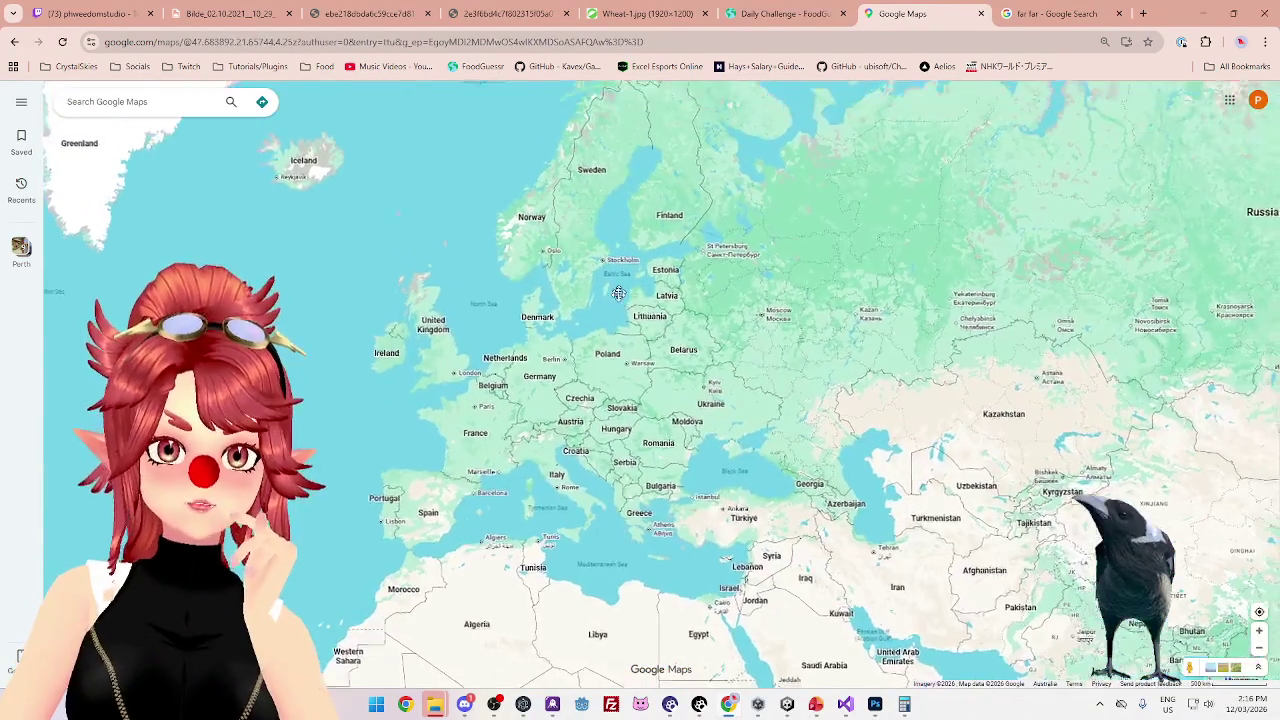
pyautogui.moveTo(620, 290); pyautogui.dragTo(616, 307)
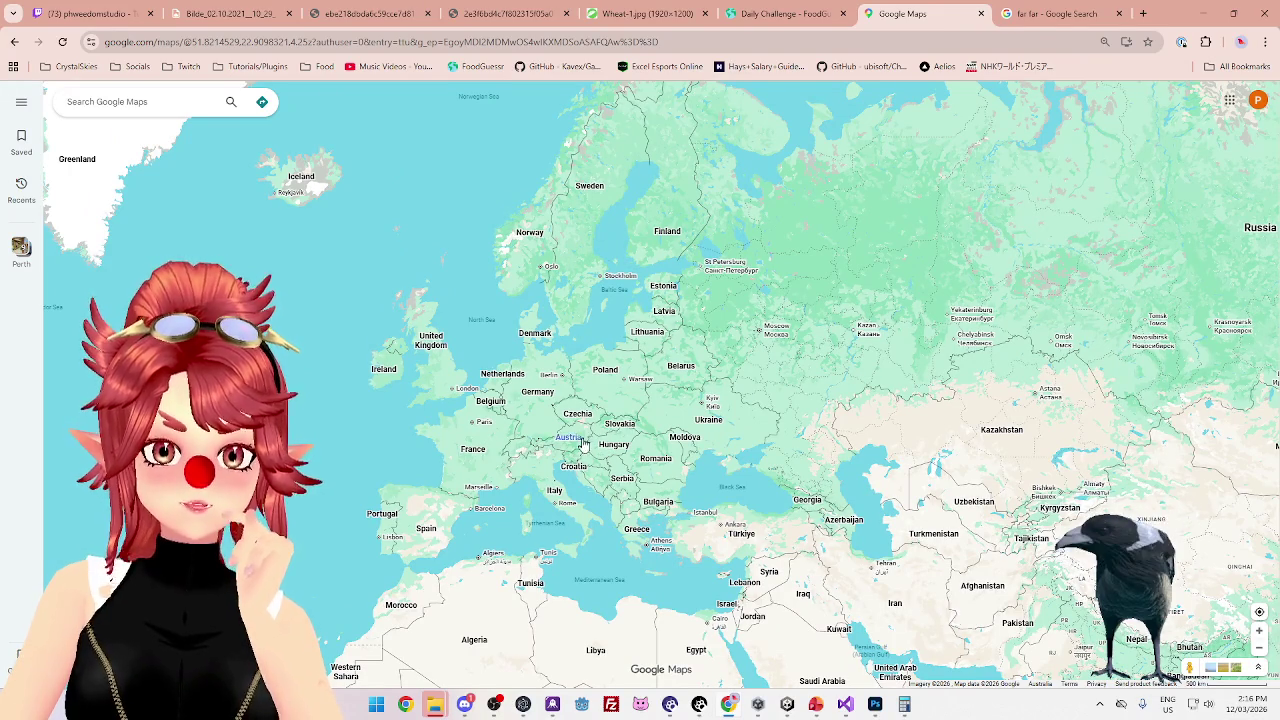
pyautogui.scroll(3, 583, 440)
pyautogui.moveTo(650, 393); pyautogui.dragTo(632, 484)
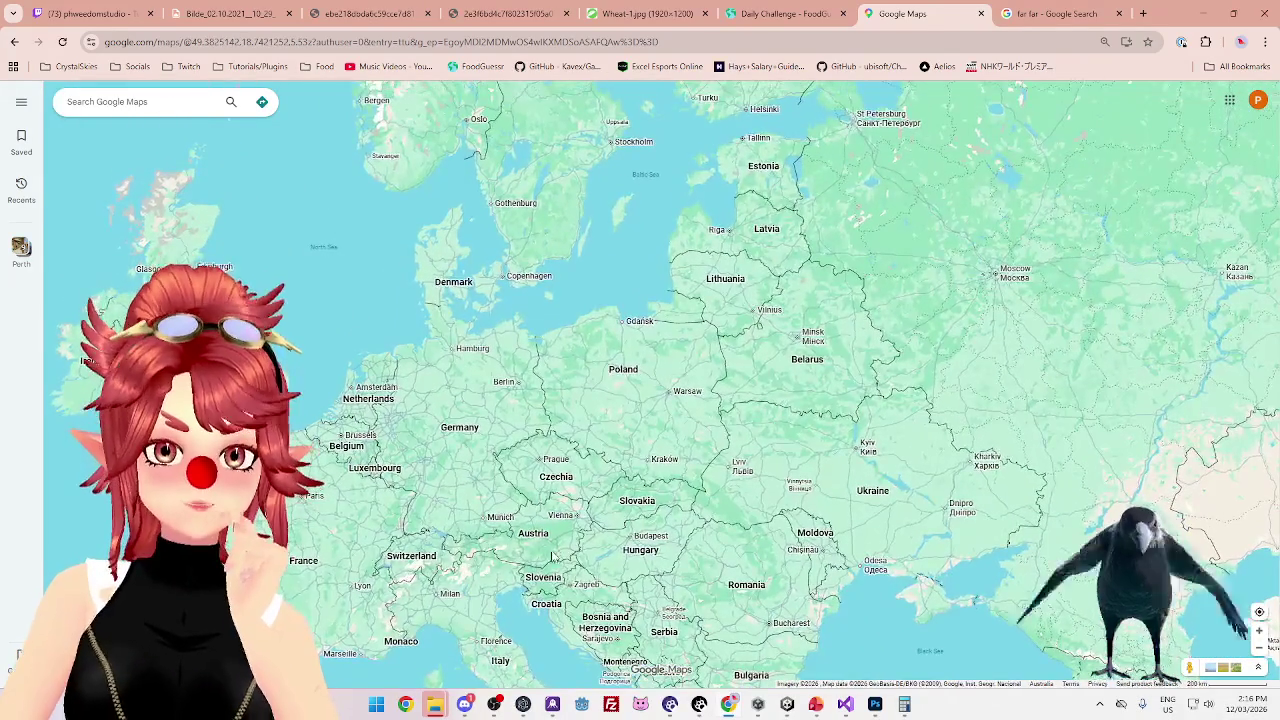
pyautogui.scroll(-2, 598, 320)
pyautogui.scroll(2, 565, 410)
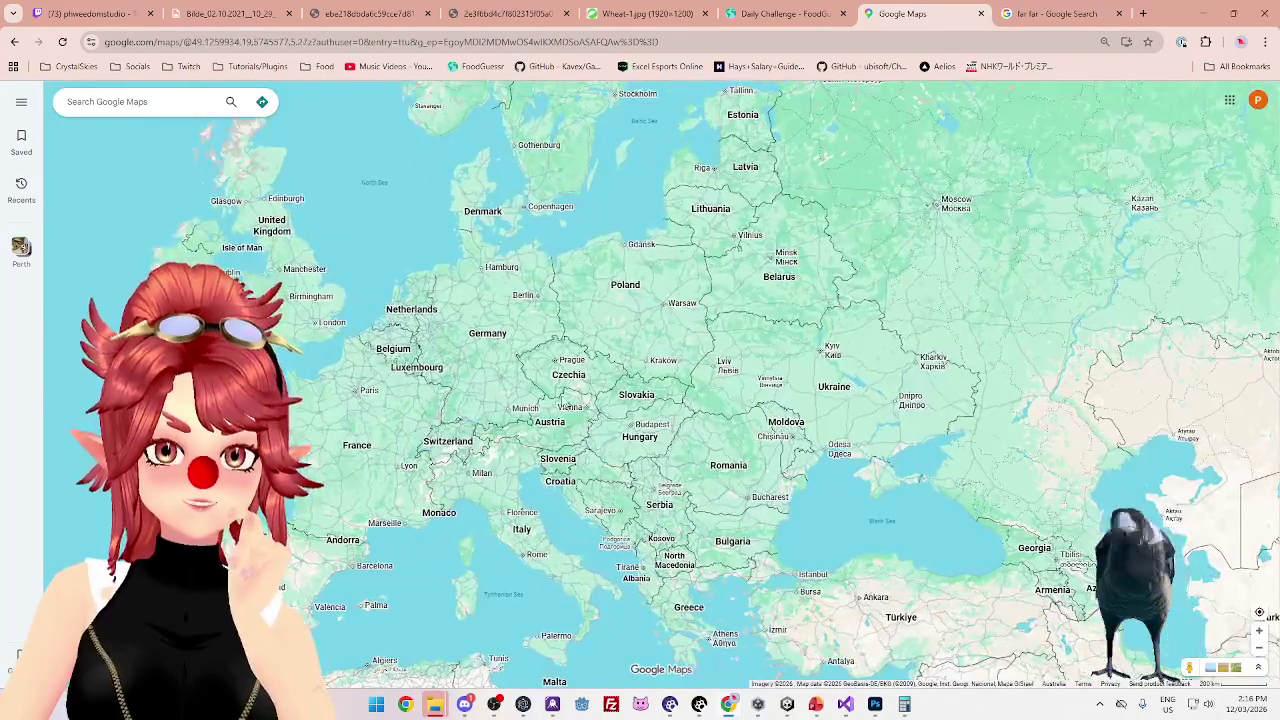
pyautogui.press('Up')
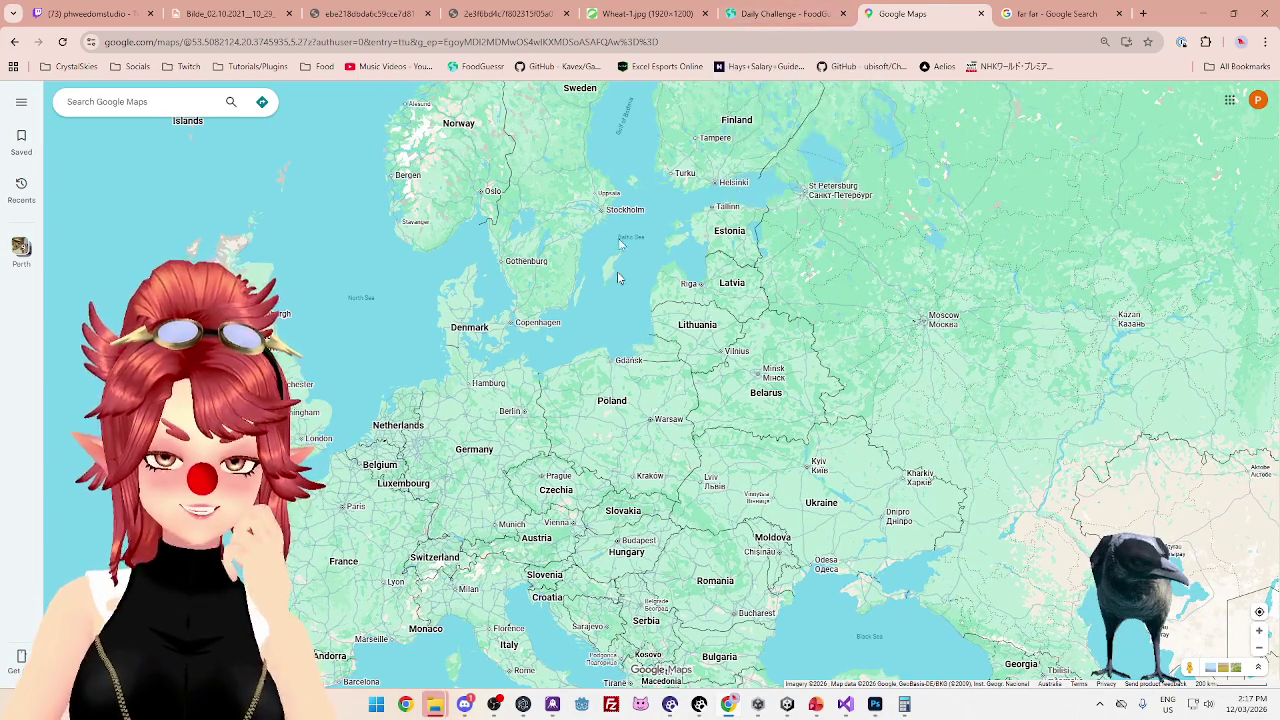
# Guess Poland for the currant griddle cakes (rated Warm, 4 left) and return to Google Maps
pyautogui.click(818, 22)
pyautogui.click(928, 640)
pyautogui.write('op')
pyautogui.press('BackSpace')
pyautogui.press('BackSpace')
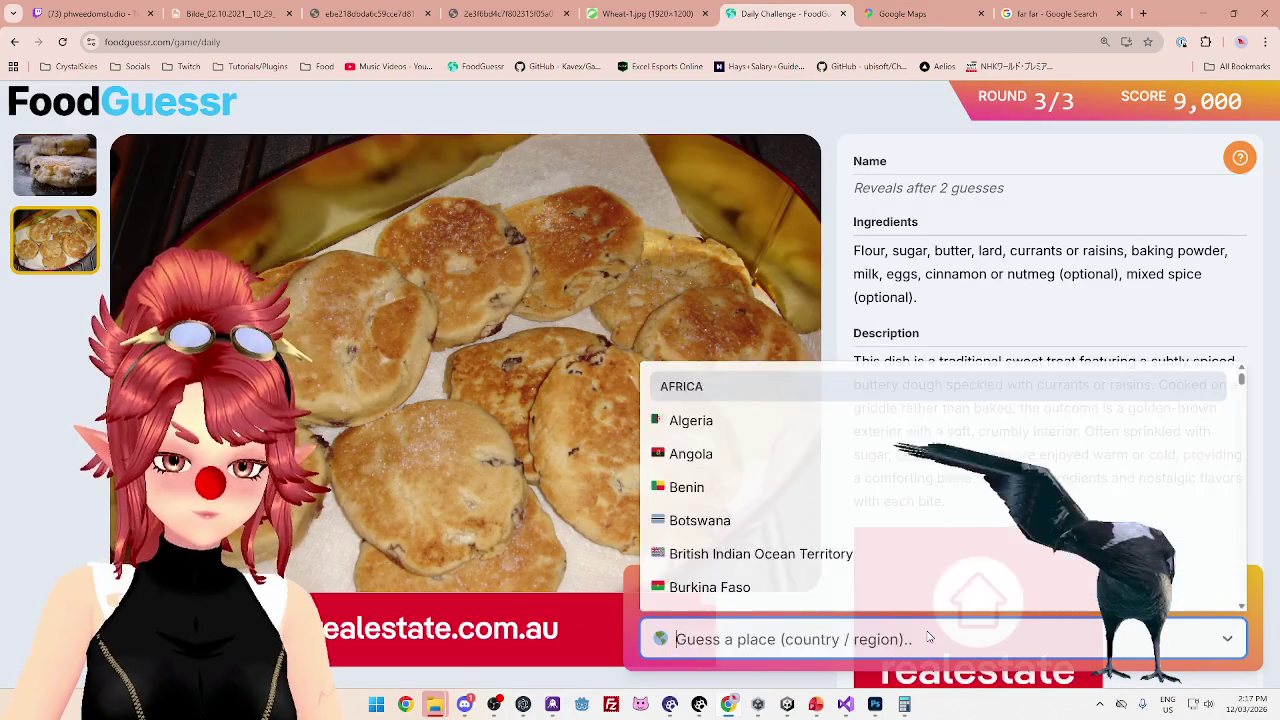
pyautogui.write('pol')
pyautogui.click(848, 585)
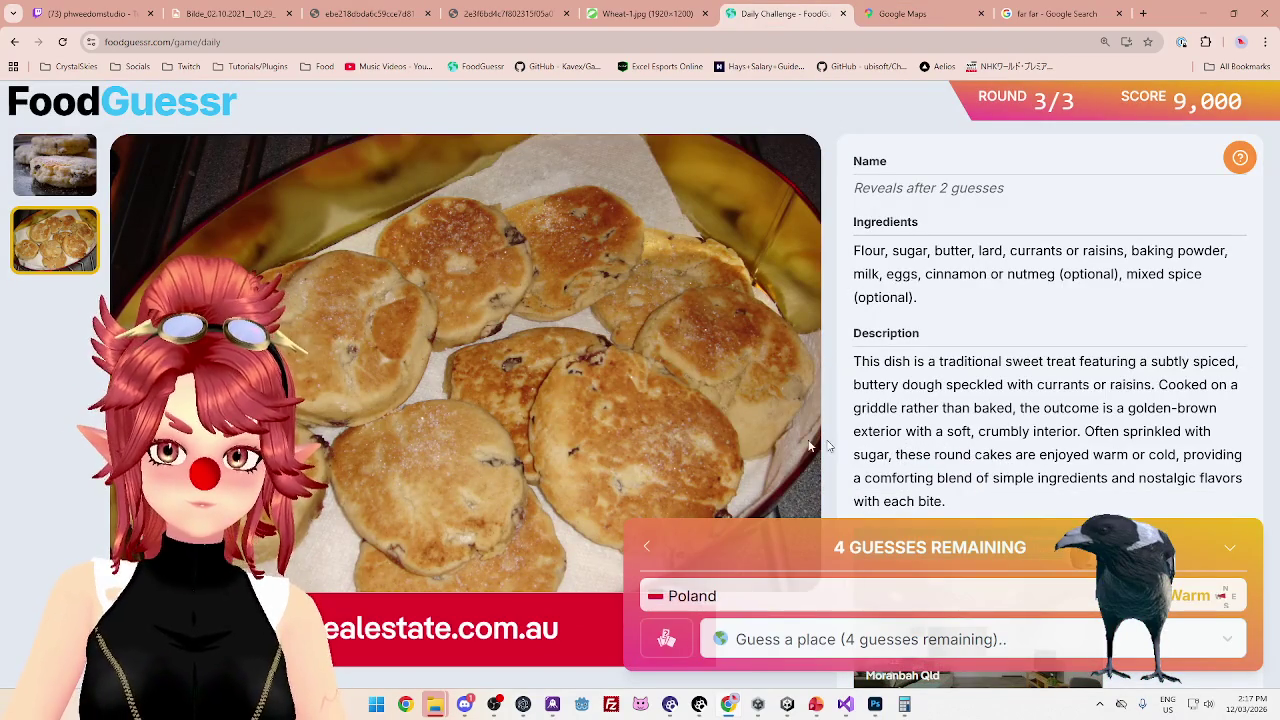
pyautogui.click(960, 22)
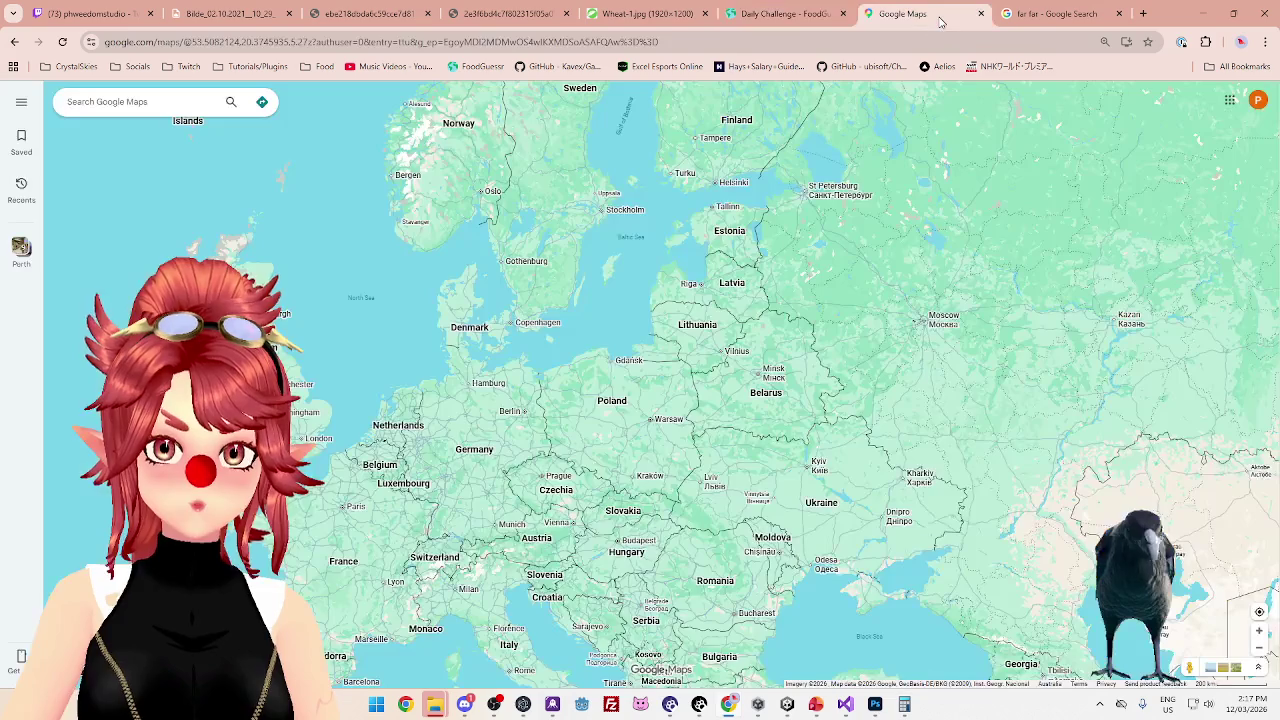
pyautogui.moveTo(624, 401); pyautogui.dragTo(730, 480)
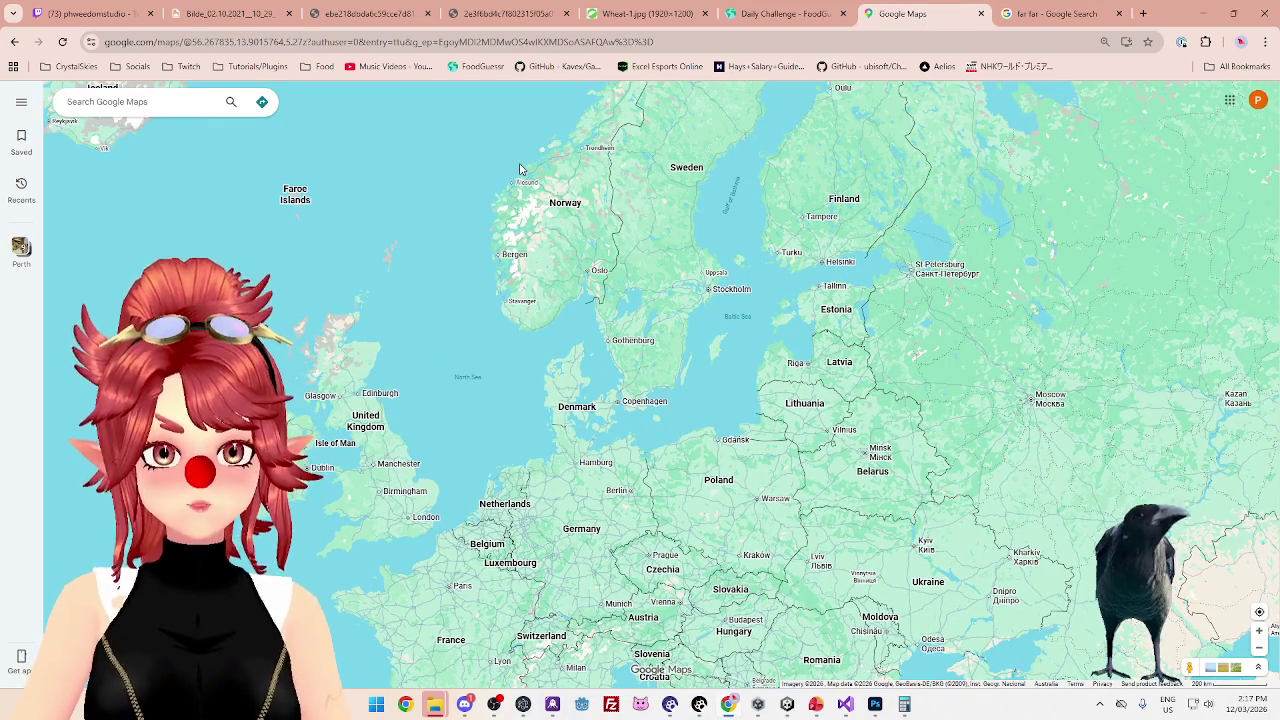
pyautogui.click(810, 17)
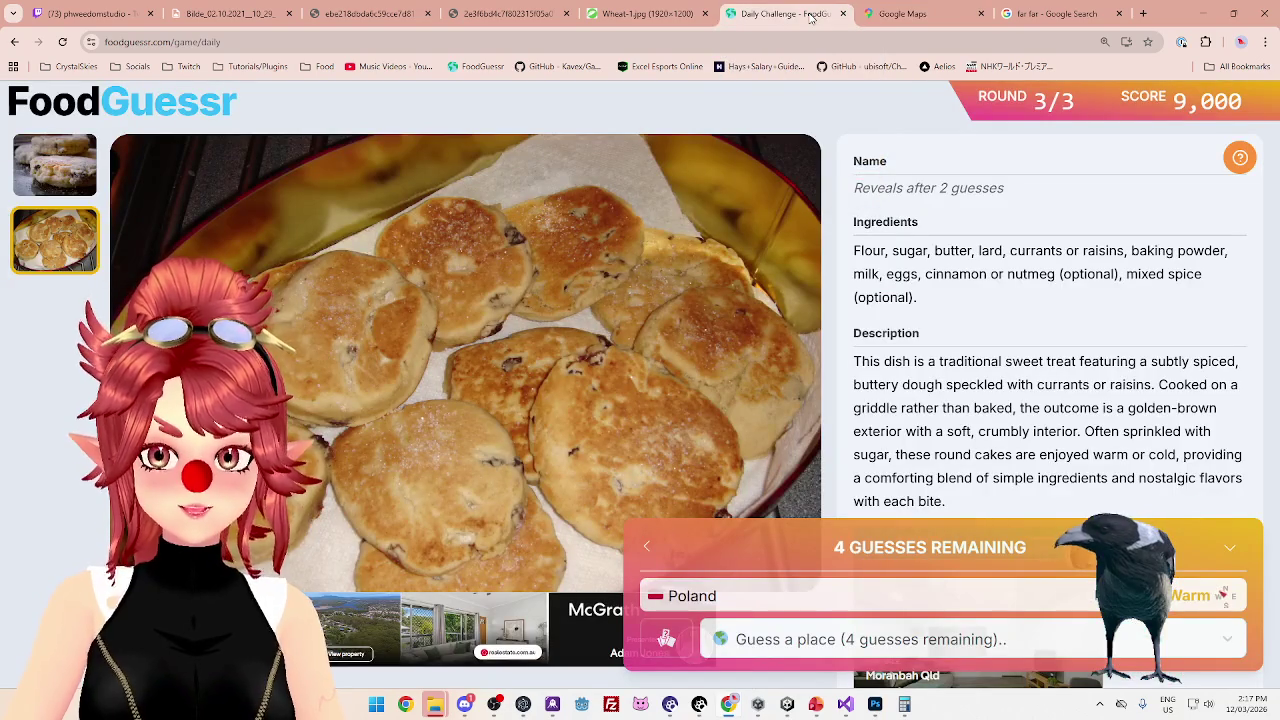
pyautogui.click(900, 14)
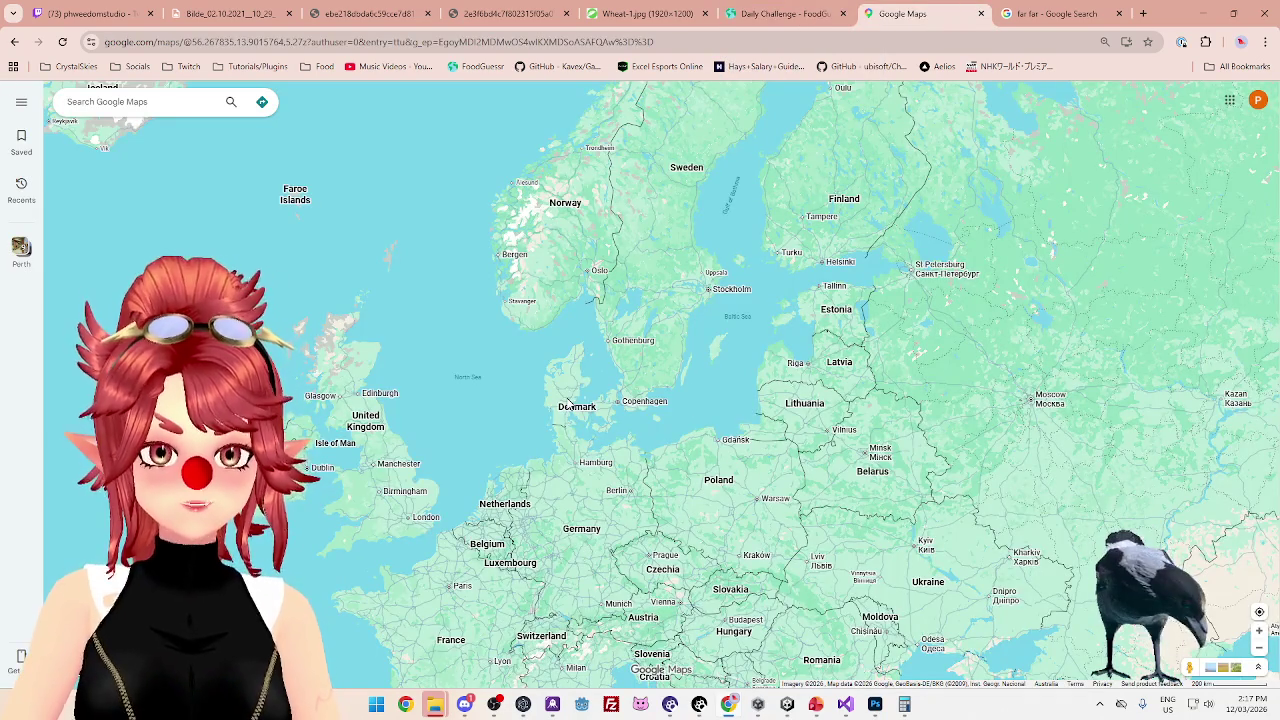
pyautogui.scroll(-2, 740, 518)
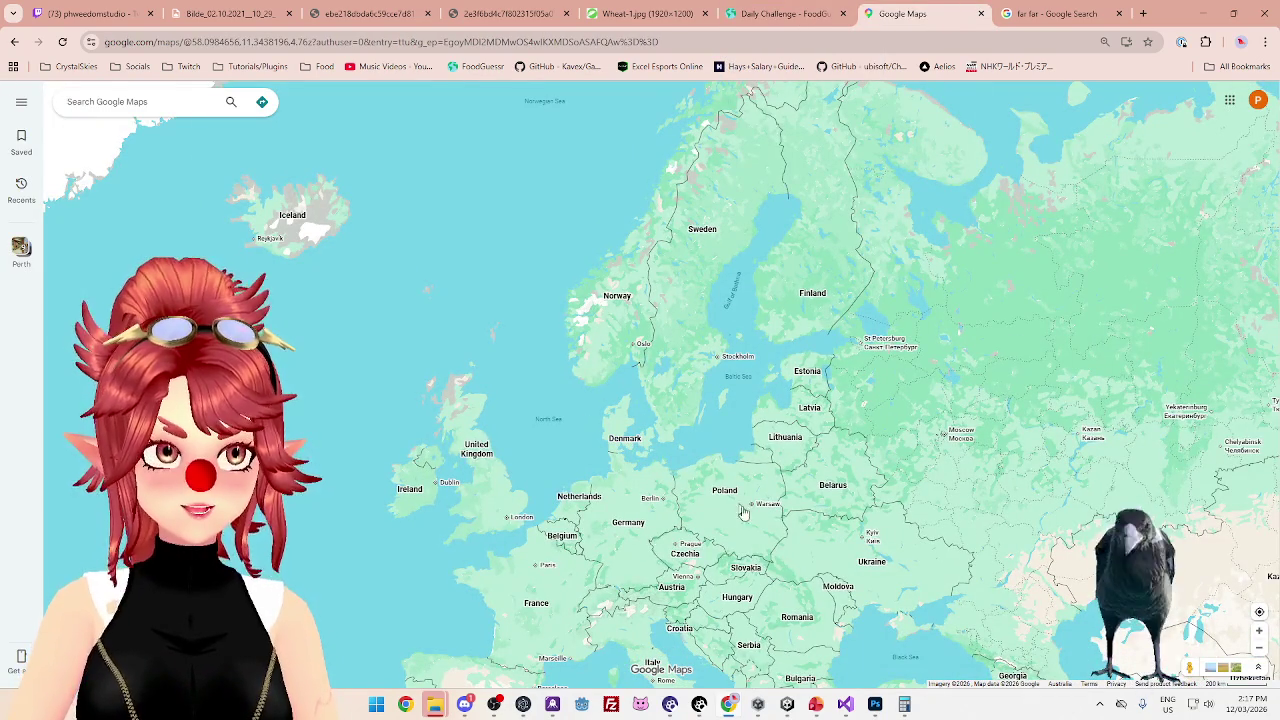
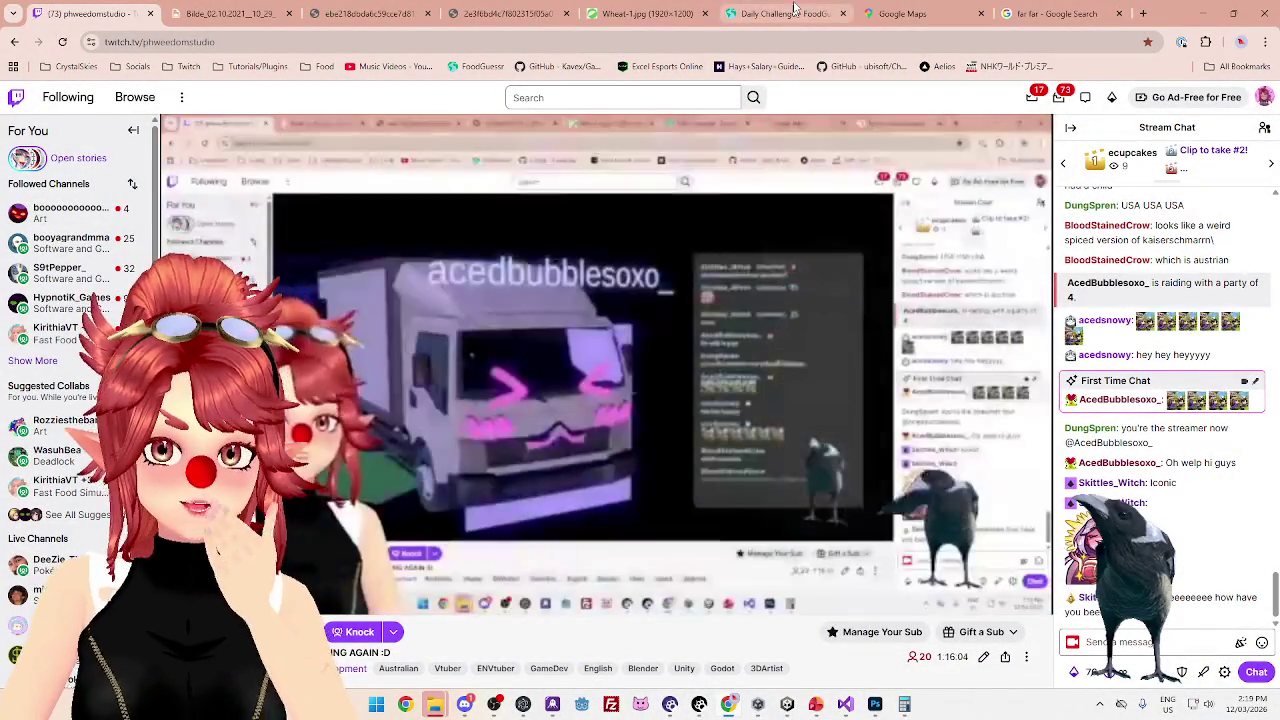
# Compare the Bakestones dish photo with the map of Europe for clues
pyautogui.click(793, 18)
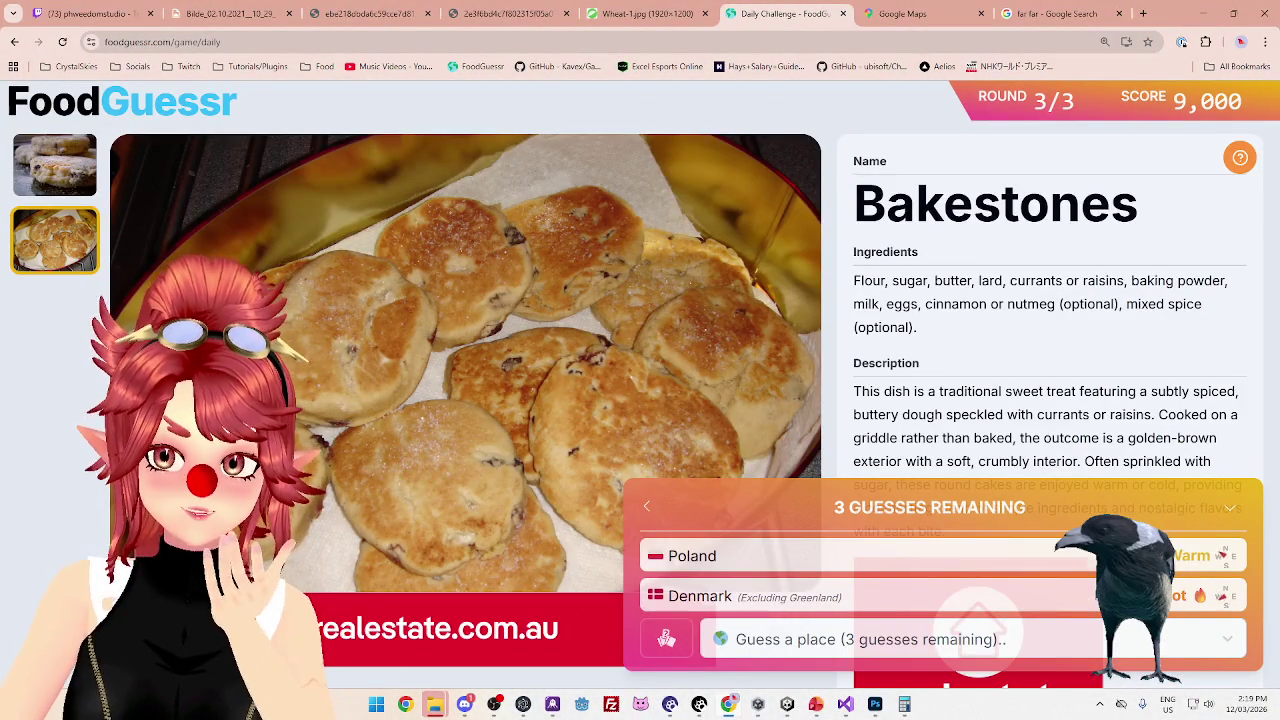
pyautogui.click(905, 14)
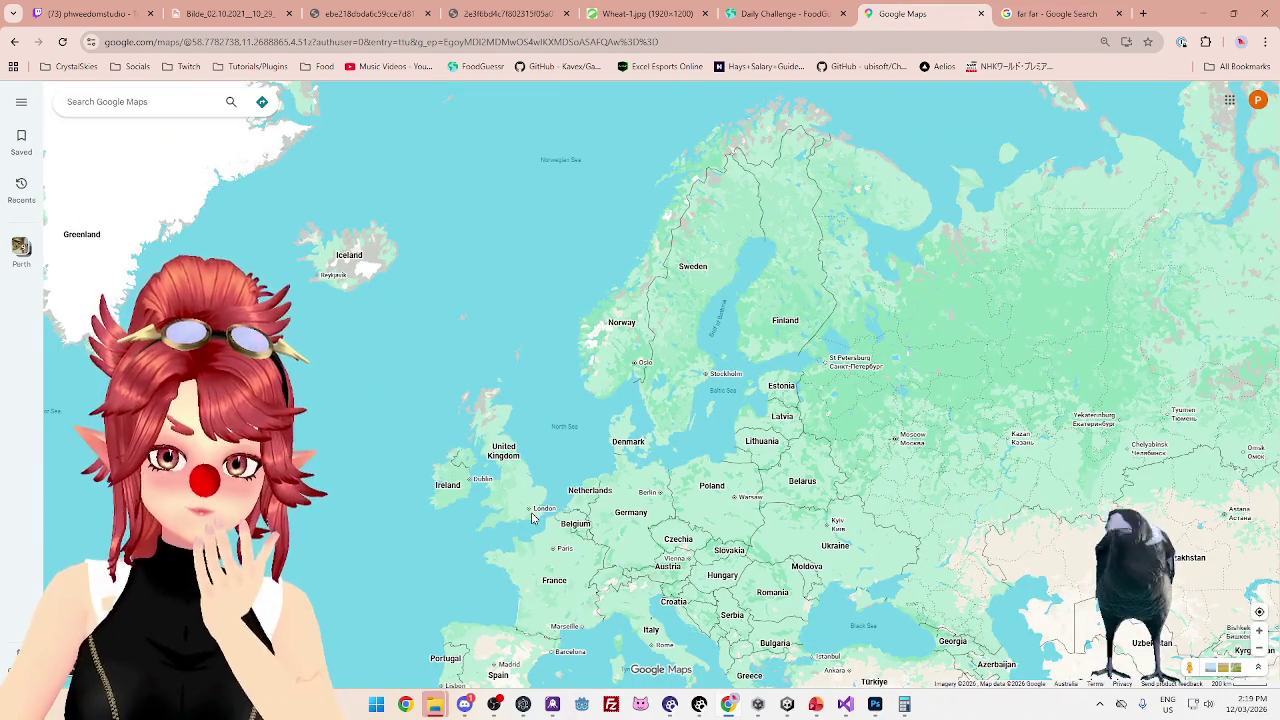
pyautogui.click(785, 14)
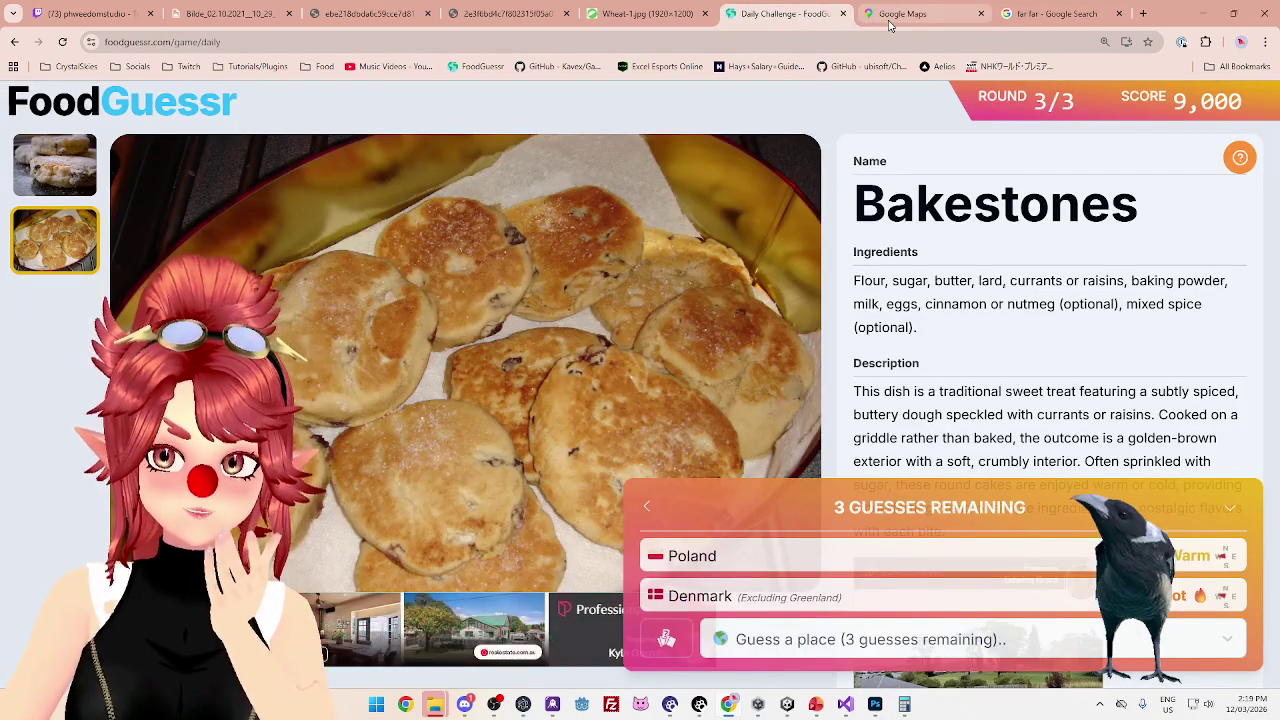
pyautogui.click(903, 14)
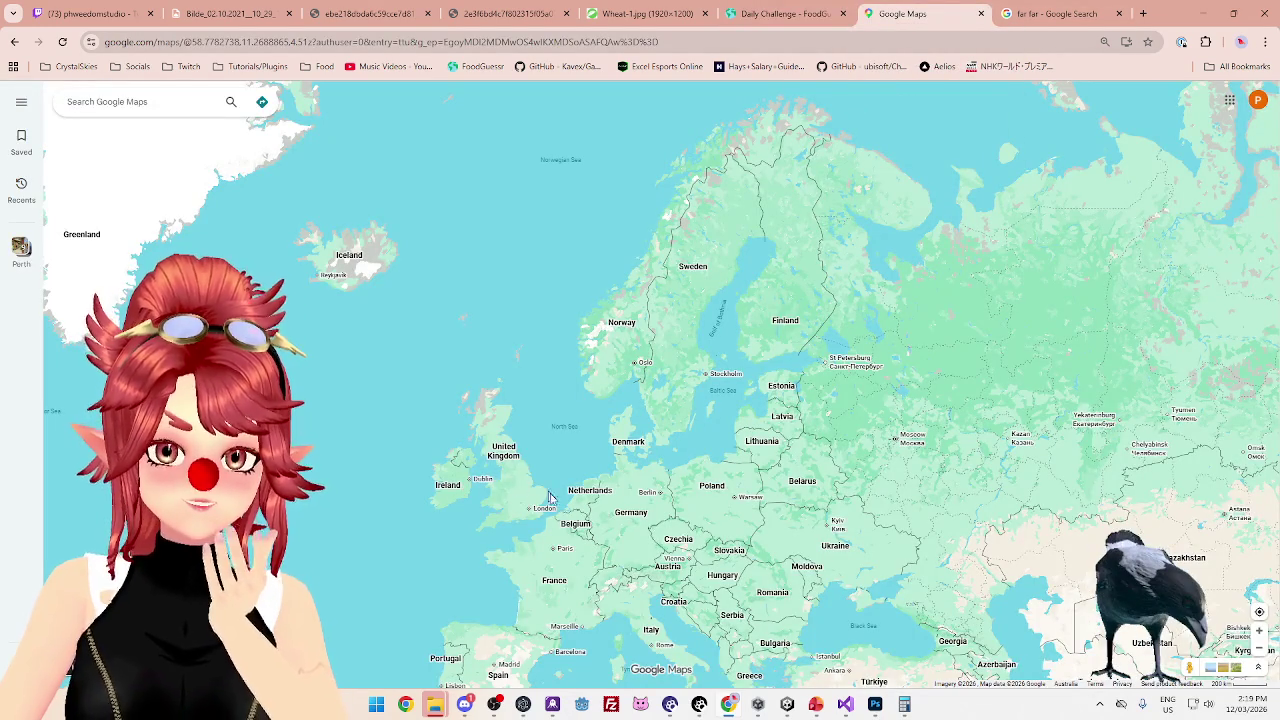
pyautogui.click(805, 14)
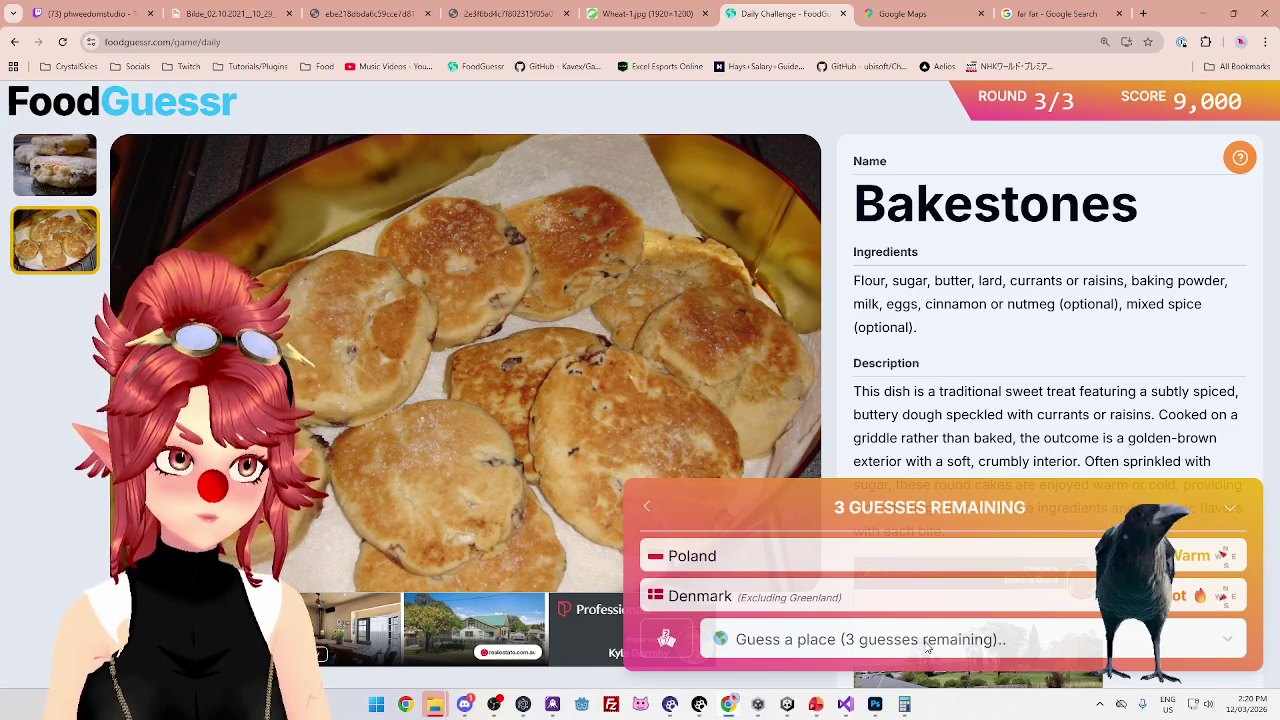
# Guess Ireland, then United Kingdom, for the Bakestones round
pyautogui.click(927, 645)
pyautogui.write('ire')
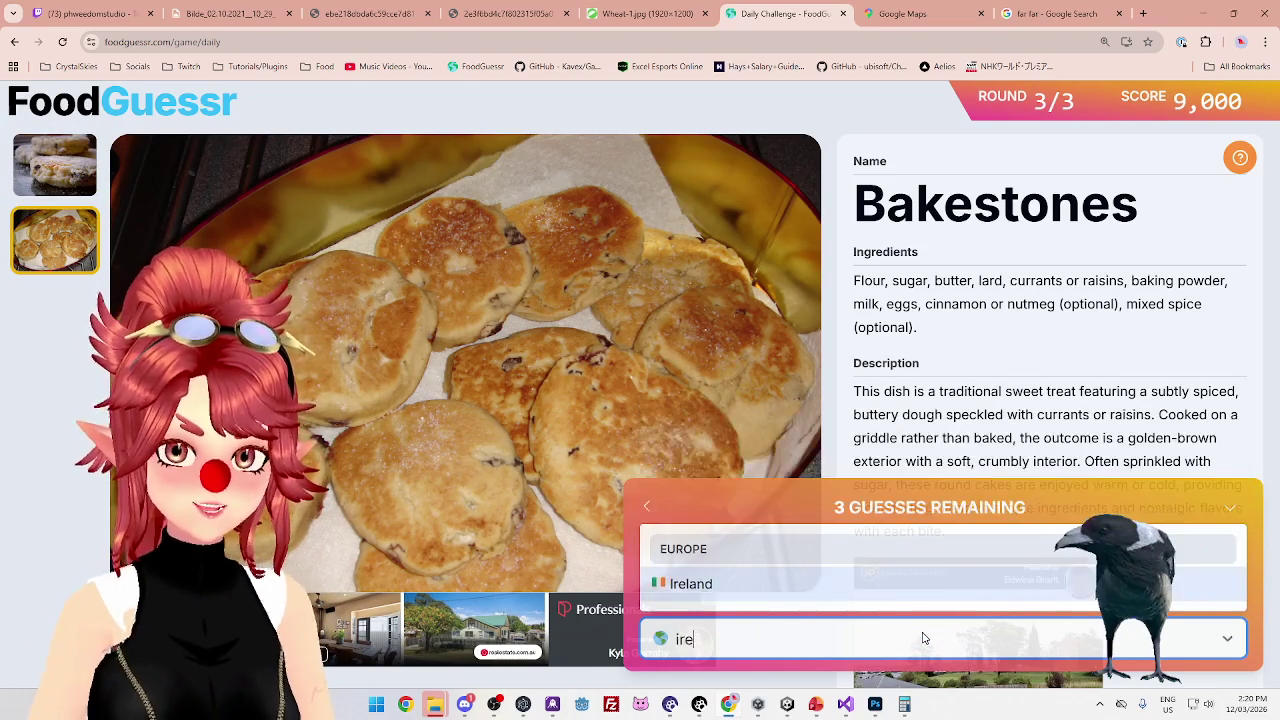
pyautogui.click(865, 597)
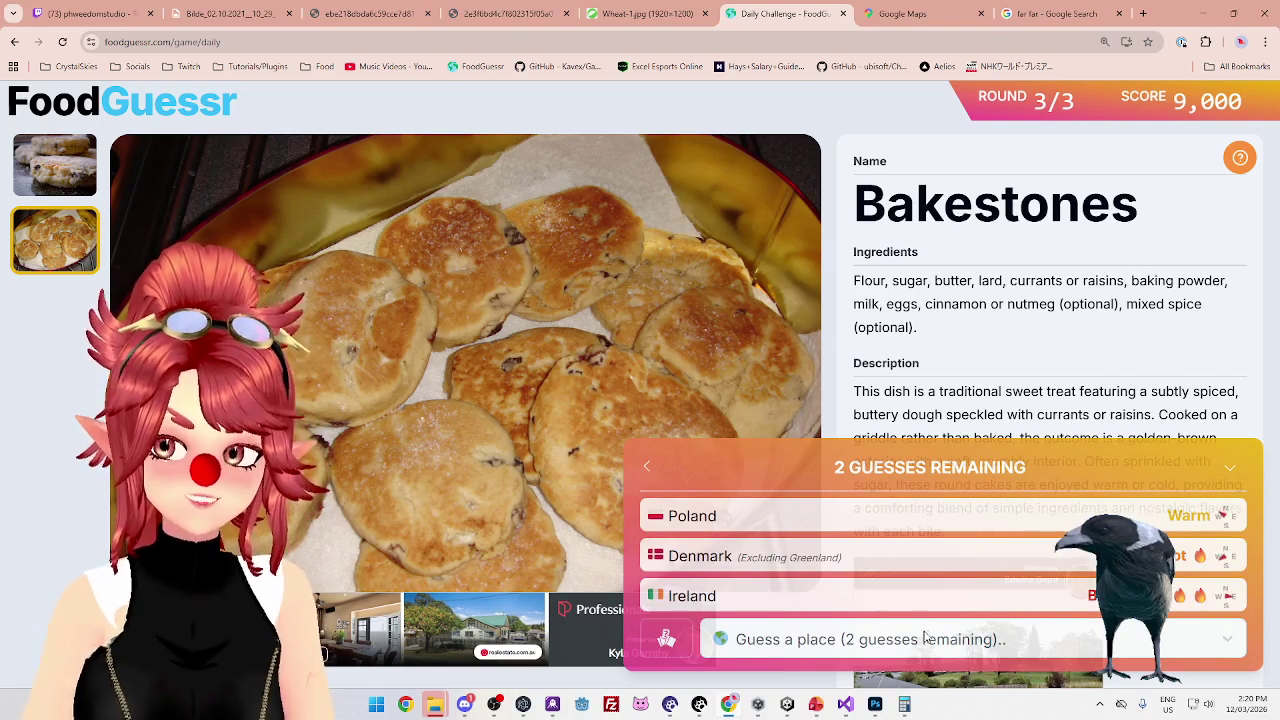
pyautogui.click(843, 648)
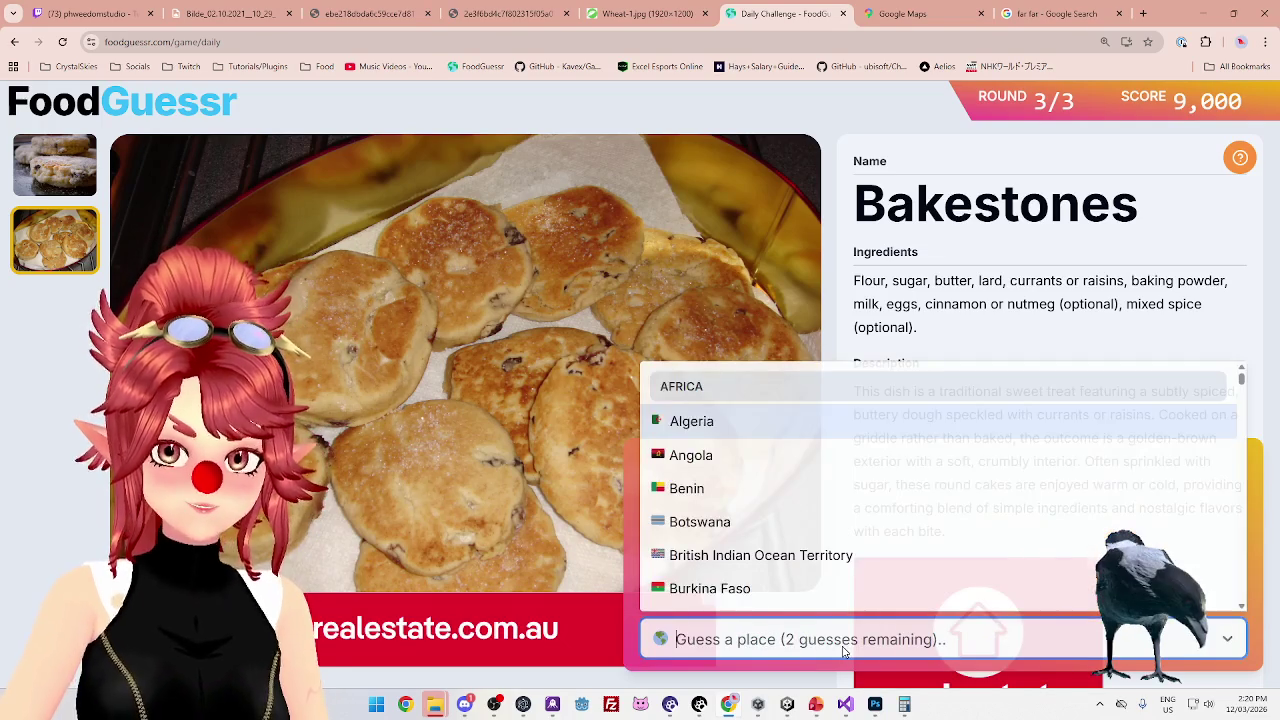
pyautogui.write('uni')
pyautogui.click(803, 596)
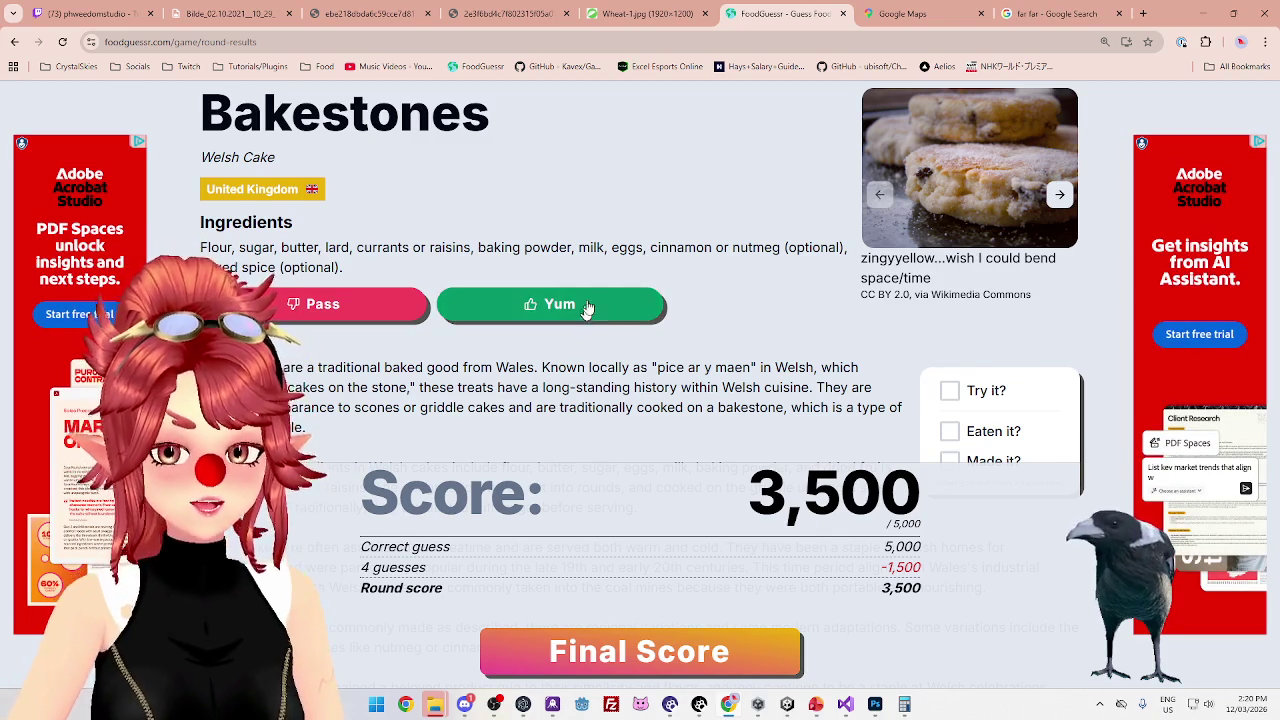
# Review the final score recap showing 12,500 of 15,000 points
pyautogui.scroll(-1, 632, 453)
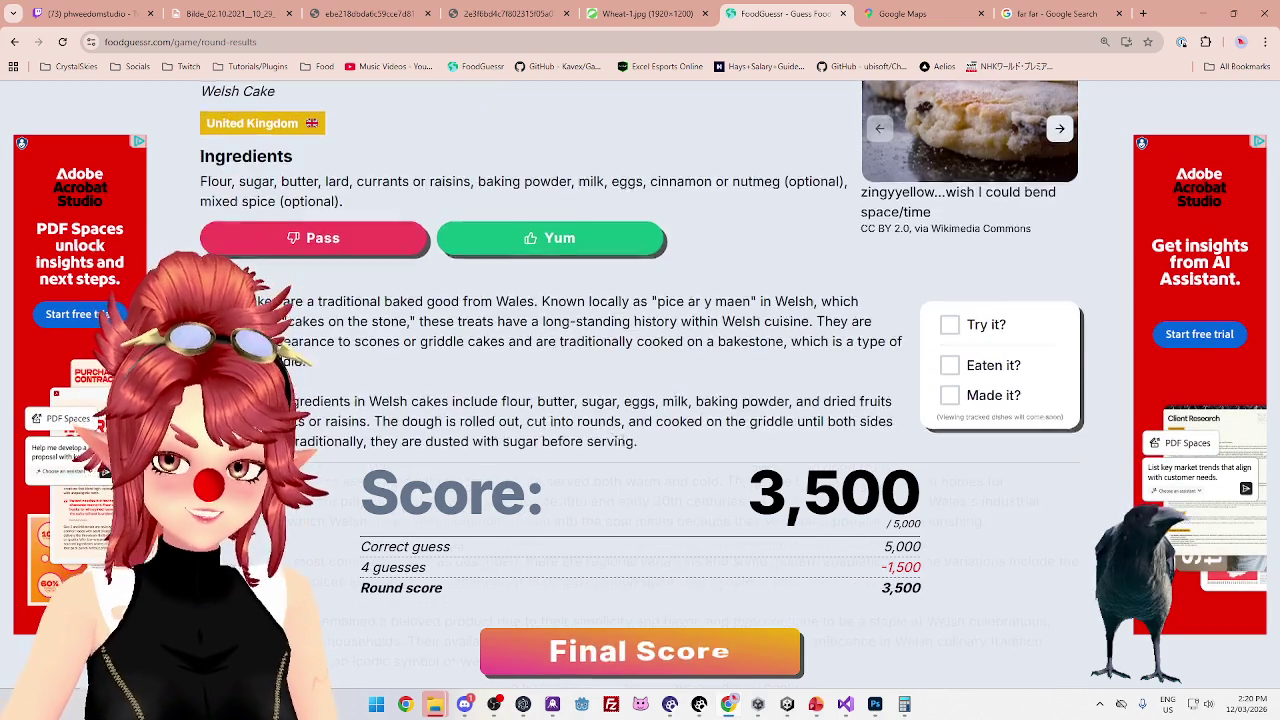
pyautogui.scroll(-2, 632, 453)
pyautogui.moveTo(352, 167); pyautogui.dragTo(483, 188)
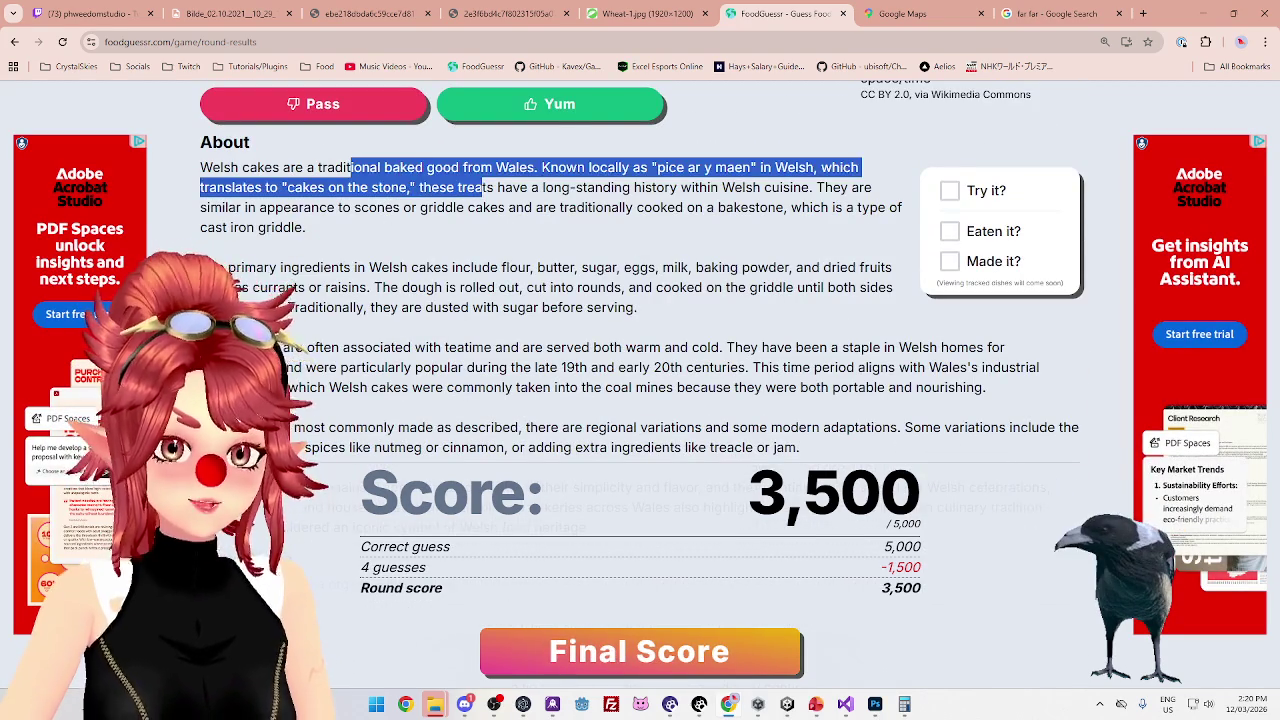
pyautogui.click(727, 660)
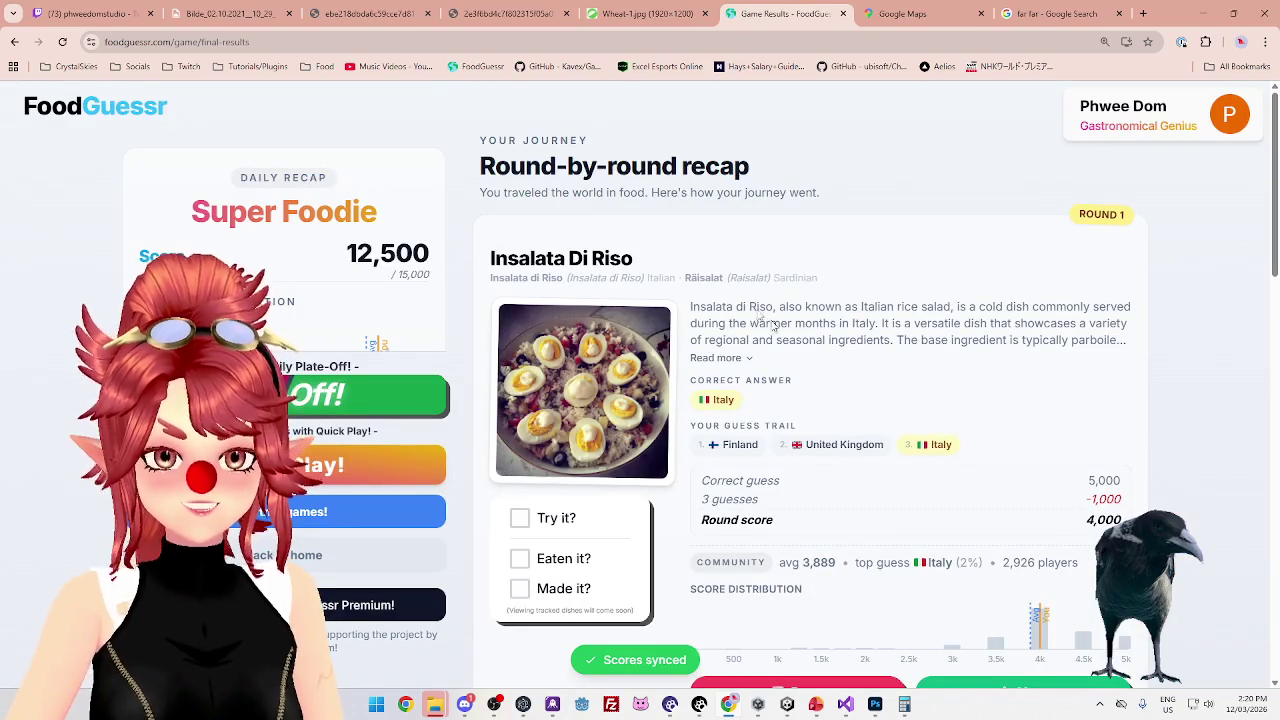
# Close the FoodGuessr, Google Maps and search tabs, and minimize the browser
pyautogui.click(842, 14)
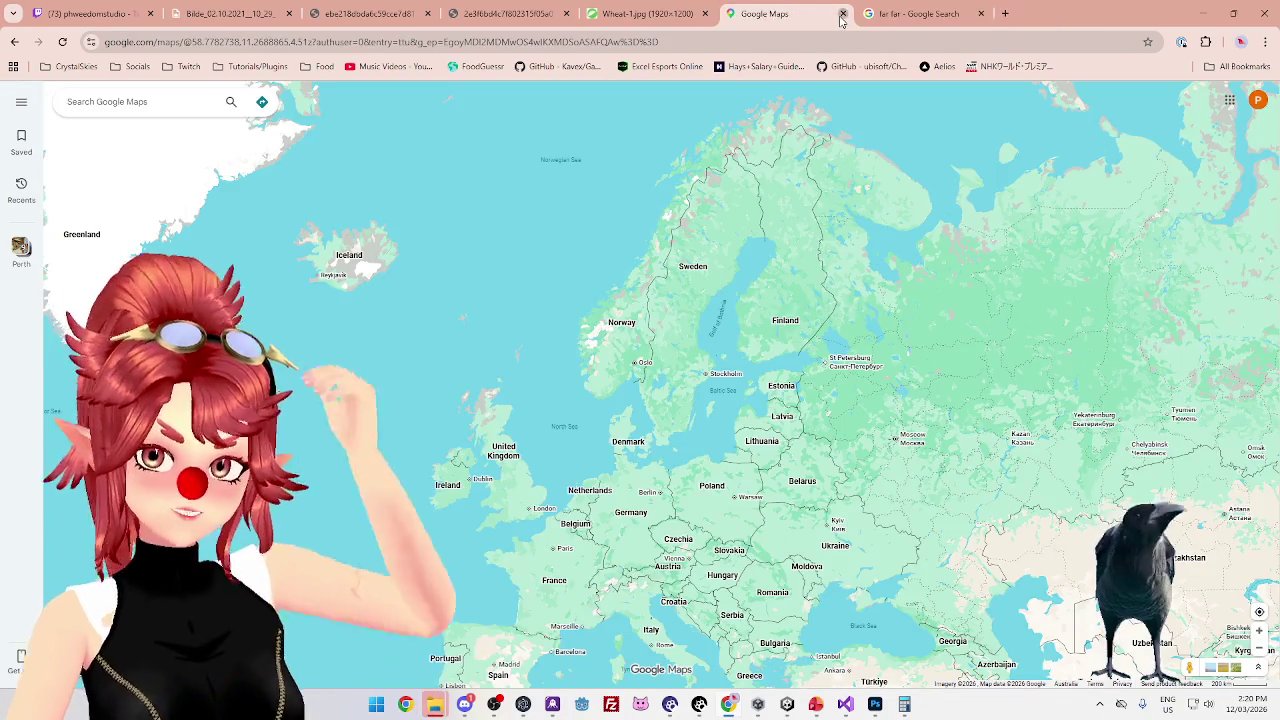
pyautogui.click(842, 14)
pyautogui.click(842, 14)
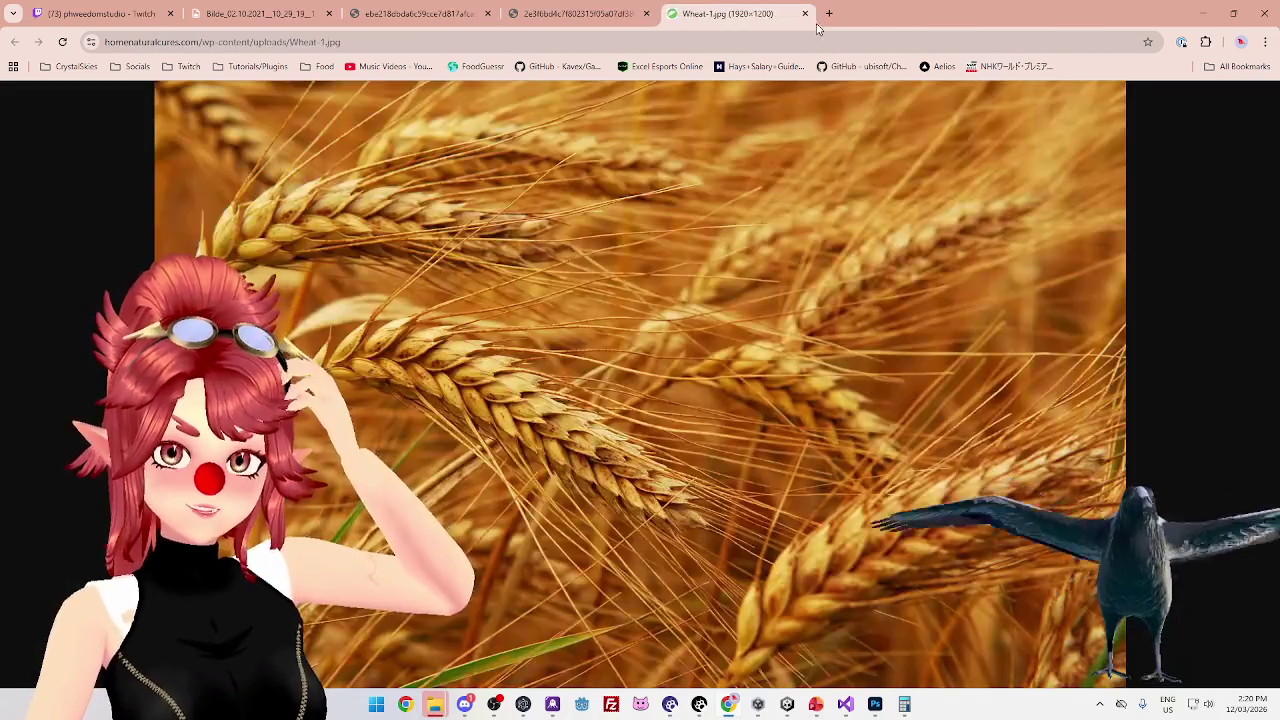
pyautogui.click(1205, 14)
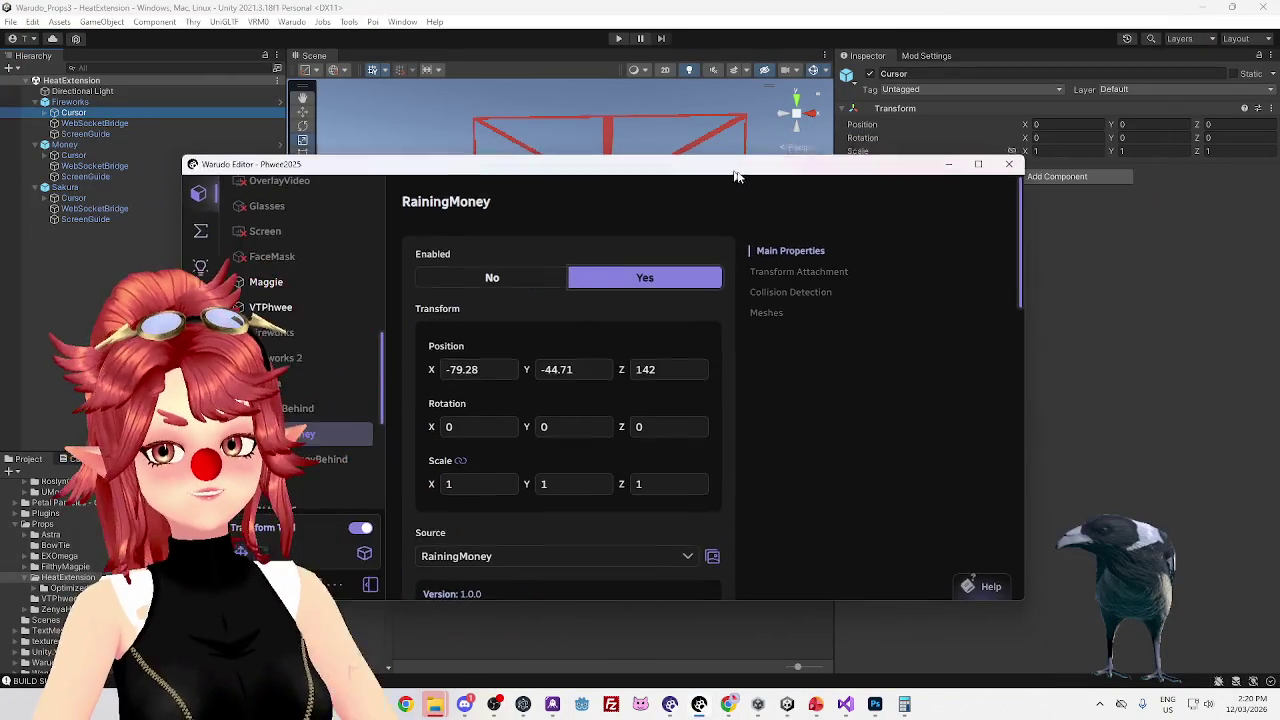
# Put the Warudo Editor away, check Mod Settings, and expand Sakura's children in the Hierarchy
pyautogui.click(778, 31)
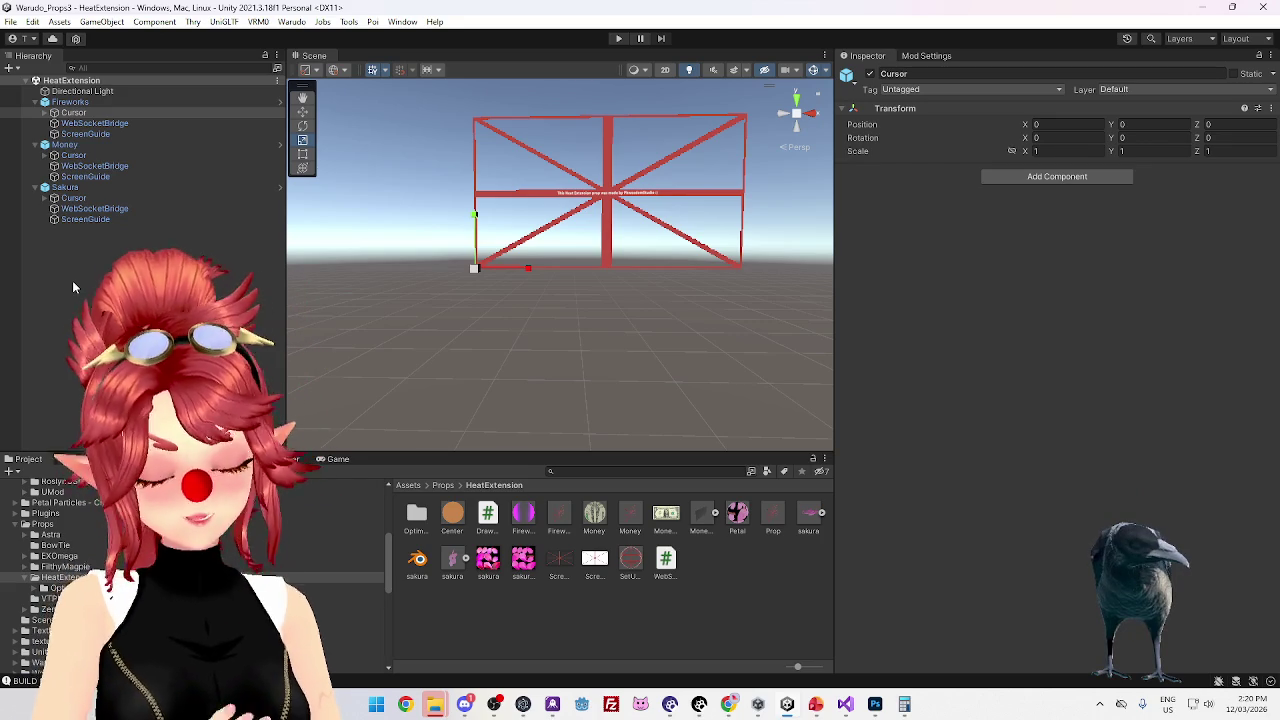
pyautogui.click(926, 56)
pyautogui.moveTo(73, 112)
pyautogui.mouseDown()
pyautogui.moveTo(98, 208)
pyautogui.moveTo(80, 200)
pyautogui.mouseUp()
pyautogui.click(880, 58)
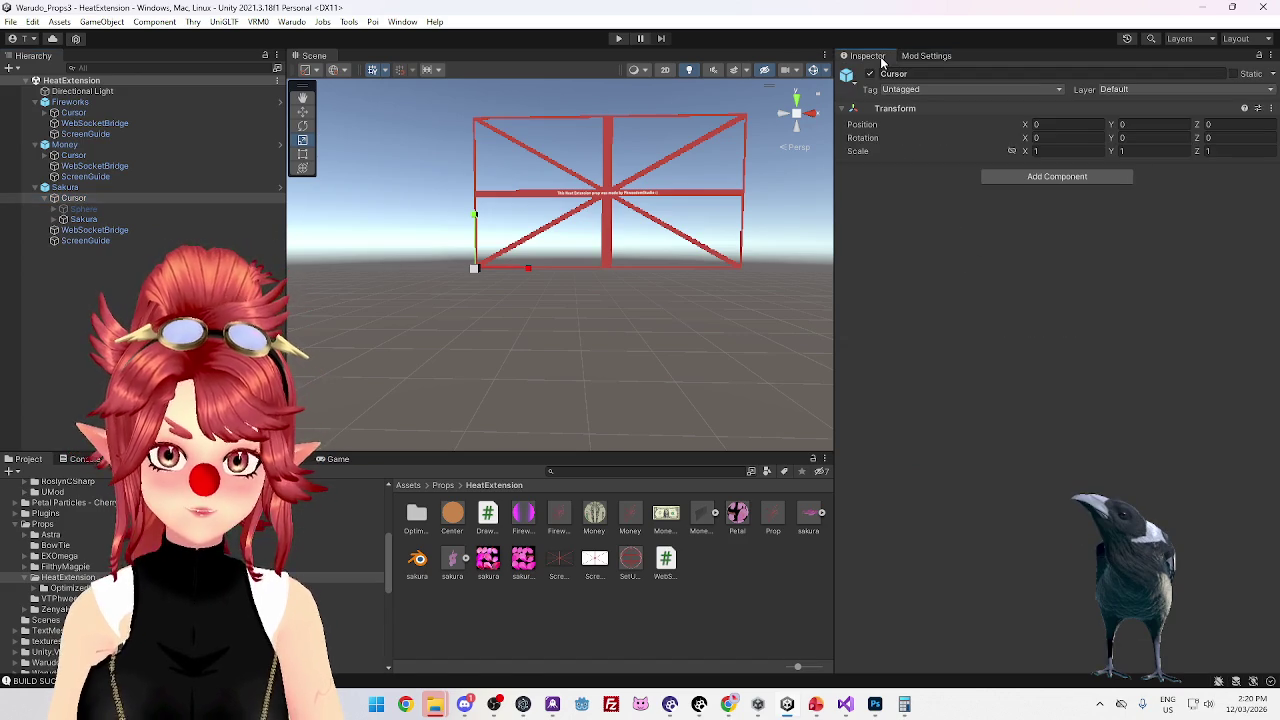
# Inspect Sakura's click script, ScreenGuide and WebSocketBridge, then the existing Prop prefab
pyautogui.click(141, 187)
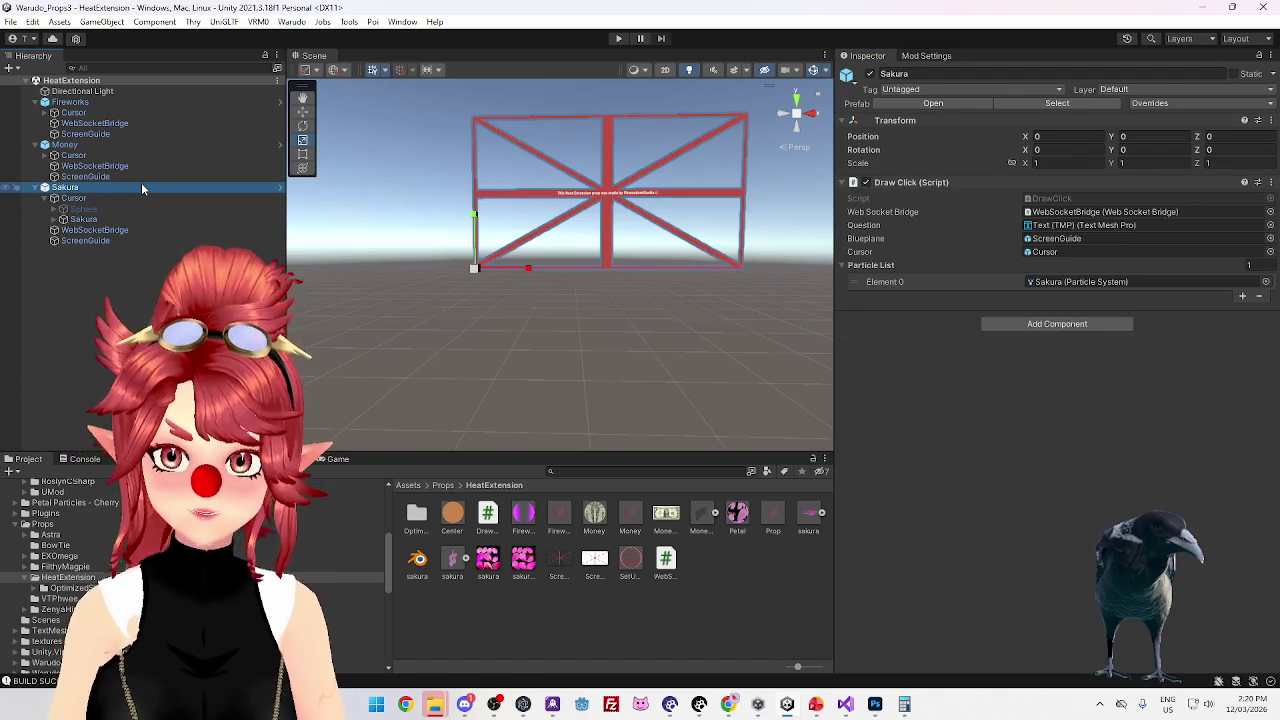
pyautogui.click(95, 230)
pyautogui.click(100, 241)
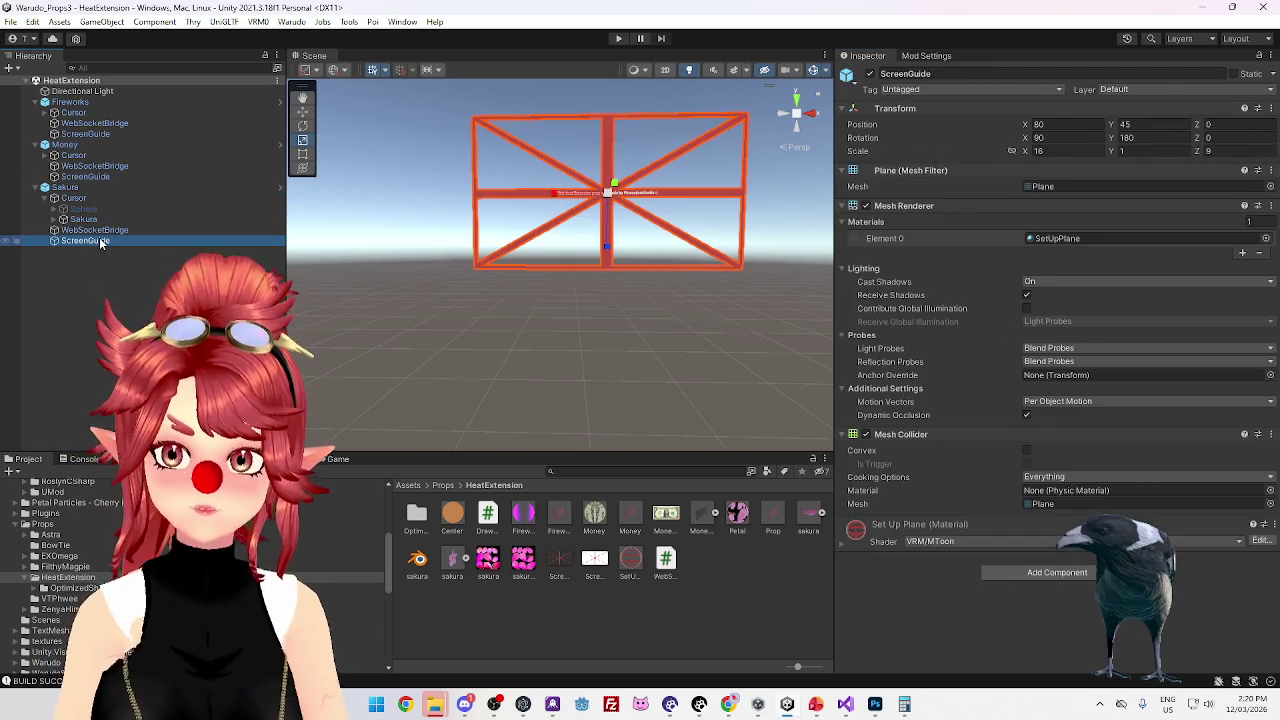
pyautogui.click(92, 230)
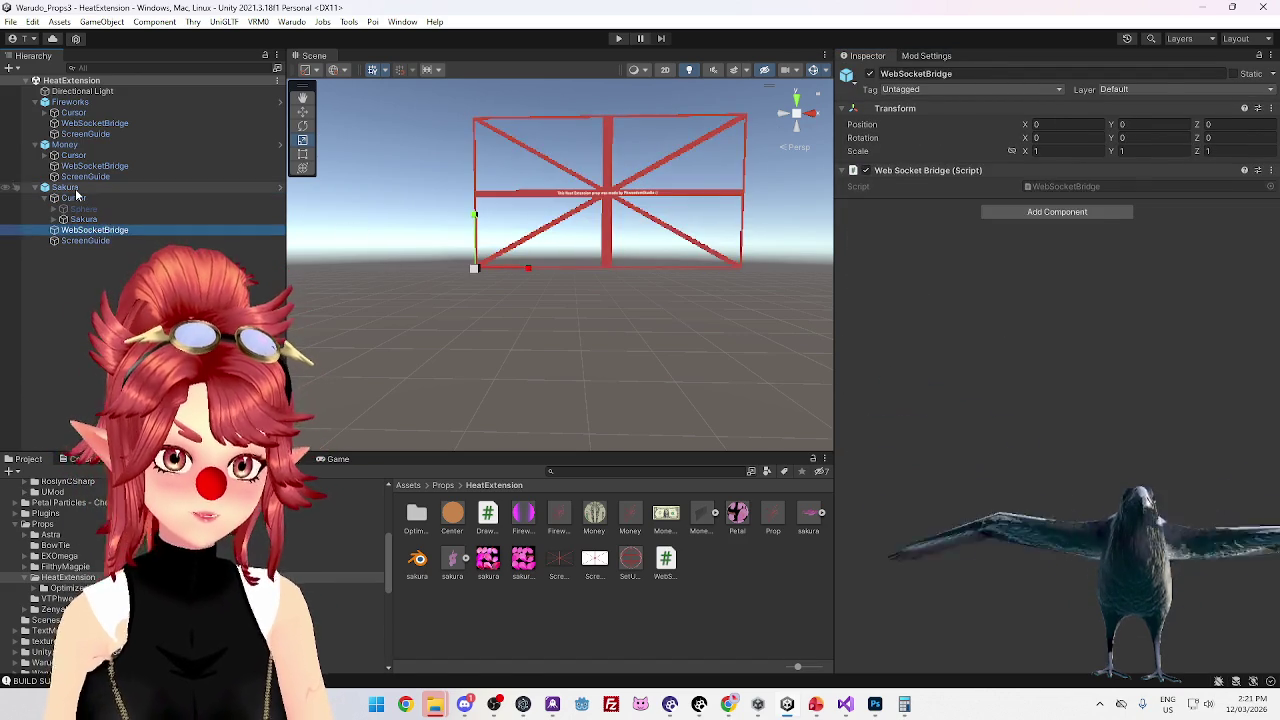
pyautogui.click(74, 188)
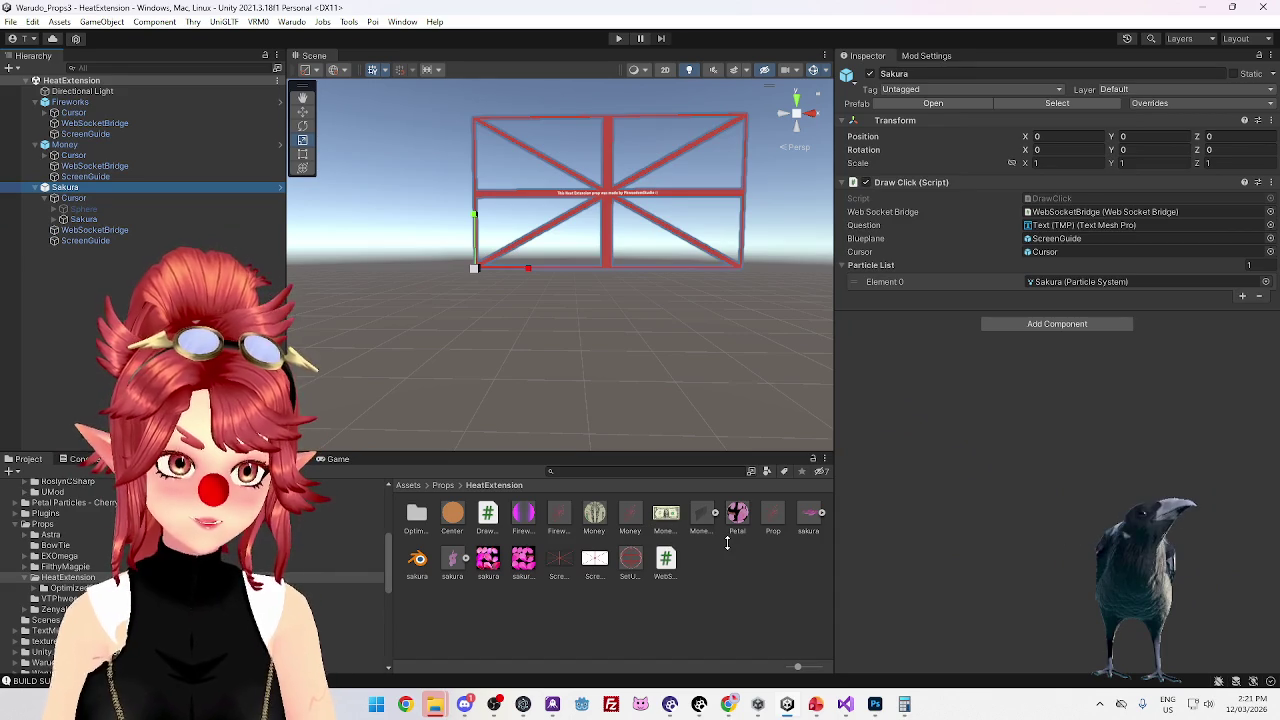
pyautogui.click(772, 515)
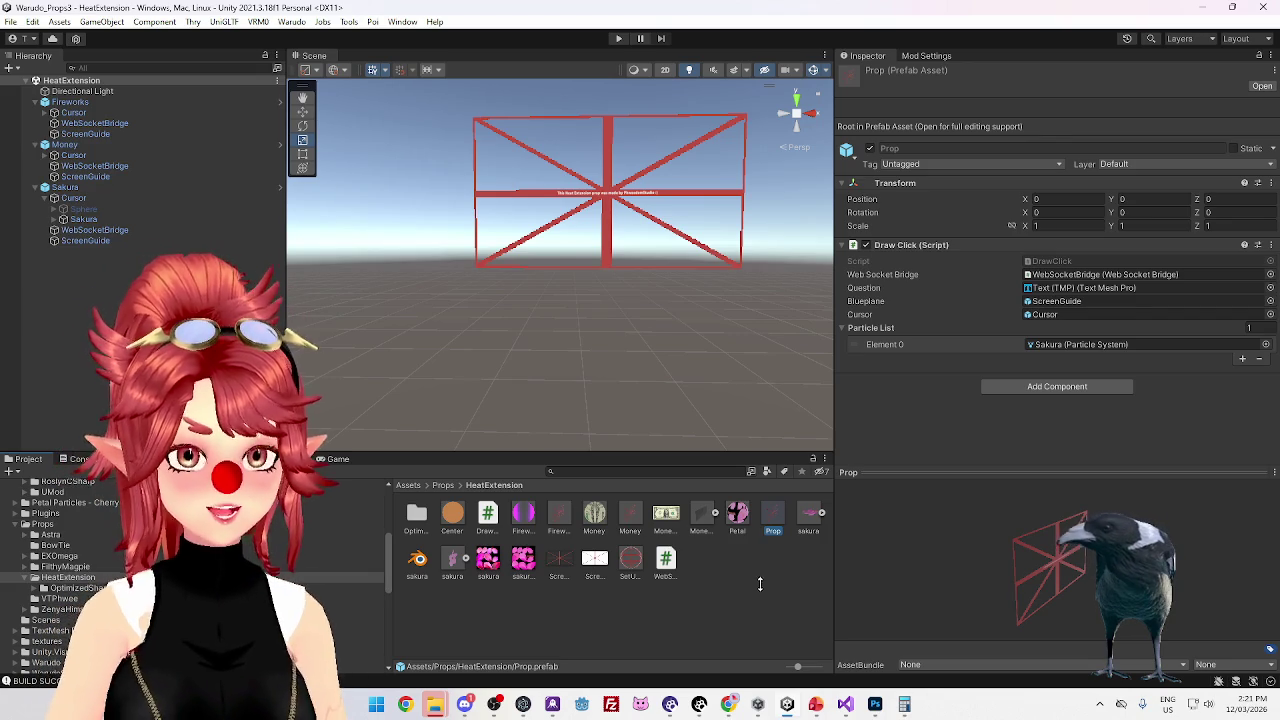
# Save Sakura as a prefab in Assets/Props/HeatExtension, confirm the link, and return to Warudo Editor
pyautogui.click(773, 568)
pyautogui.click(773, 518)
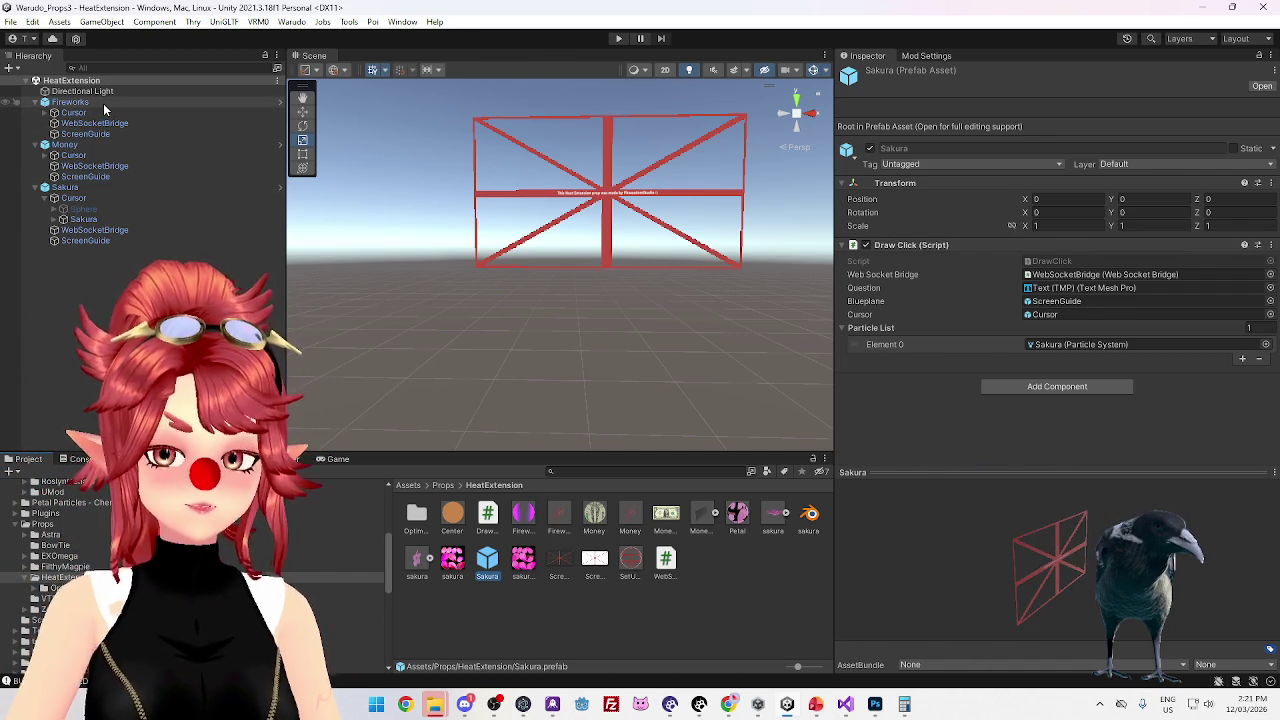
pyautogui.click(66, 187)
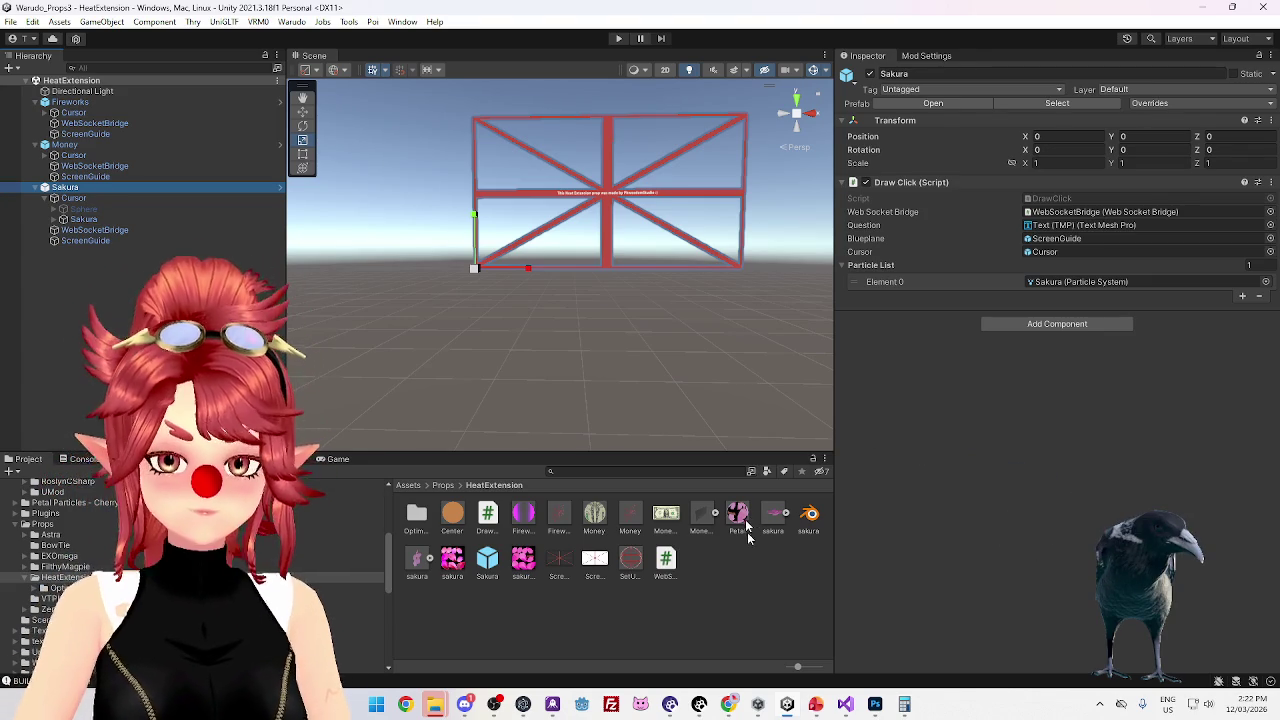
pyautogui.click(699, 704)
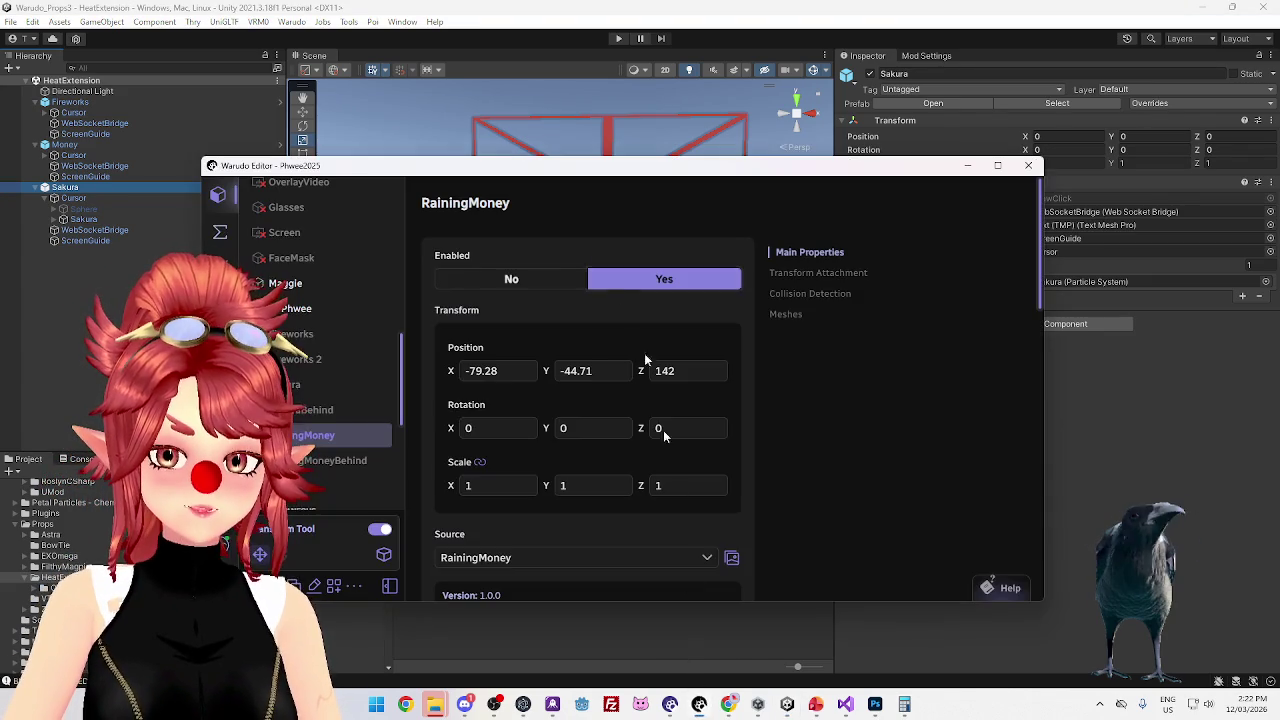
# Enable the Sakura prop and set its ScreenGuide mesh Visible to Yes
pyautogui.click(320, 384)
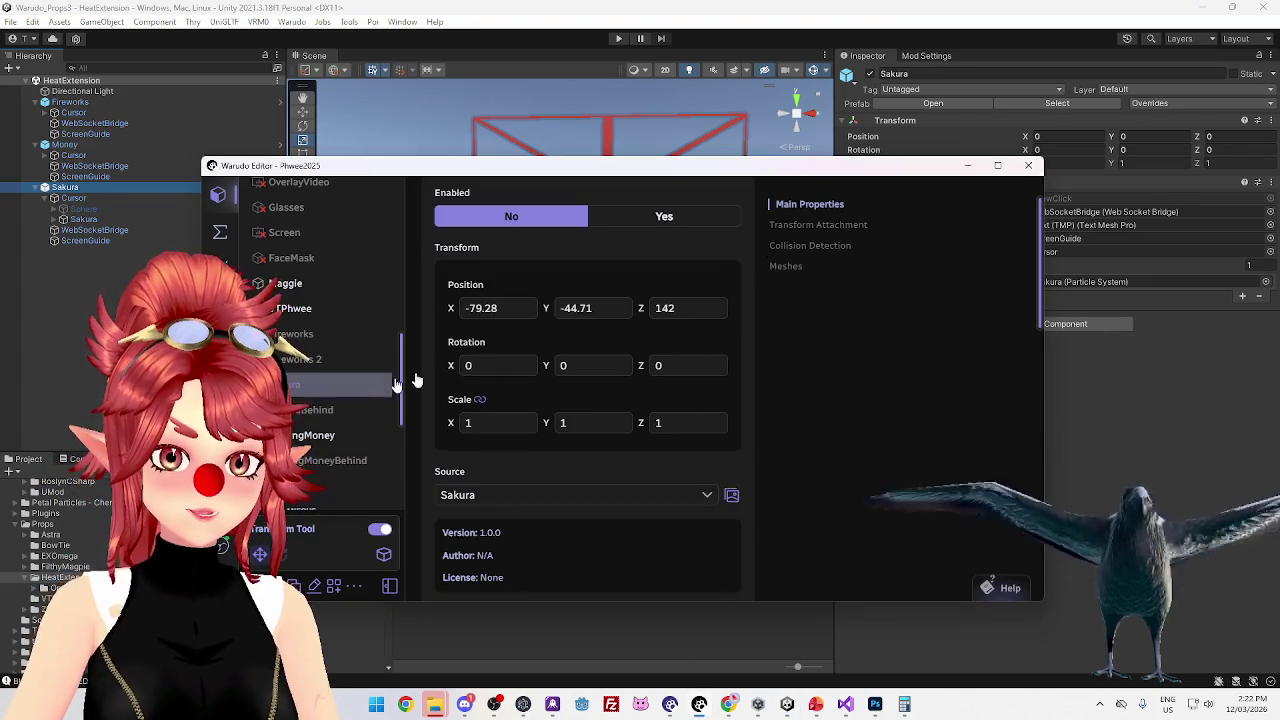
pyautogui.click(628, 220)
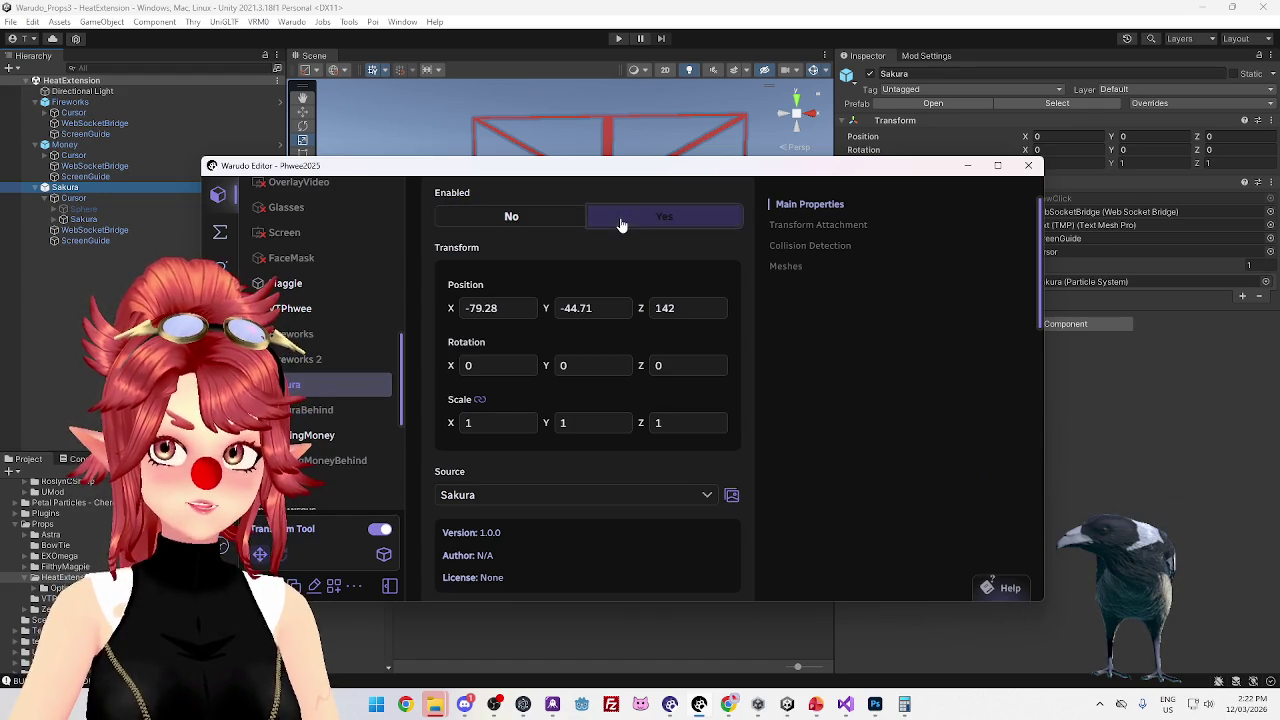
pyautogui.scroll(-4, 601, 530)
pyautogui.scroll(-5, 601, 530)
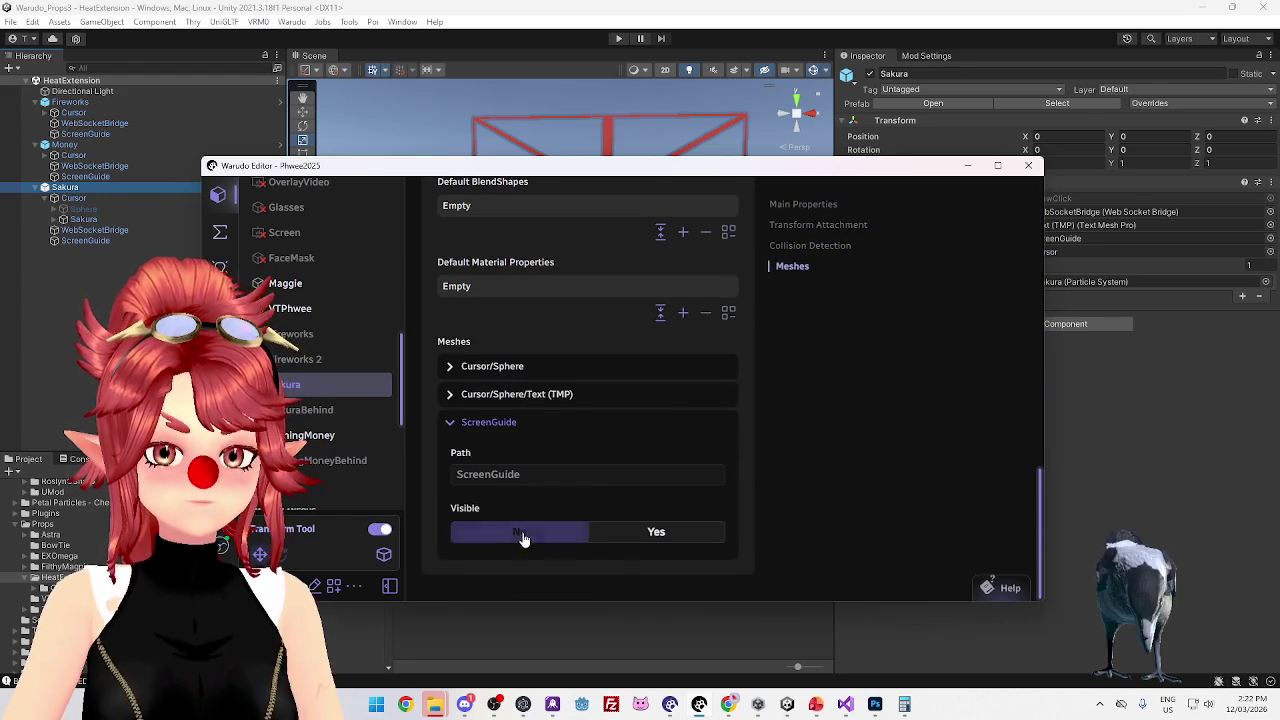
pyautogui.click(612, 532)
pyautogui.click(545, 534)
pyautogui.click(554, 537)
pyautogui.click(554, 537)
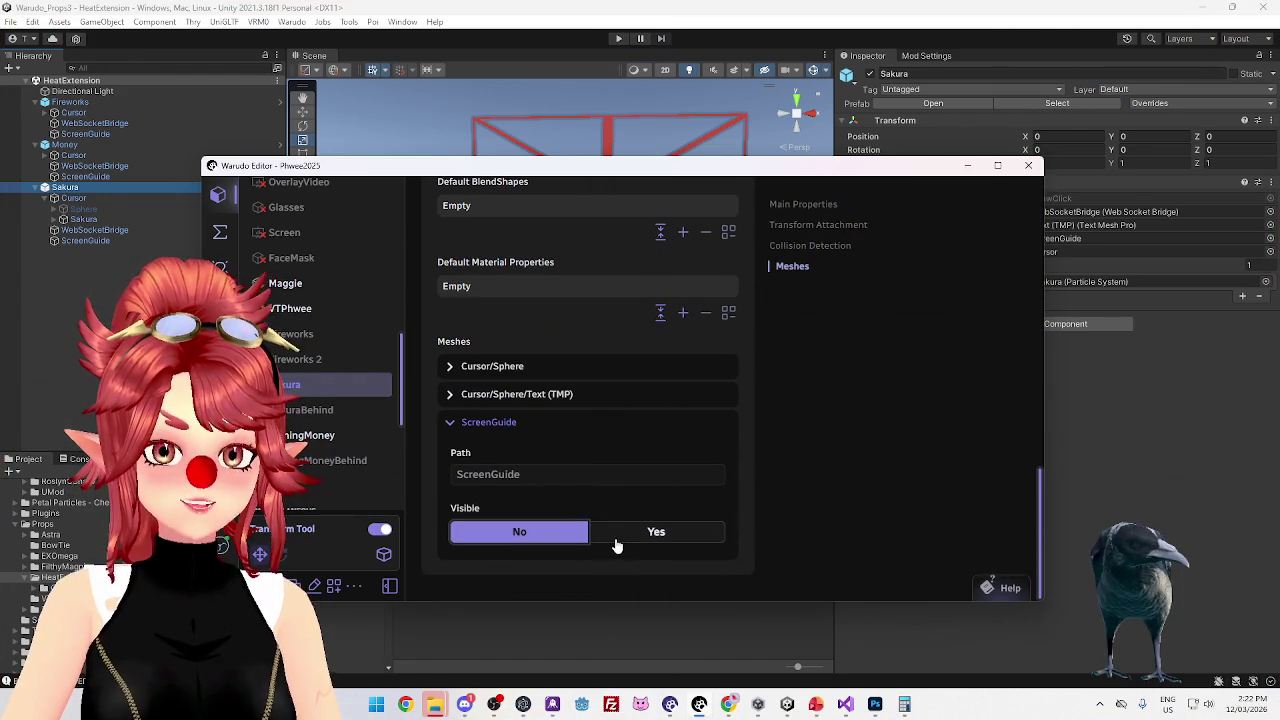
pyautogui.click(623, 537)
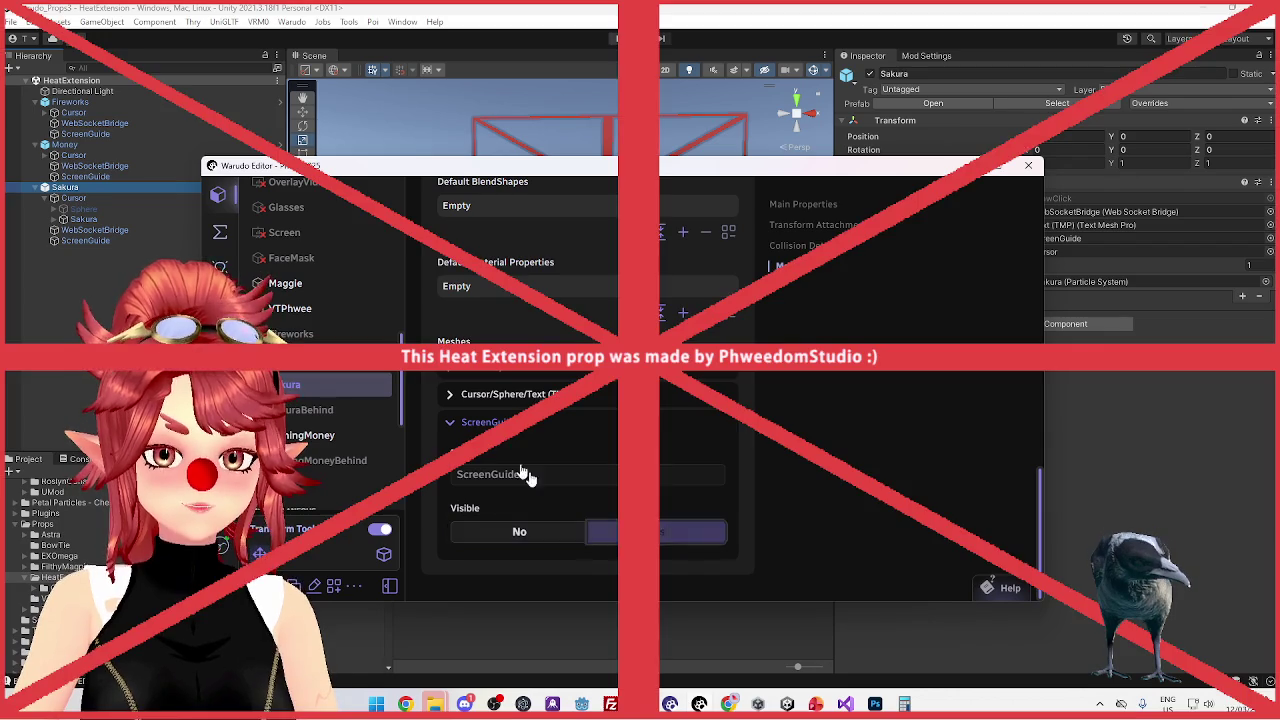
pyautogui.click(488, 424)
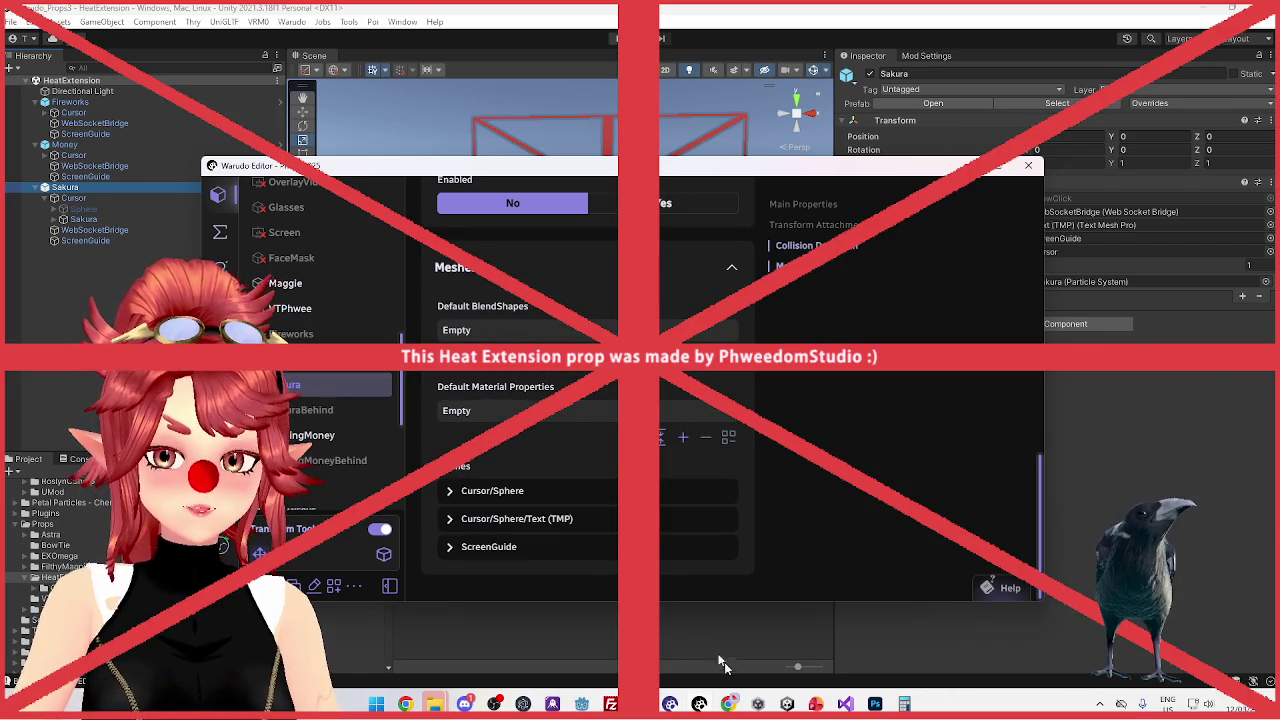
# Check the Twitch stream tab in the browser, then minimize the browser
pyautogui.click(728, 704)
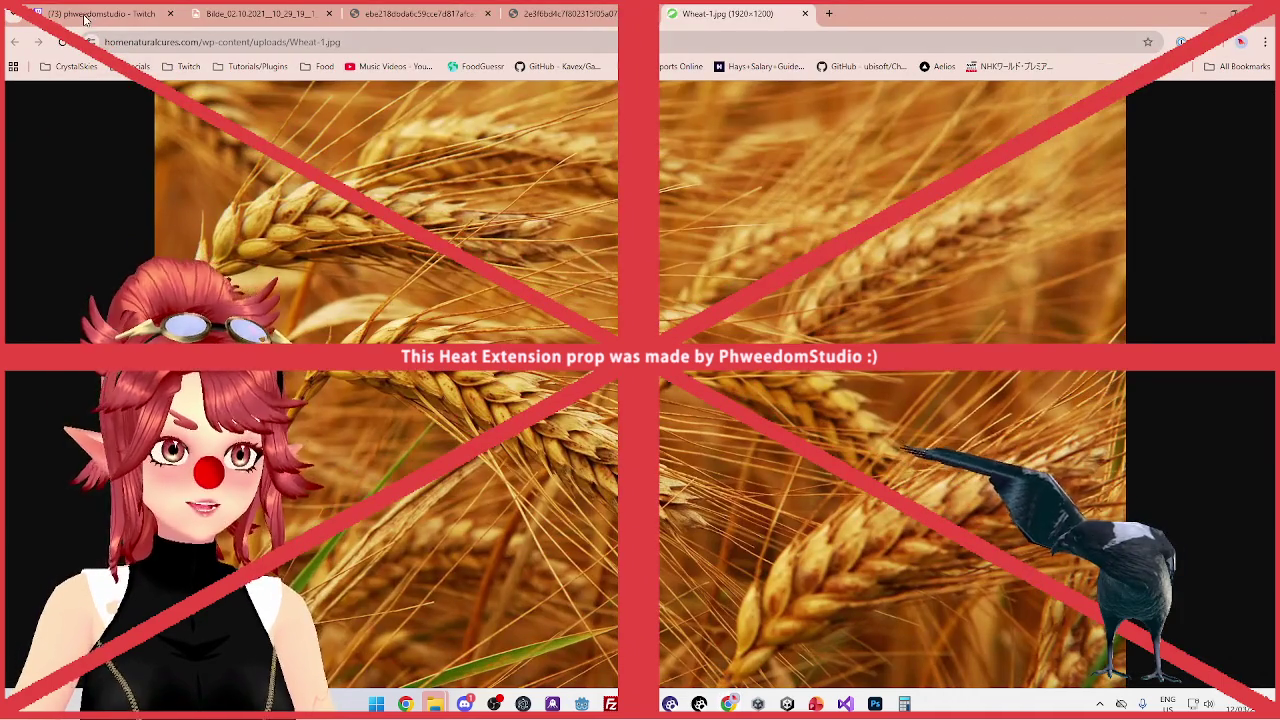
pyautogui.click(87, 16)
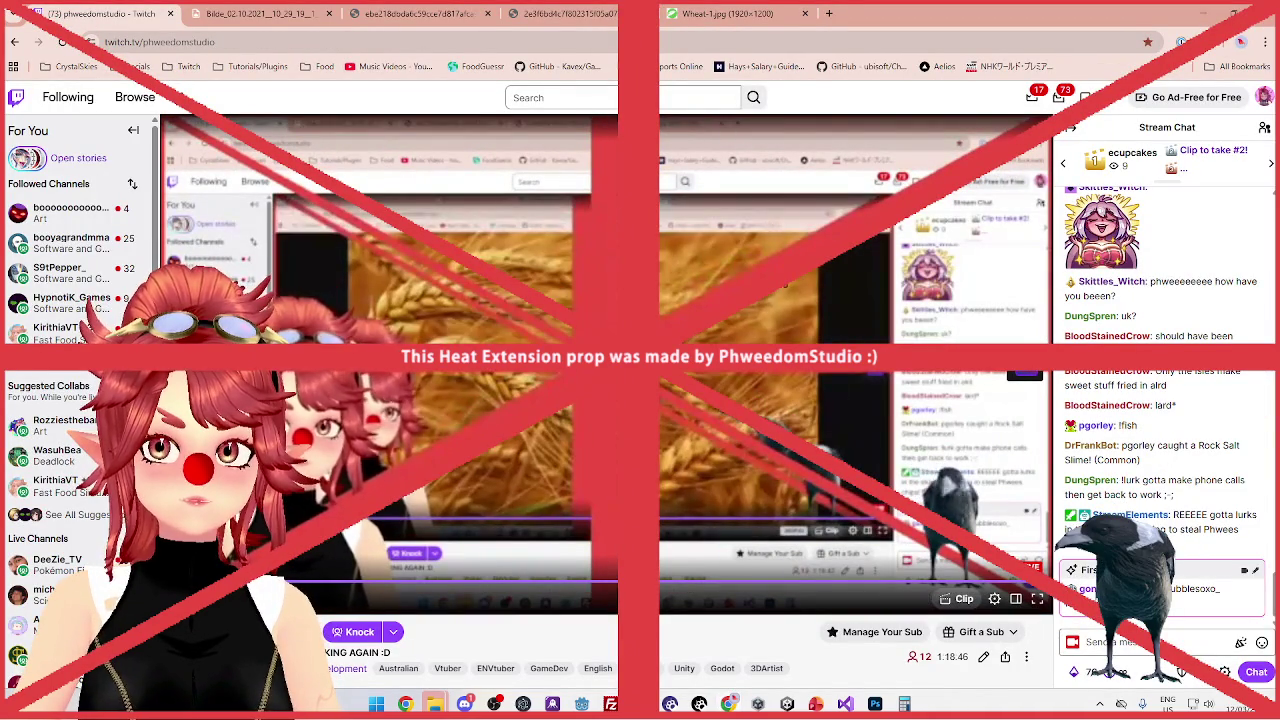
pyautogui.click(1192, 20)
pyautogui.click(1123, 116)
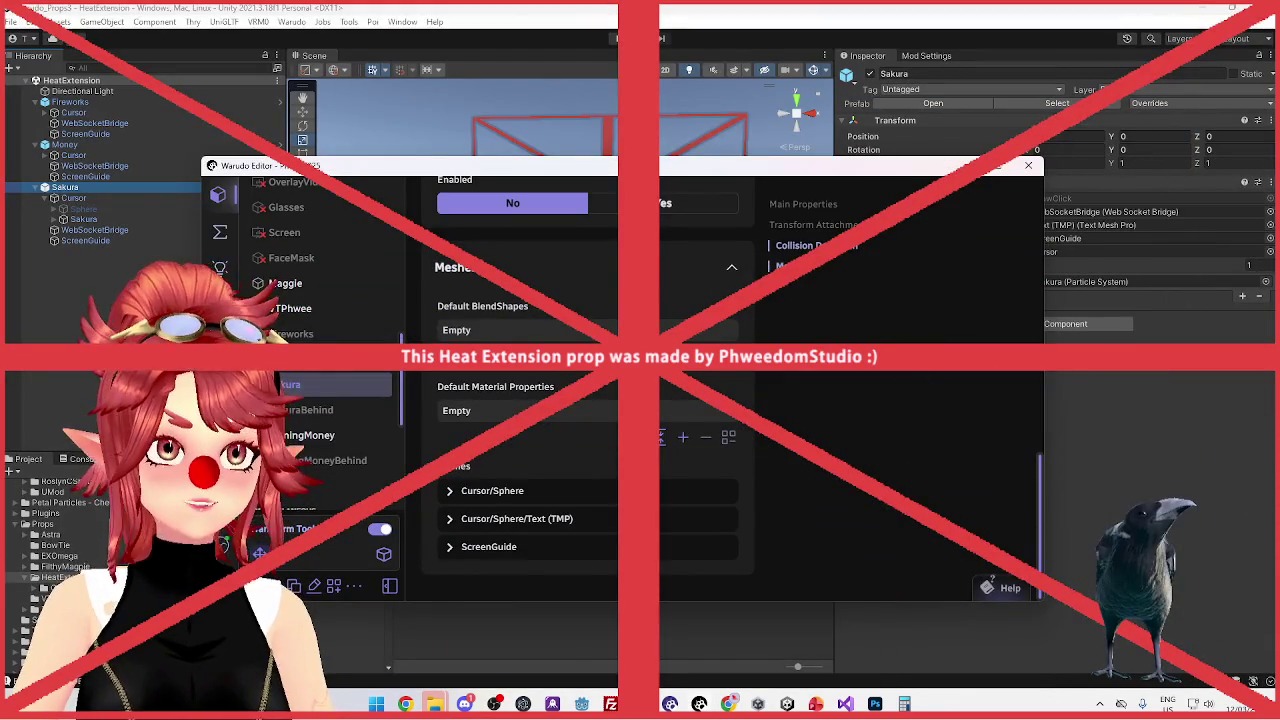
# Collapse the ScreenGuide entry, scroll back to Main Properties, and show Unity's Mod Settings
pyautogui.click(567, 550)
pyautogui.scroll(-1, 558, 553)
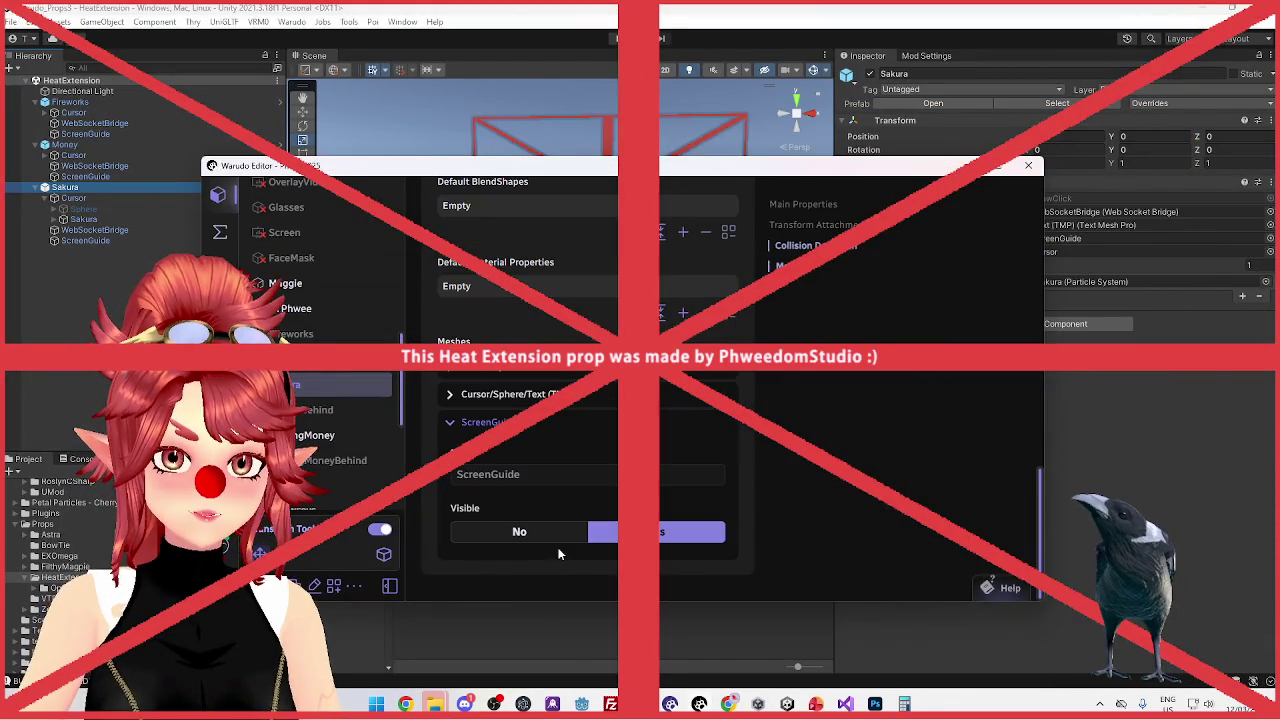
pyautogui.click(561, 425)
pyautogui.scroll(5, 608, 425)
pyautogui.scroll(3, 608, 432)
pyautogui.hotkey('alt', 'Tab')
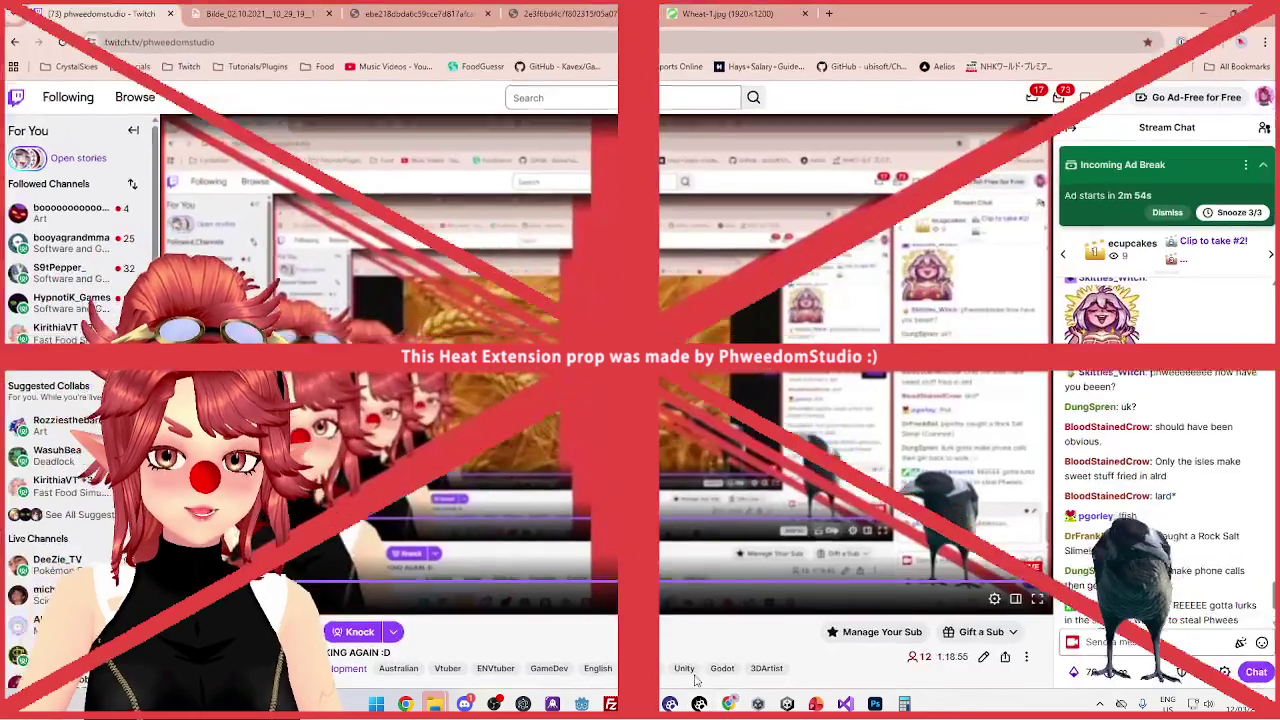
pyautogui.hotkey('alt', 'Tab')
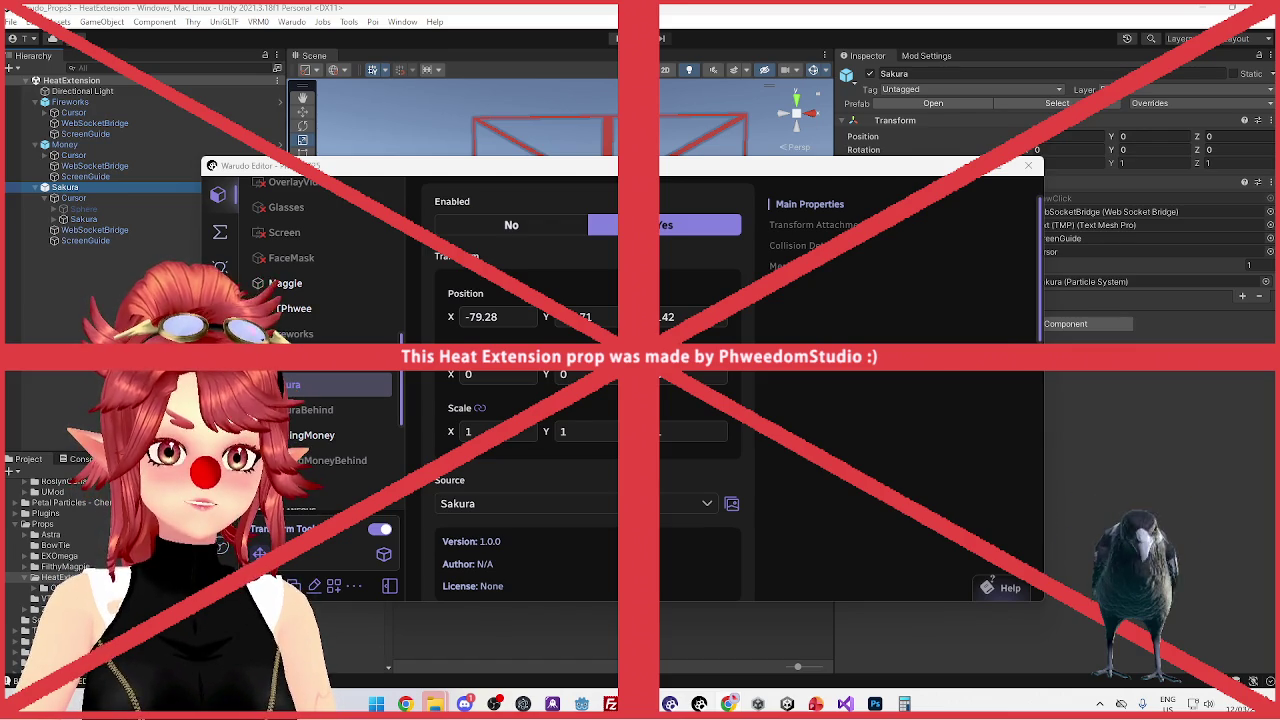
pyautogui.click(926, 56)
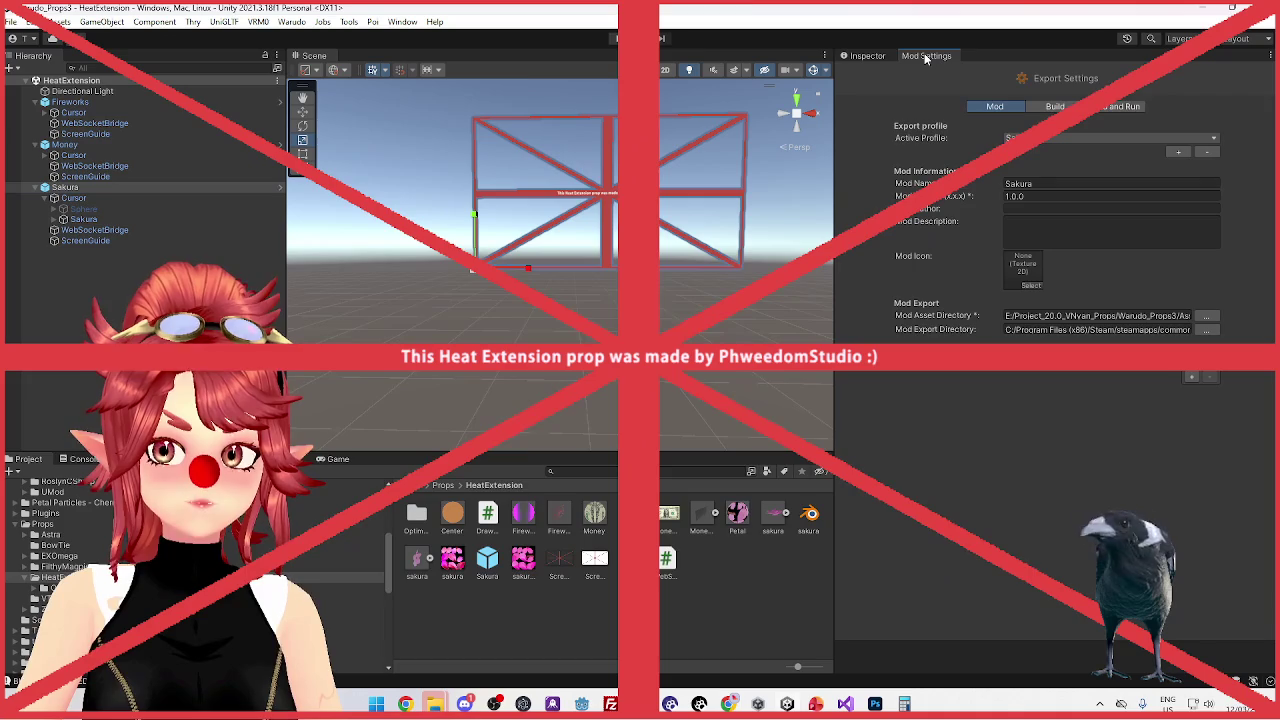
# Set the RainingMoney prop's Enabled to No, then select the Fireworks object in Unity
pyautogui.click(867, 56)
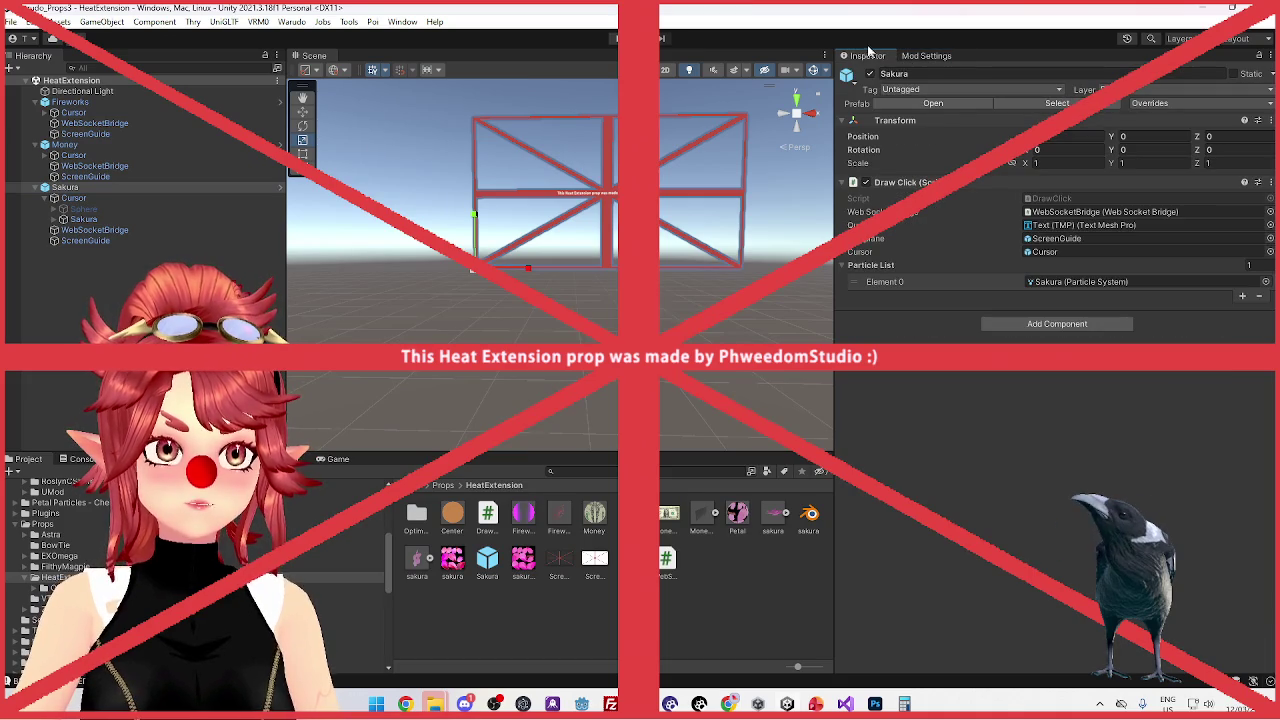
pyautogui.click(700, 704)
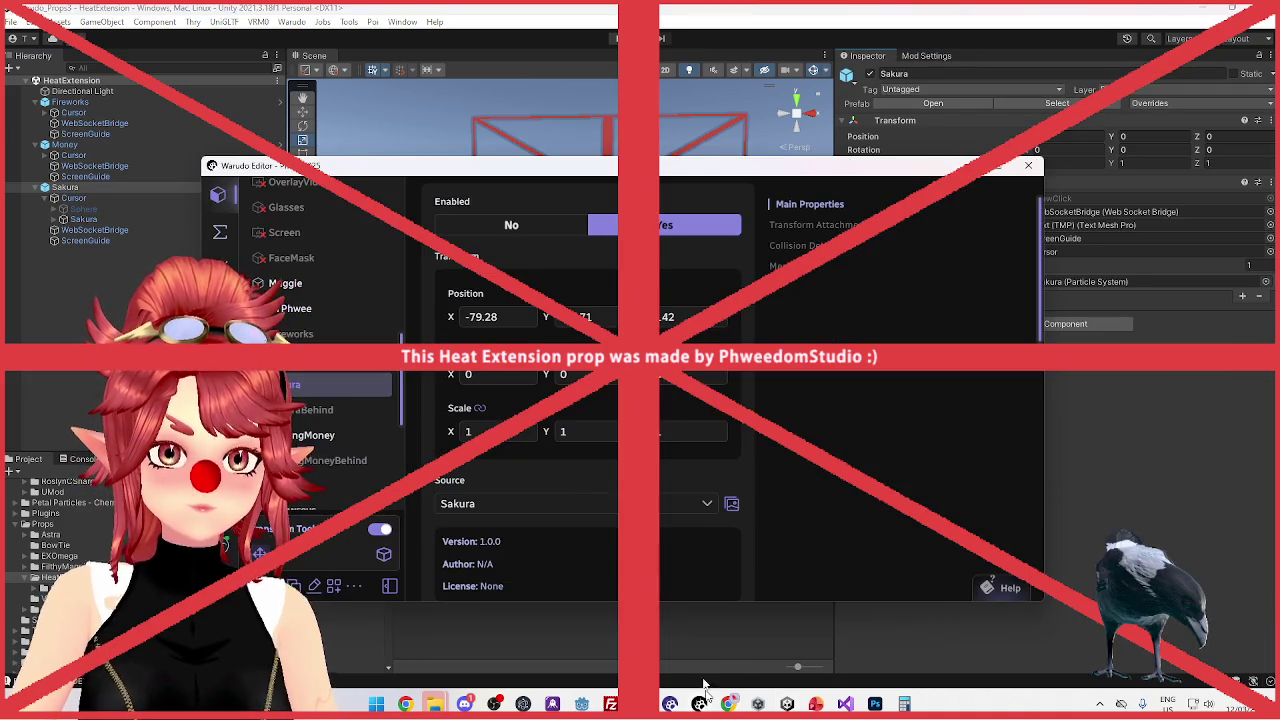
pyautogui.click(337, 435)
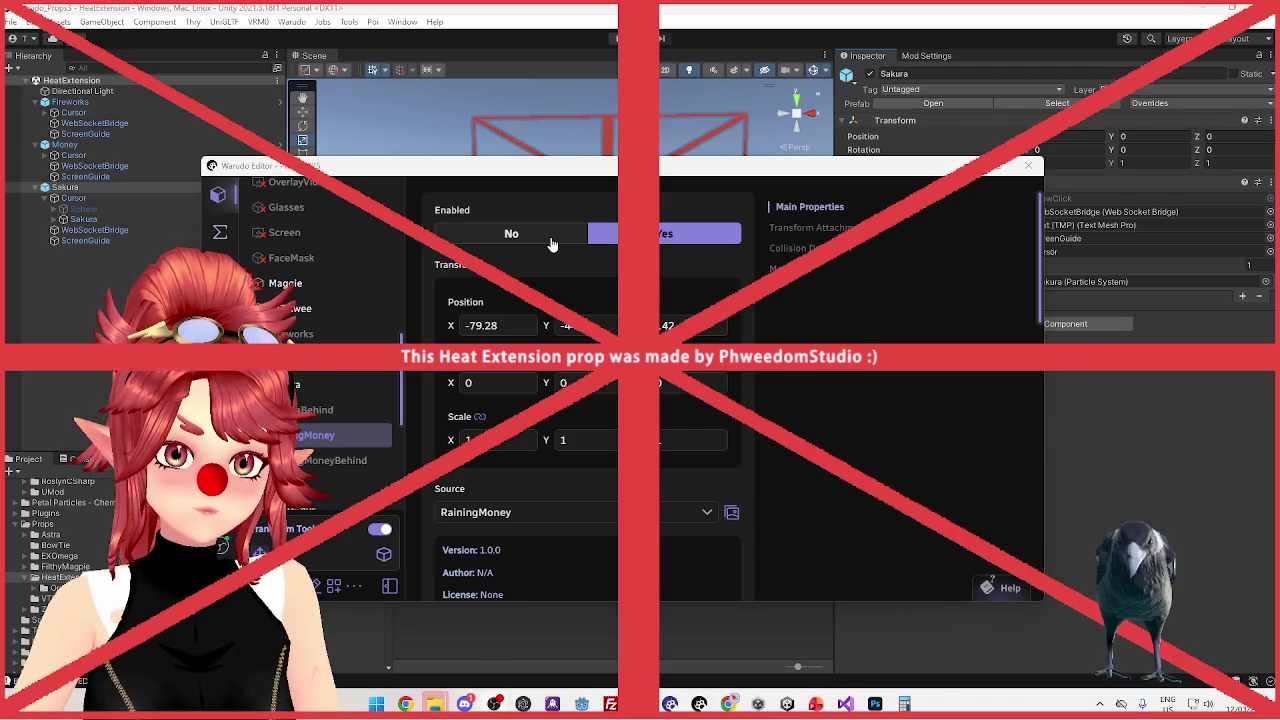
pyautogui.click(550, 240)
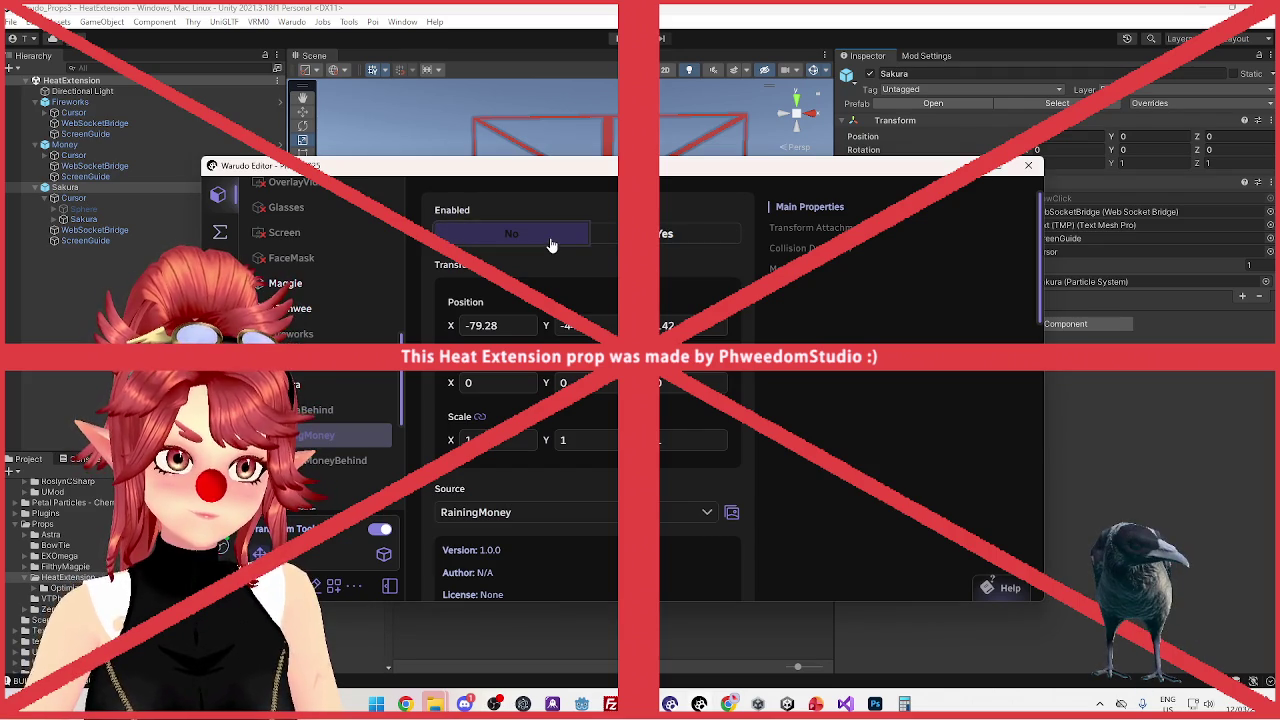
pyautogui.click(664, 233)
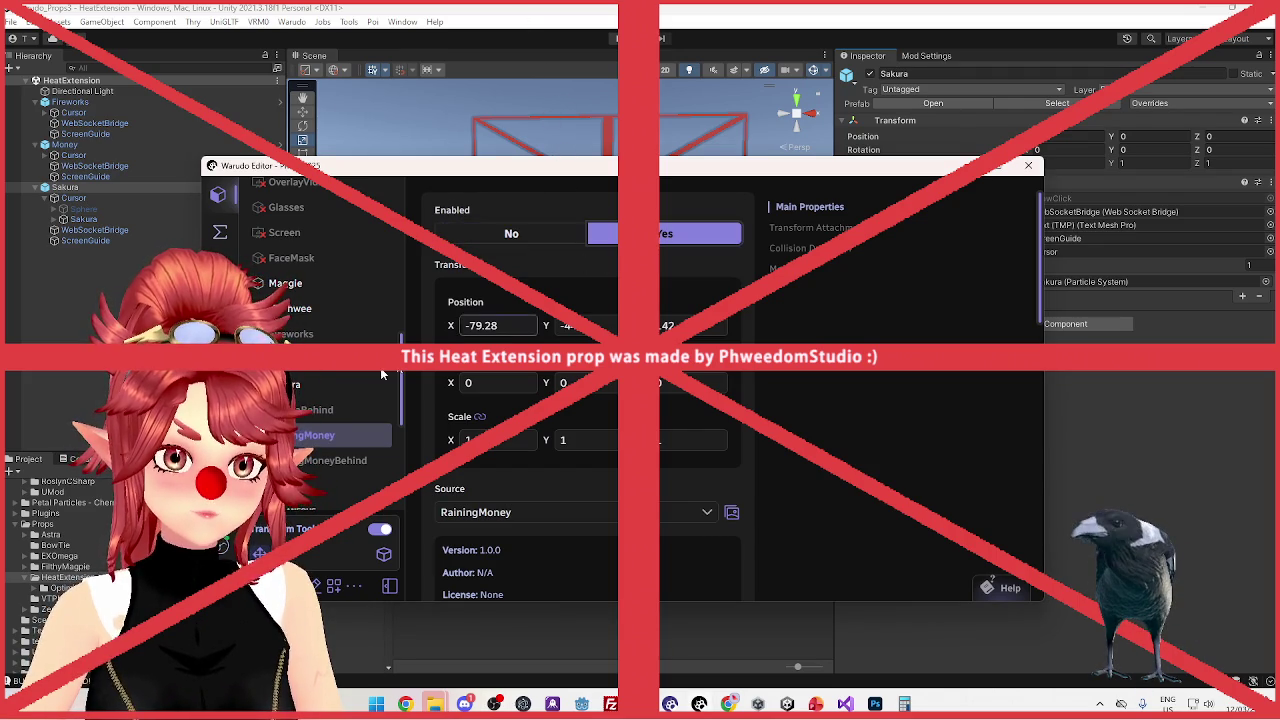
pyautogui.click(537, 234)
pyautogui.click(416, 56)
pyautogui.click(70, 102)
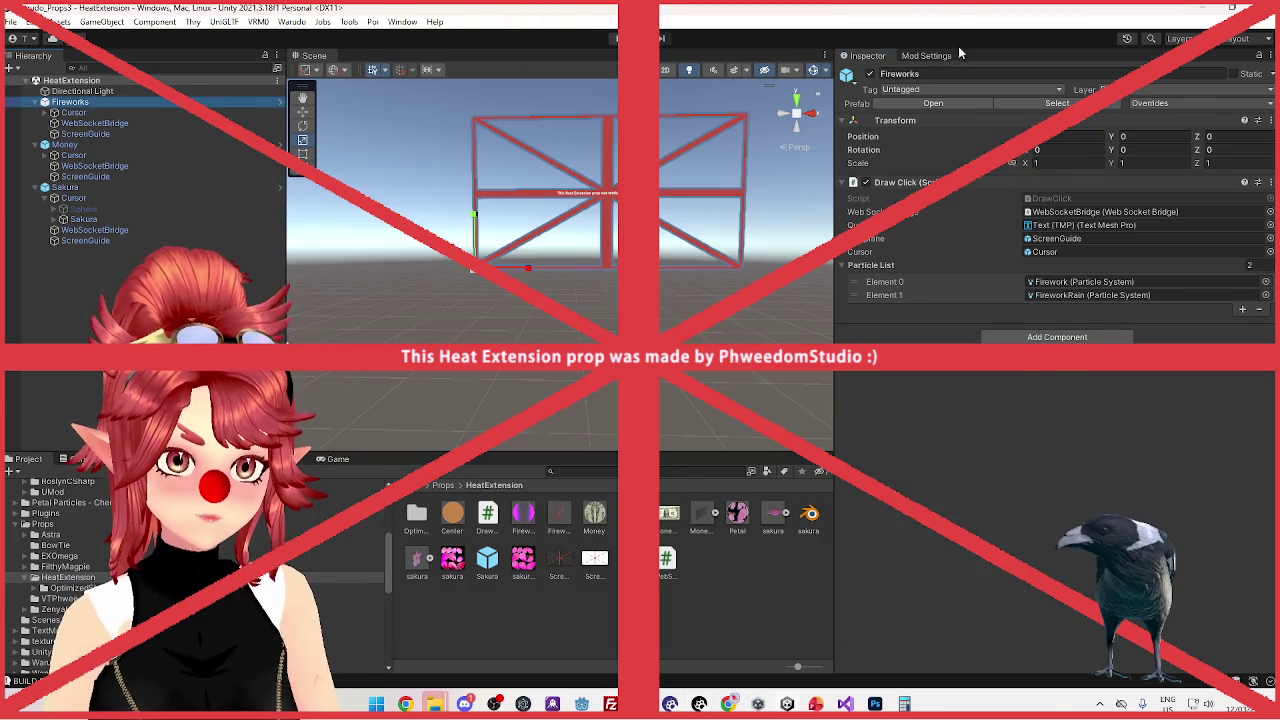
# Deactivate Fireworks and Money, then save Sakura as a new Sakura 1 prefab
pyautogui.click(868, 75)
pyautogui.click(182, 147)
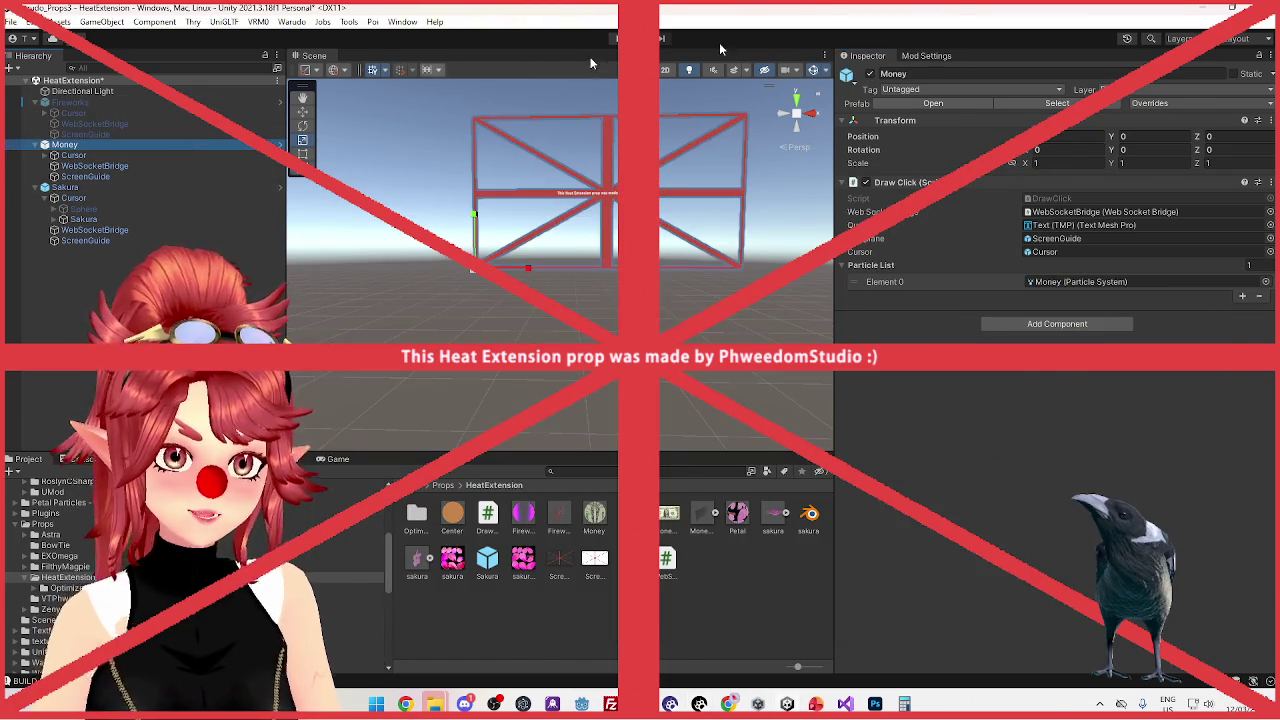
pyautogui.click(868, 75)
pyautogui.click(65, 187)
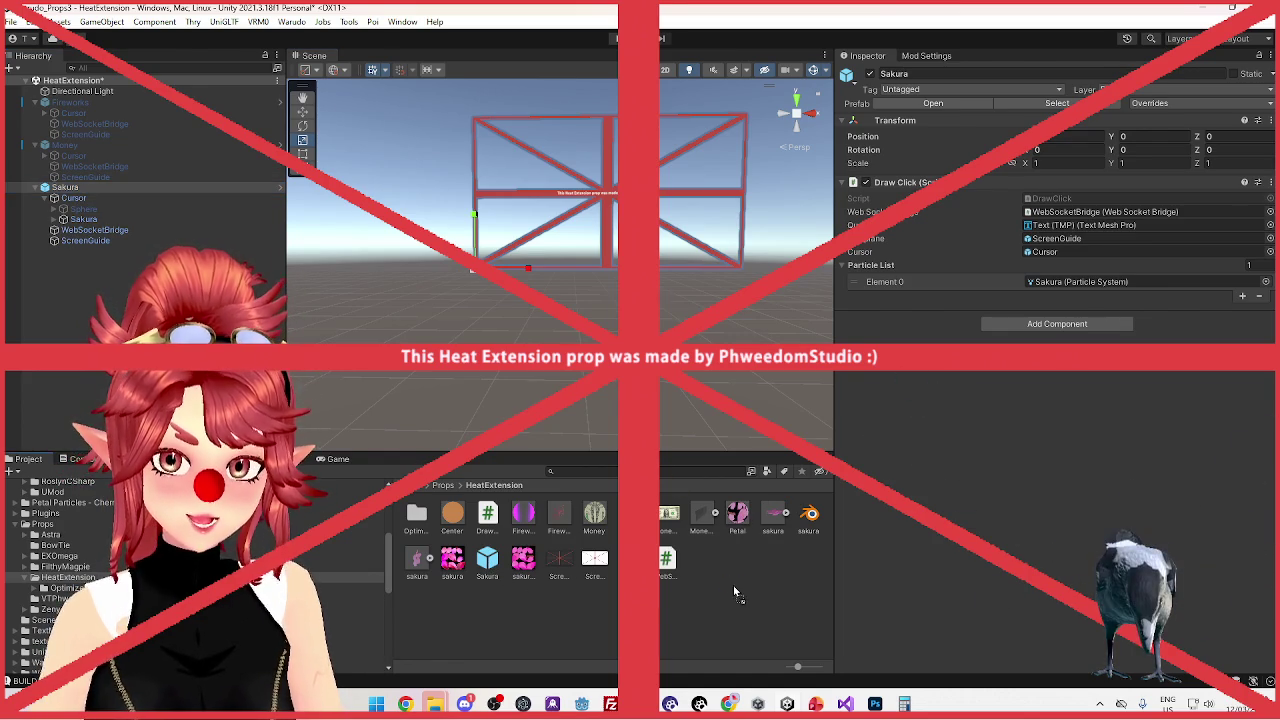
pyautogui.hotkey('ctrl', 'd')
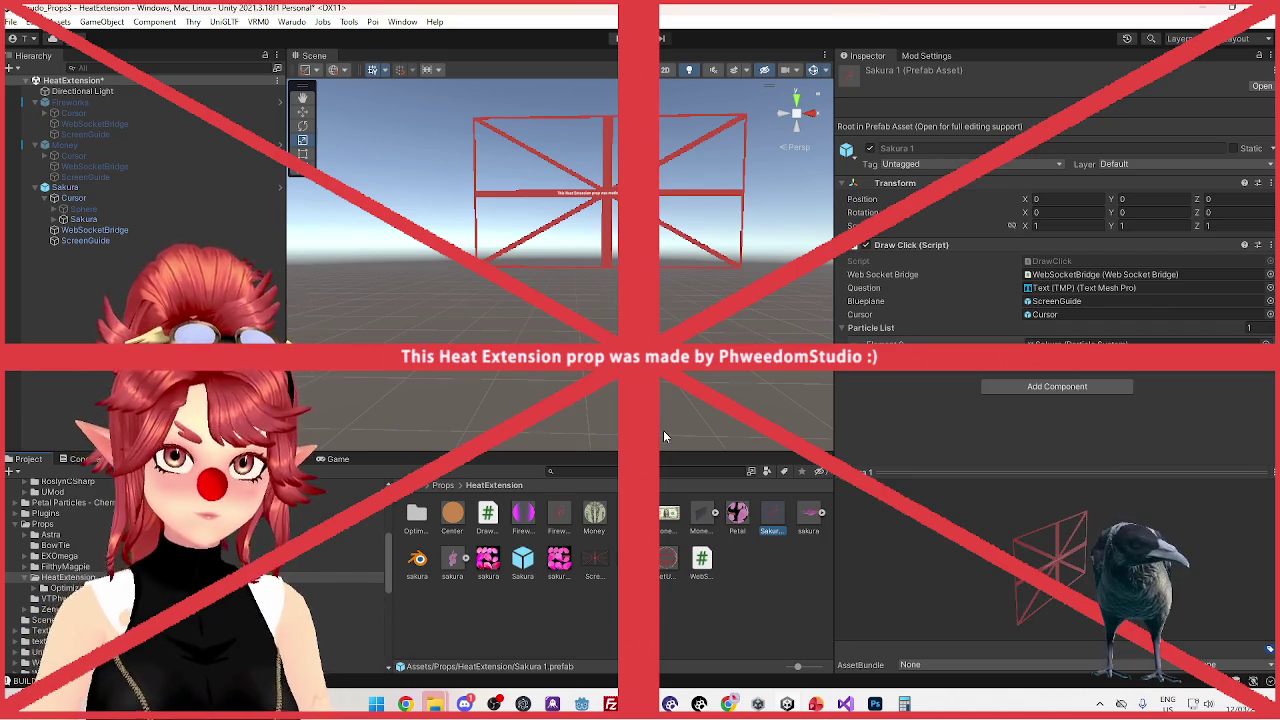
# Rename the Sakura 1 prefab to 'Prop', select it, and show Mod Settings
pyautogui.click(771, 530)
pyautogui.write('Prop')
pyautogui.press('Return')
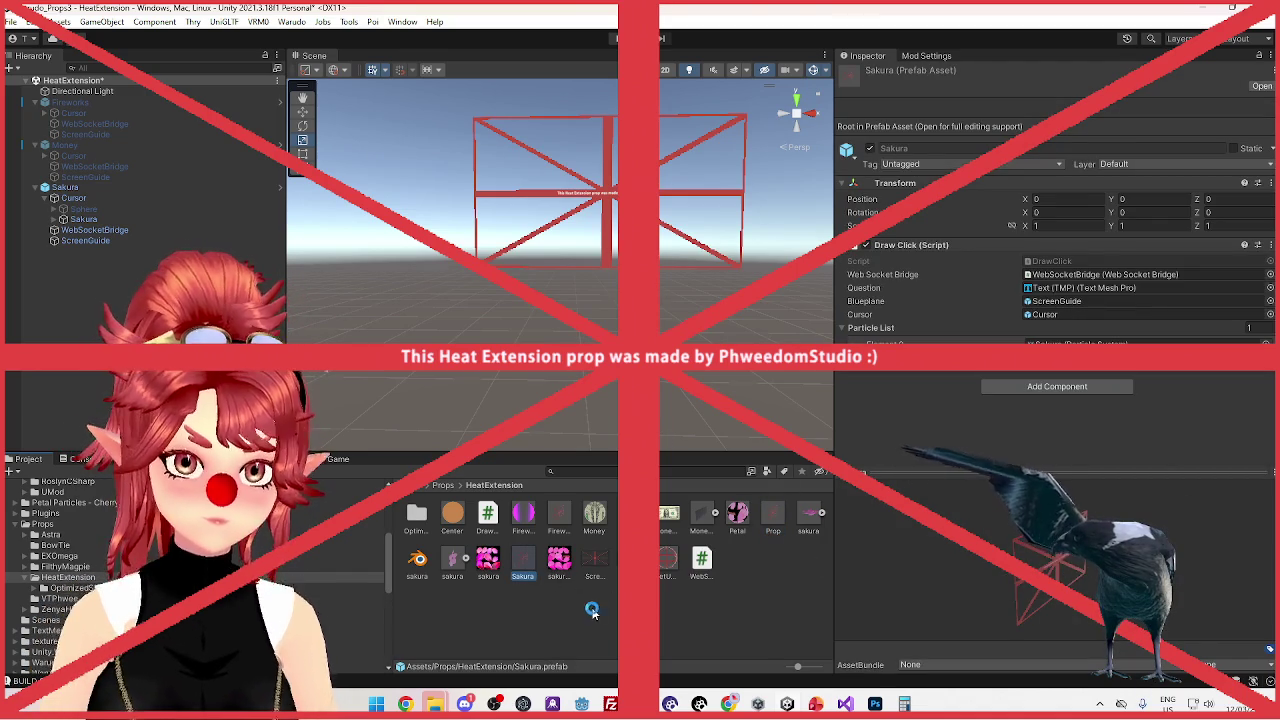
pyautogui.click(674, 387)
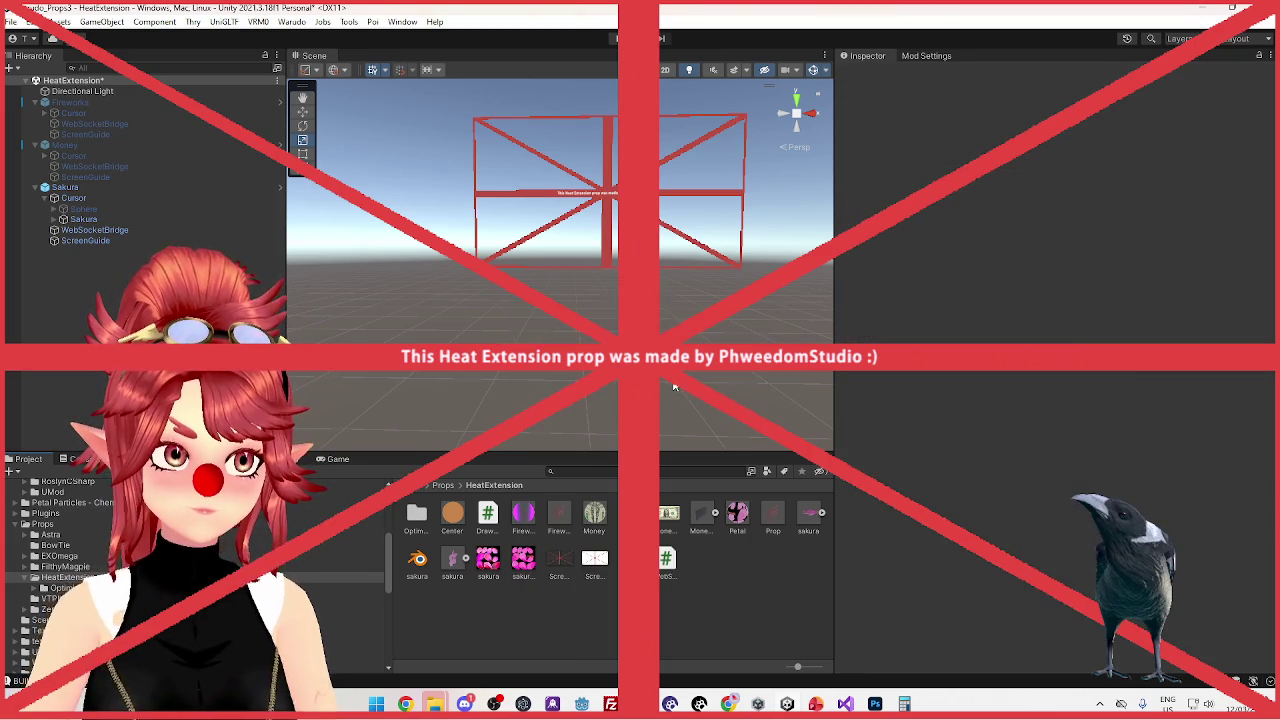
pyautogui.click(773, 518)
pyautogui.click(913, 56)
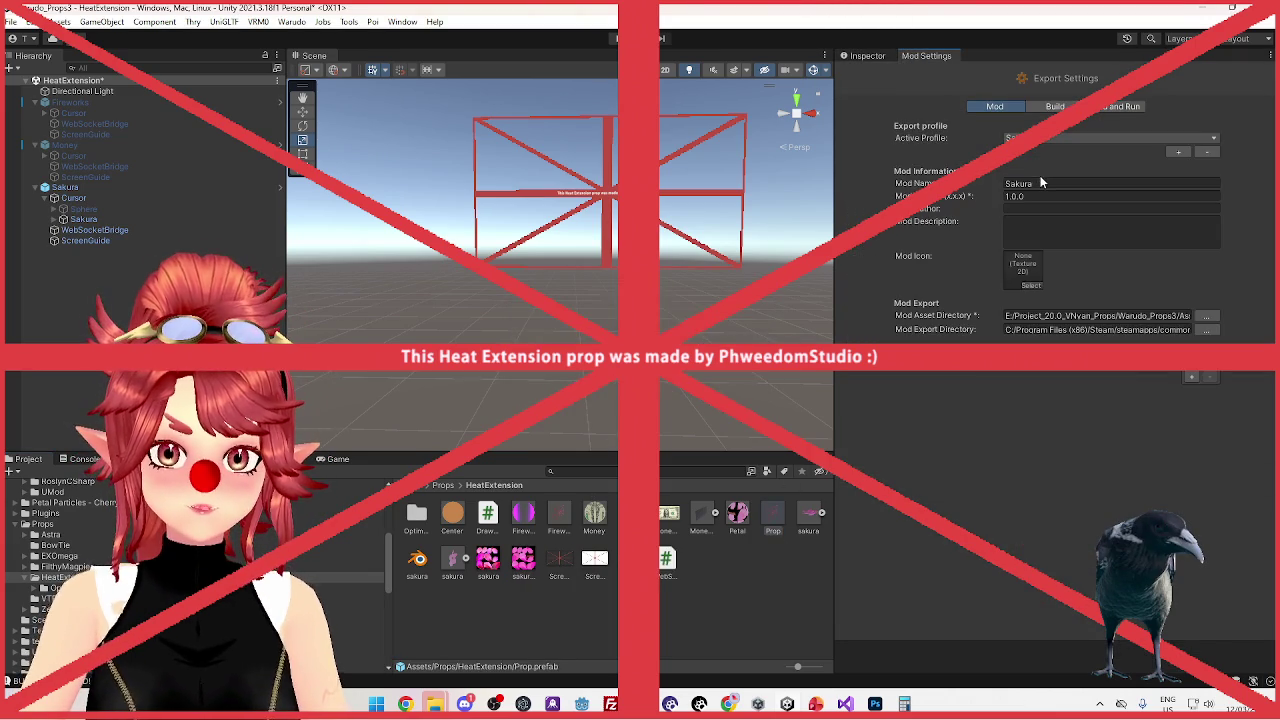
pyautogui.click(292, 21)
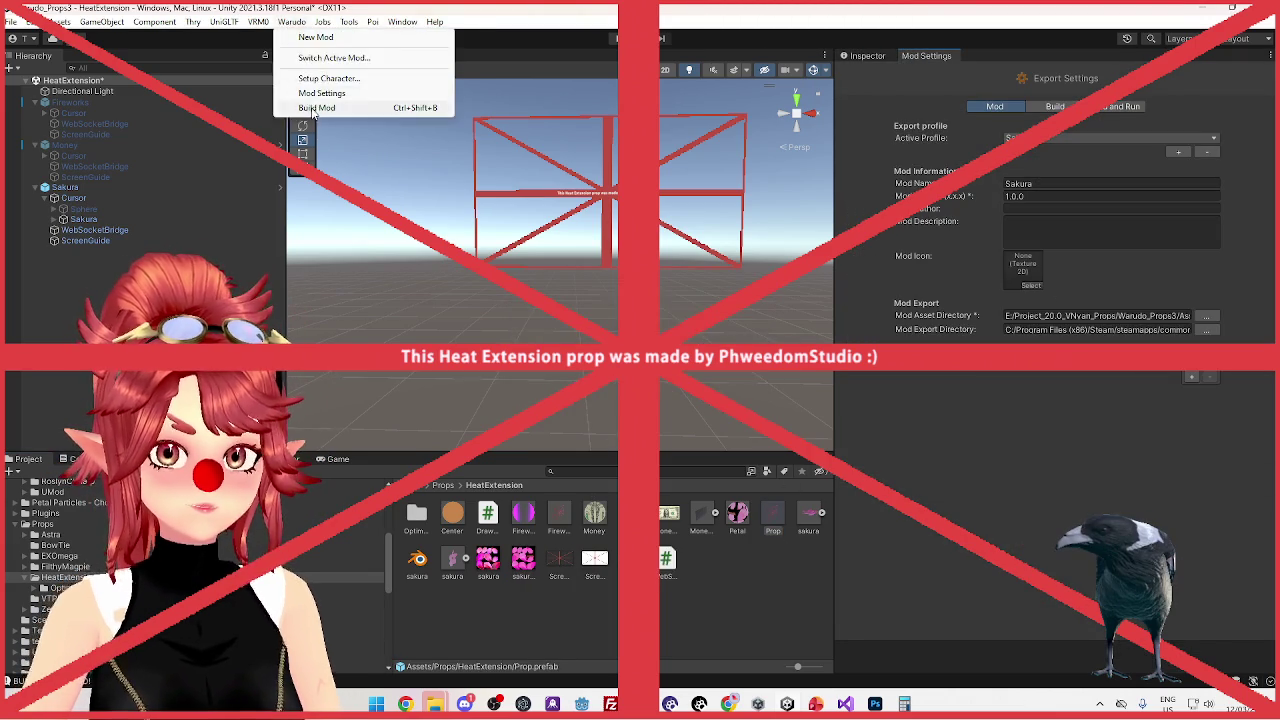
# Build the Sakura mod with Warudo > Build Mod, saving the scene, then close the Props window
pyautogui.click(382, 107)
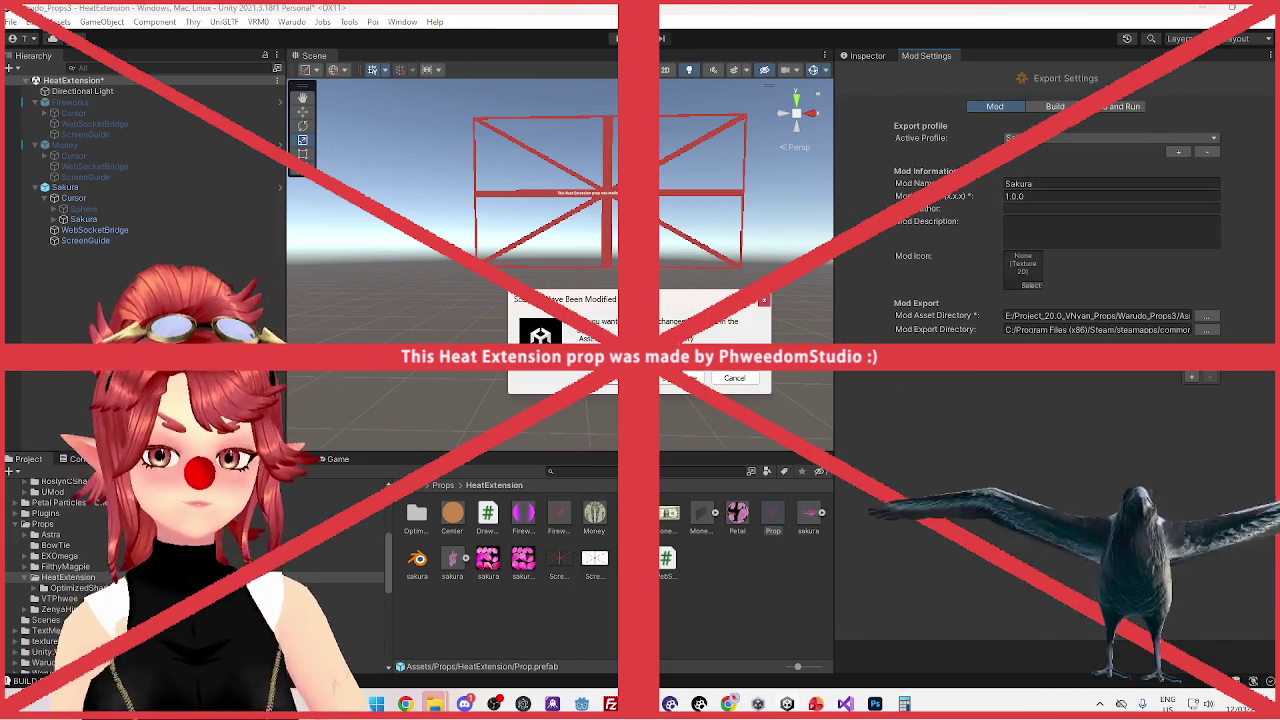
pyautogui.press('Return')
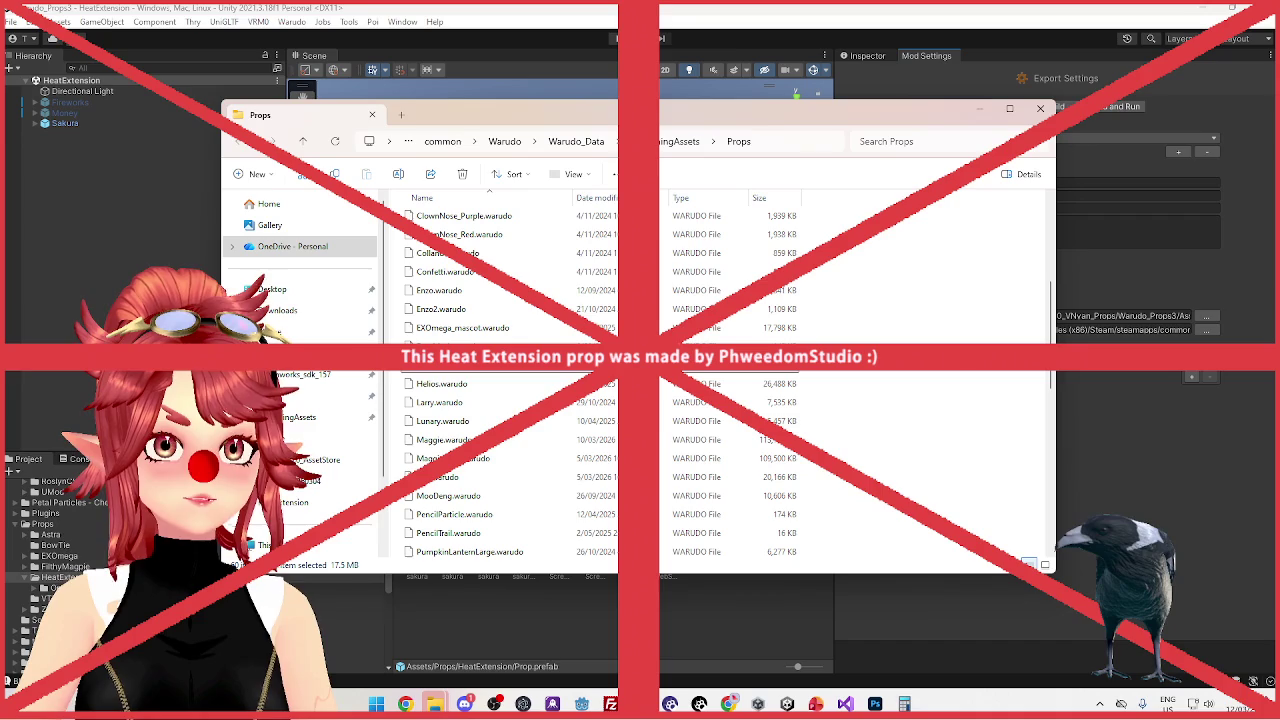
pyautogui.click(1040, 108)
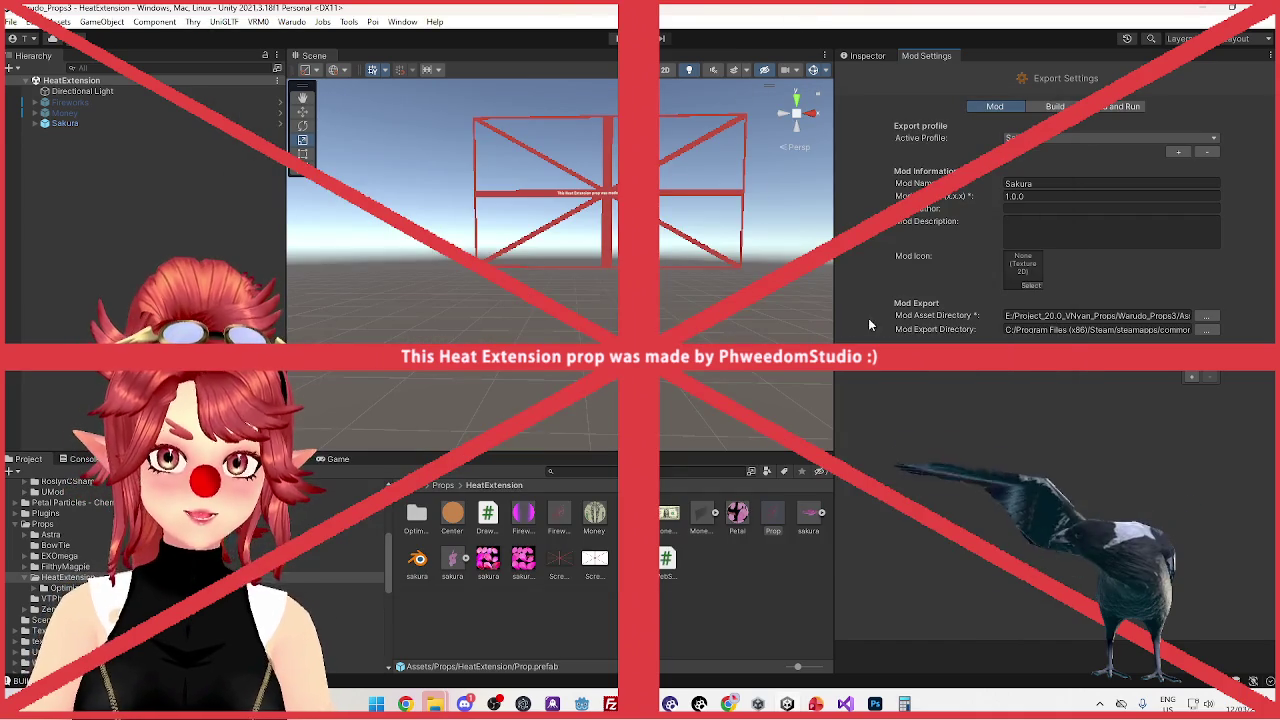
pyautogui.click(699, 704)
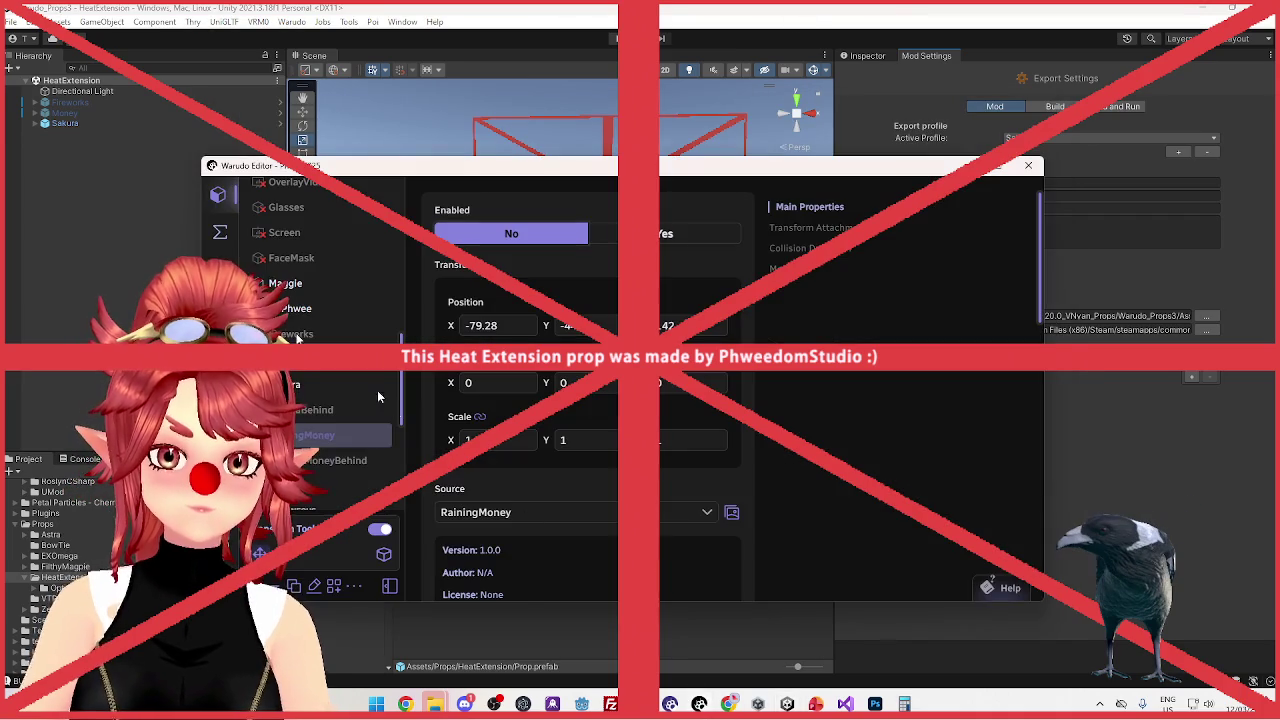
# Select the Sakura prop and set Enabled to No, then back to Yes
pyautogui.click(312, 390)
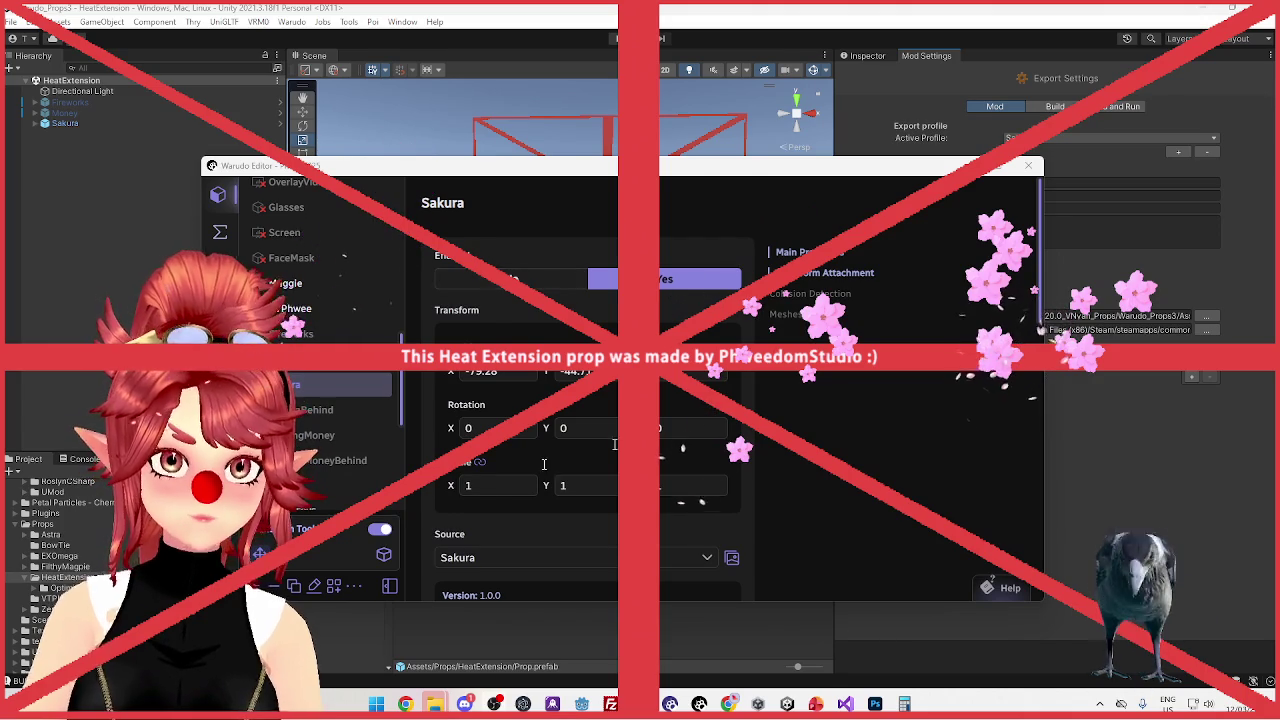
pyautogui.click(555, 280)
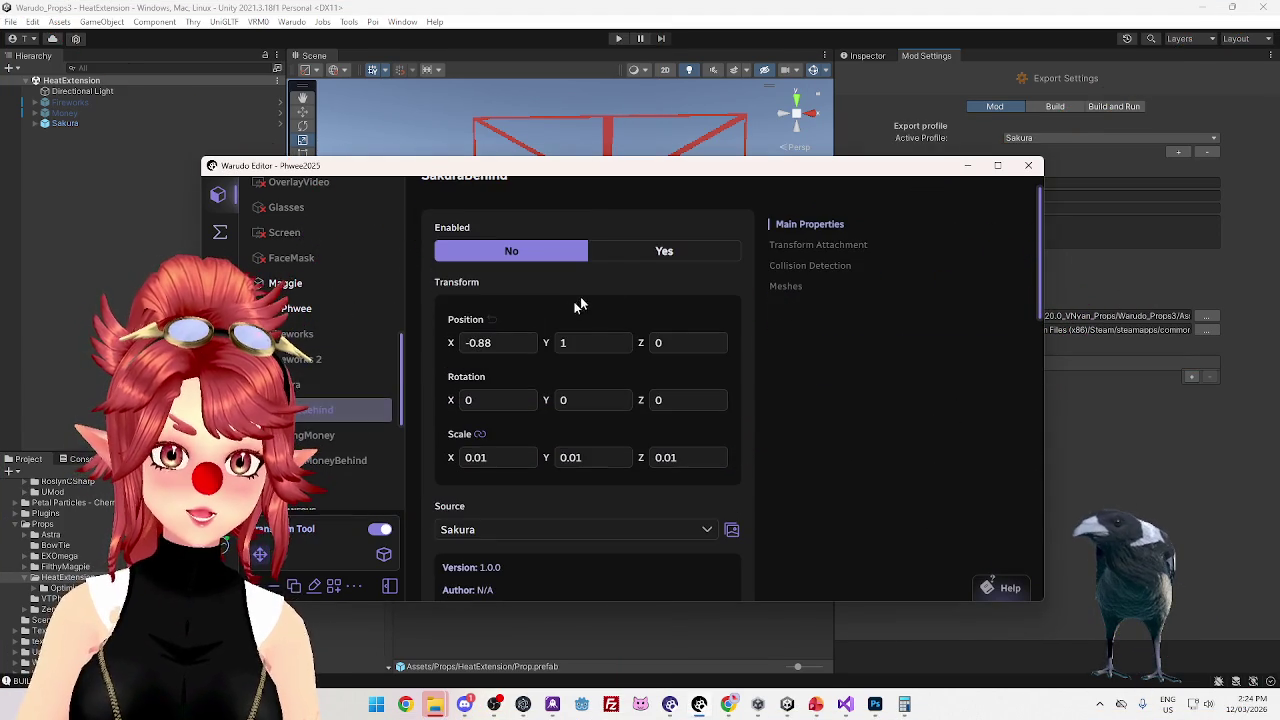
pyautogui.click(640, 260)
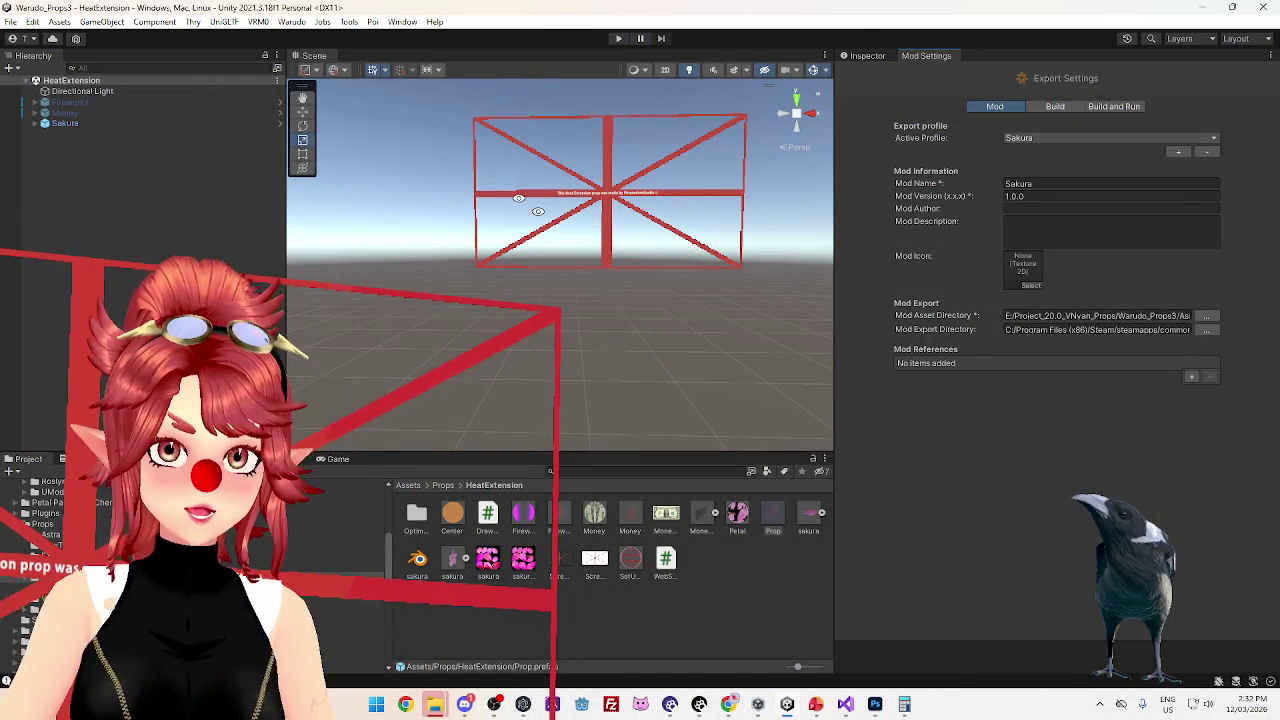
# Select the Sakura object in Unity's Hierarchy
pyautogui.click(65, 123)
# Inspect the Sakura particle system under Sakura > Cursor in the Inspector, then switch to Visual Studio
pyautogui.click(45, 123)
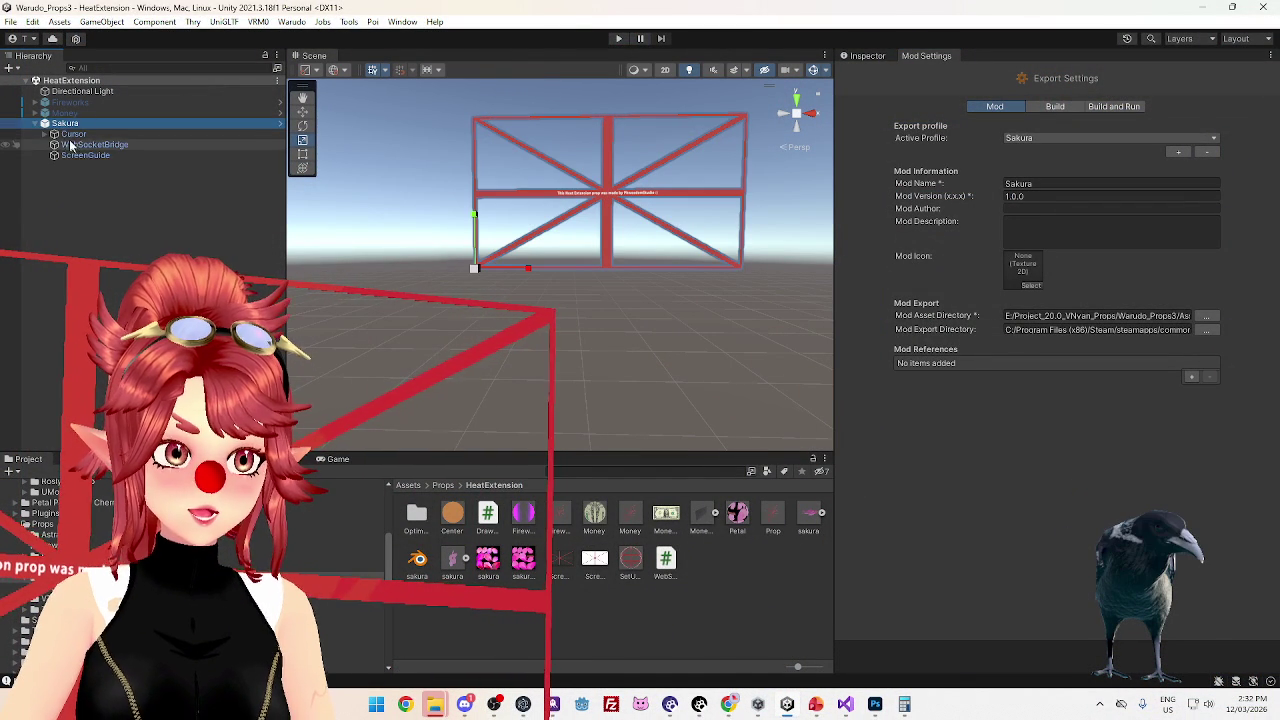
pyautogui.click(73, 134)
pyautogui.click(54, 134)
pyautogui.click(83, 155)
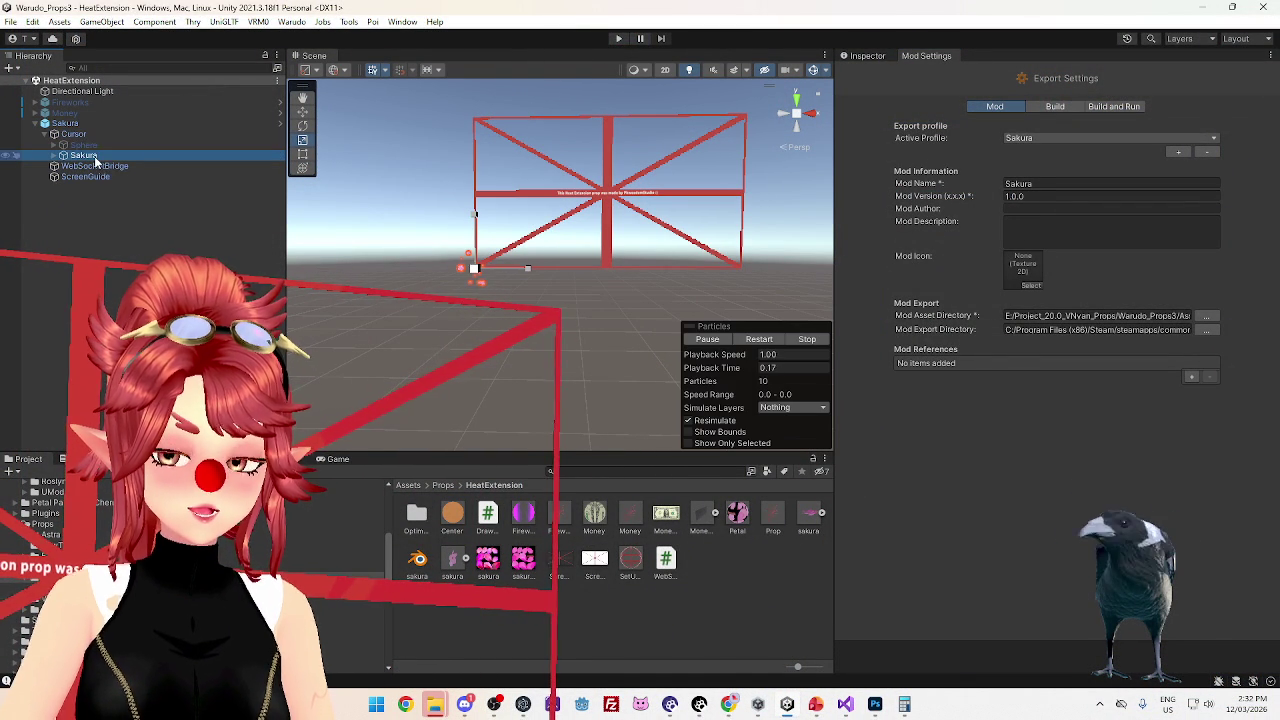
pyautogui.click(866, 57)
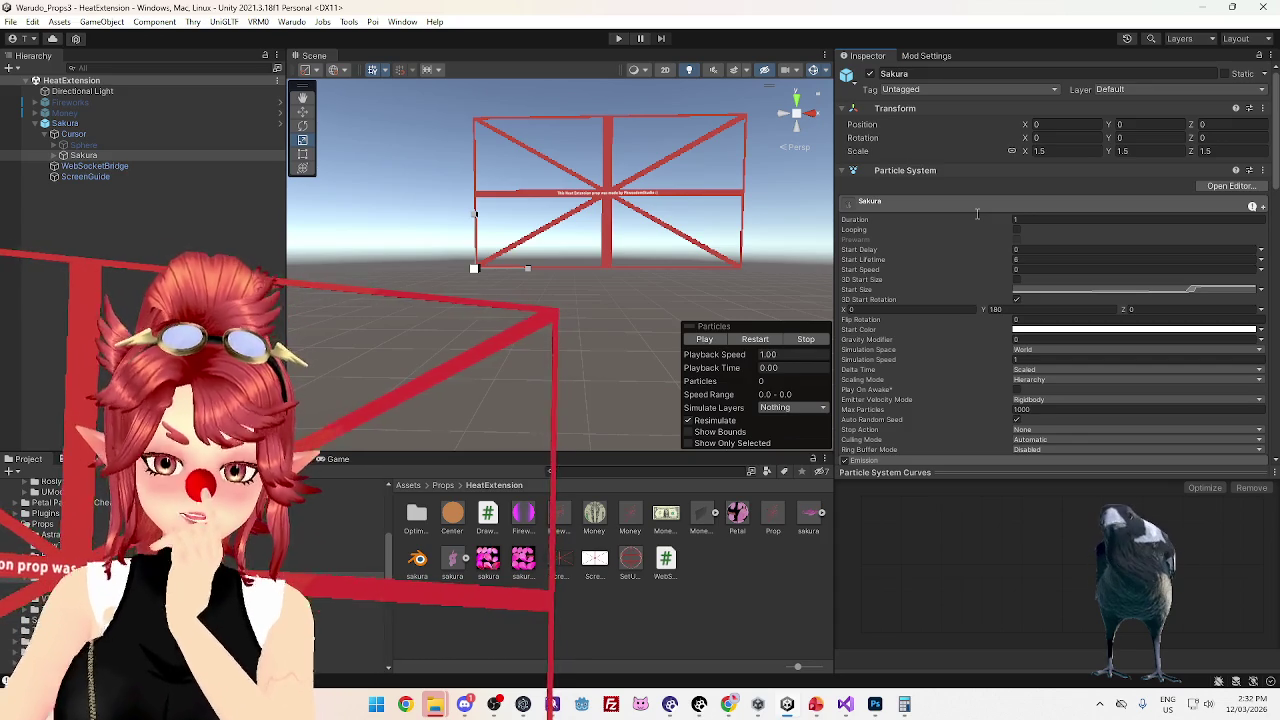
pyautogui.scroll(-3, 977, 213)
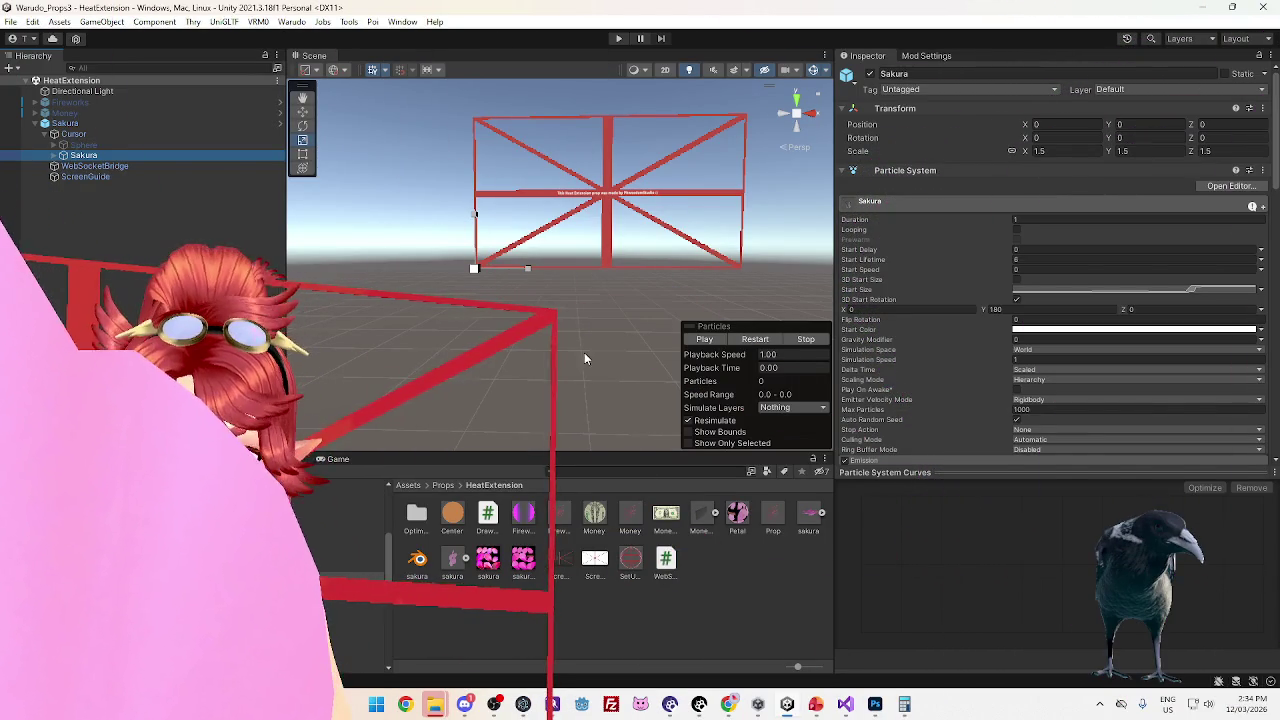
pyautogui.click(845, 705)
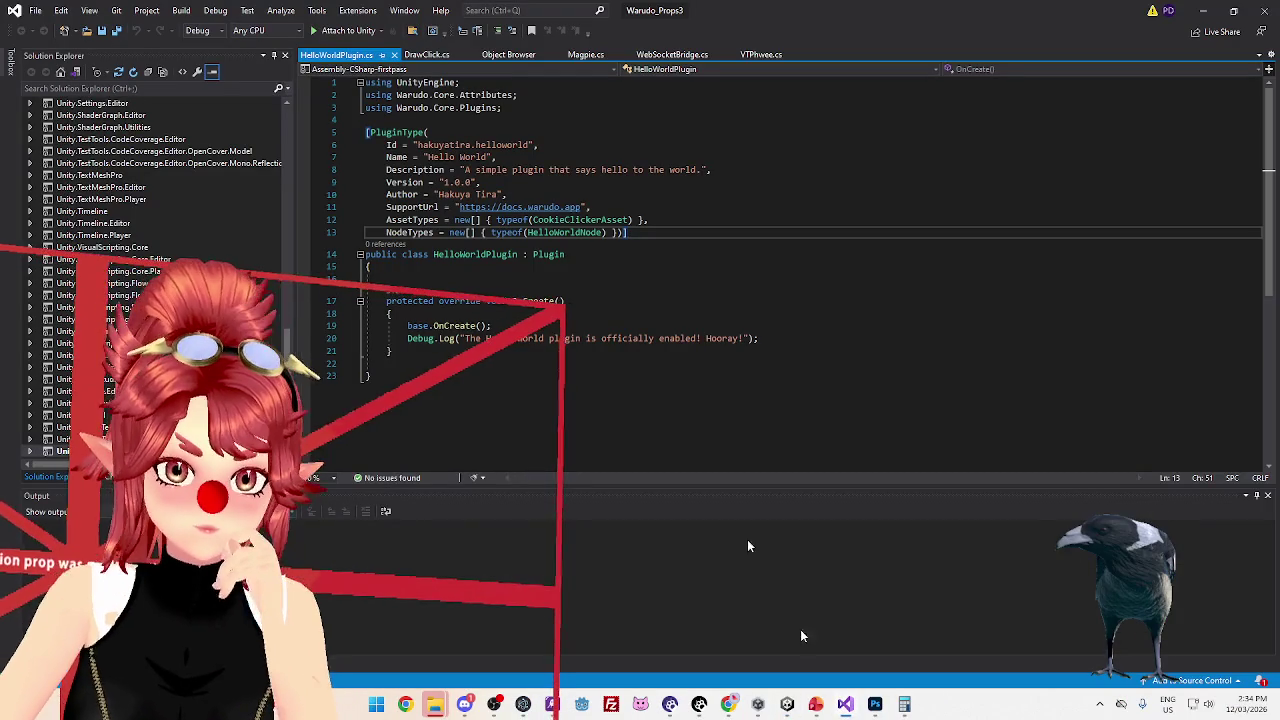
# Read the Update() and ClickScreen() code in DrawClick.cs, then return to Warudo
pyautogui.click(426, 54)
pyautogui.scroll(-1, 547, 284)
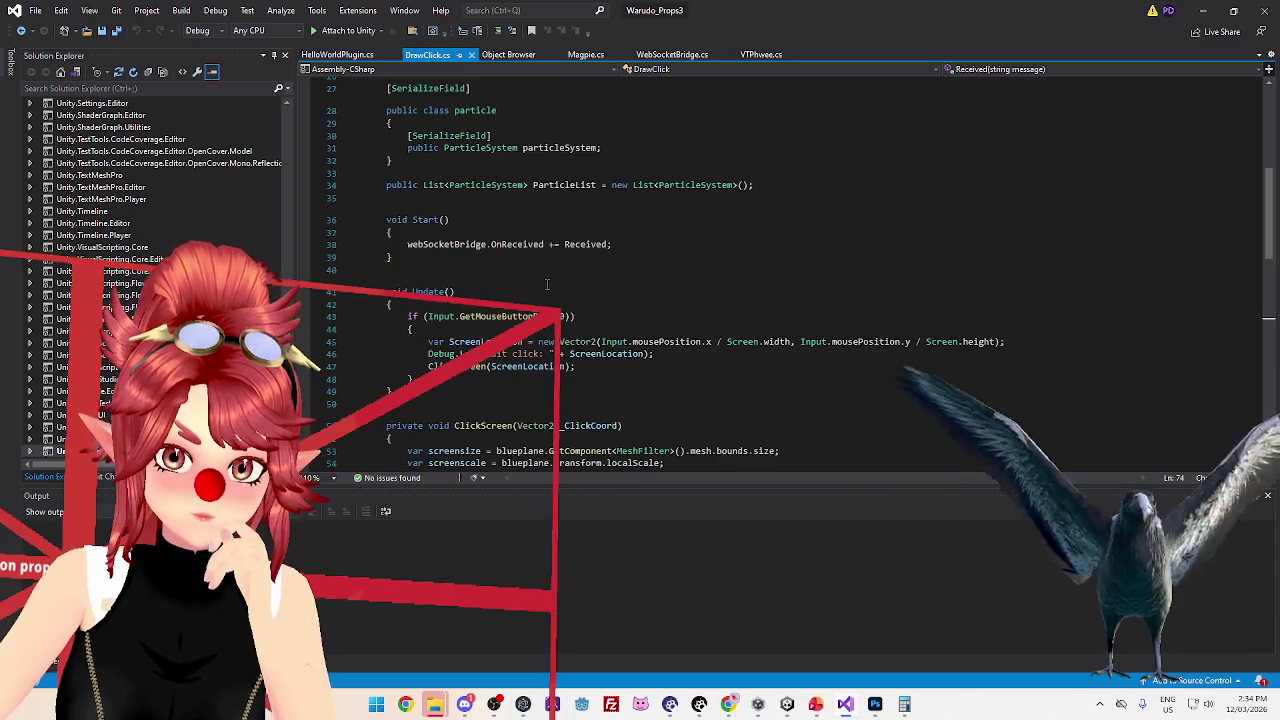
pyautogui.scroll(-4, 547, 284)
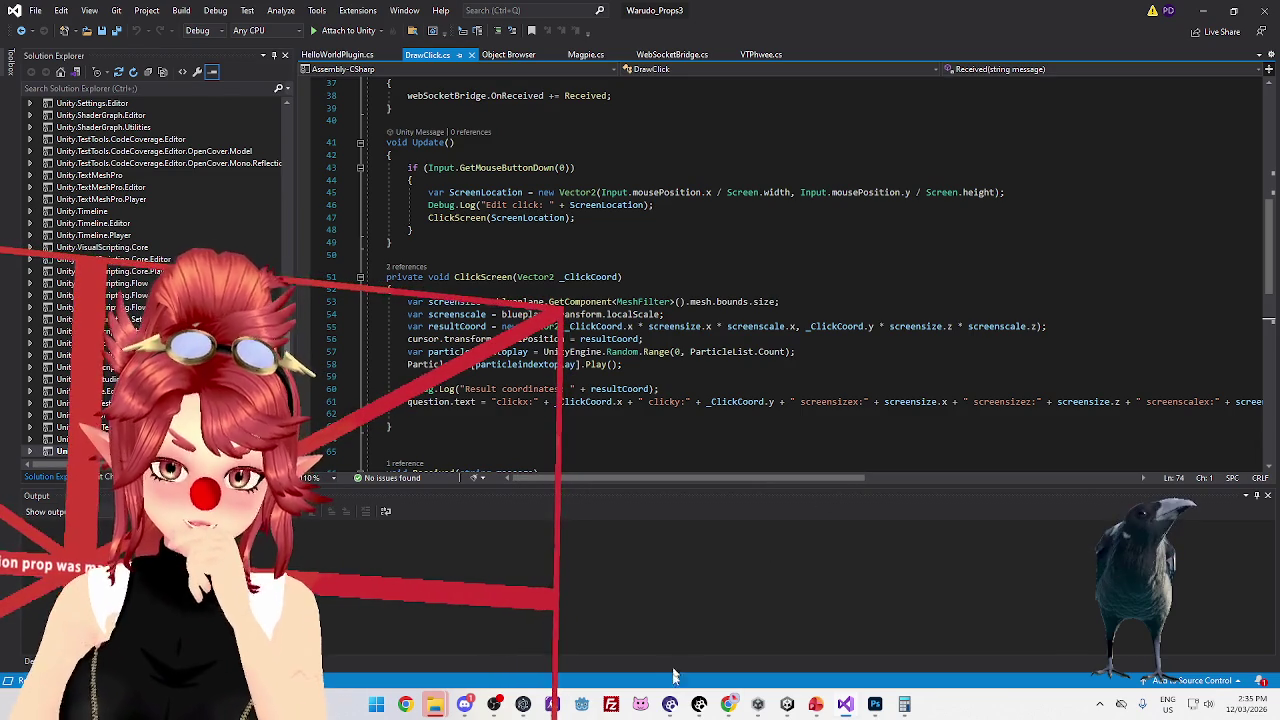
pyautogui.click(670, 708)
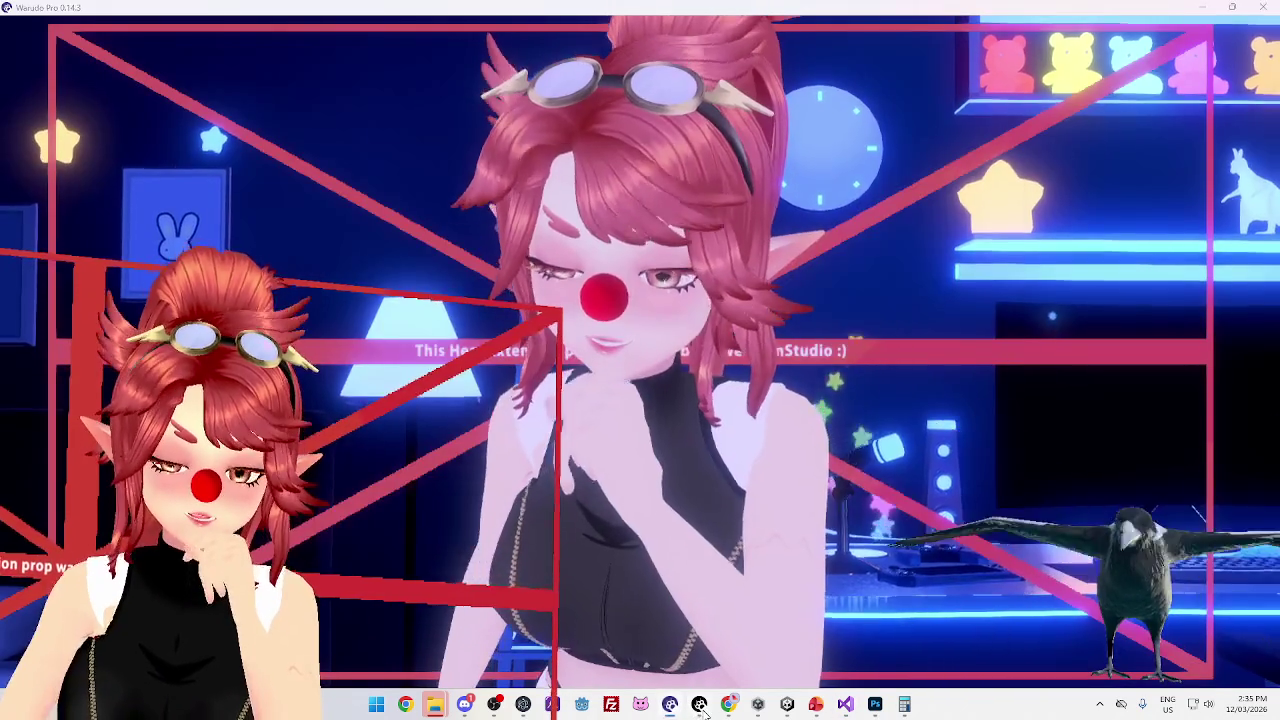
# Open the Warudo Editor and bring up the SakuraBehind prop's settings, sourced from Sakura
pyautogui.click(701, 708)
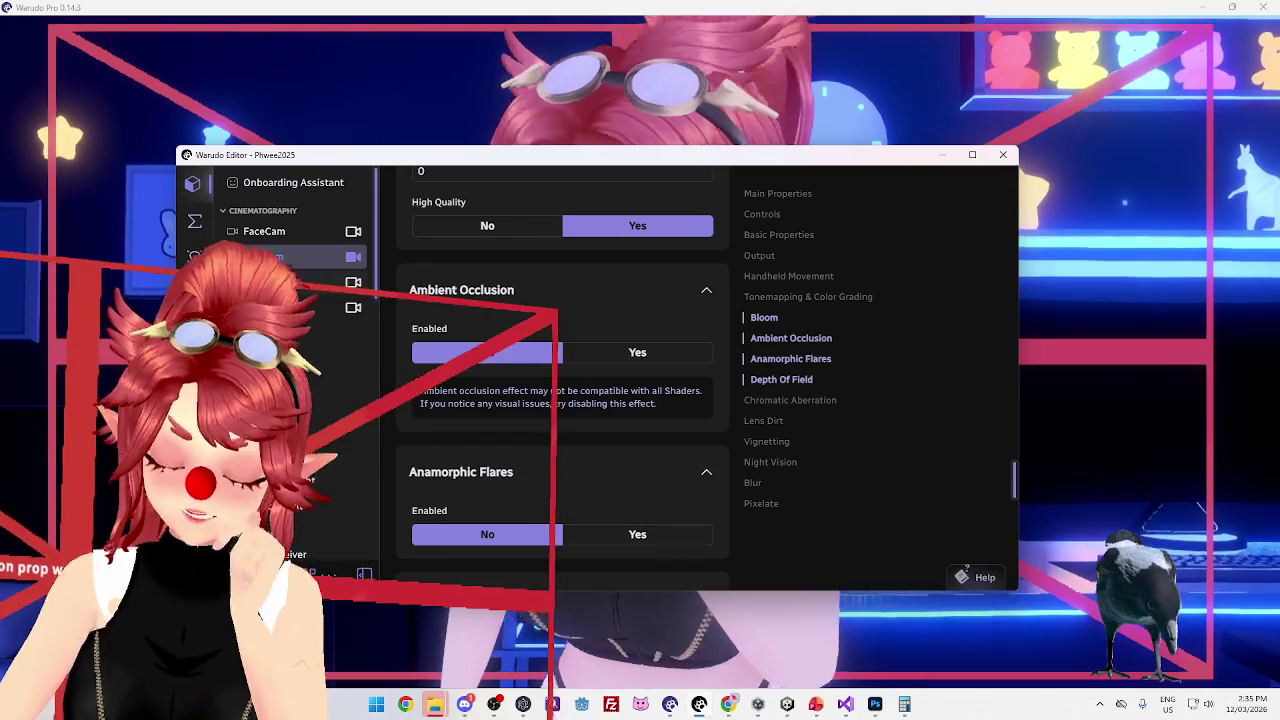
pyautogui.scroll(-5, 280, 256)
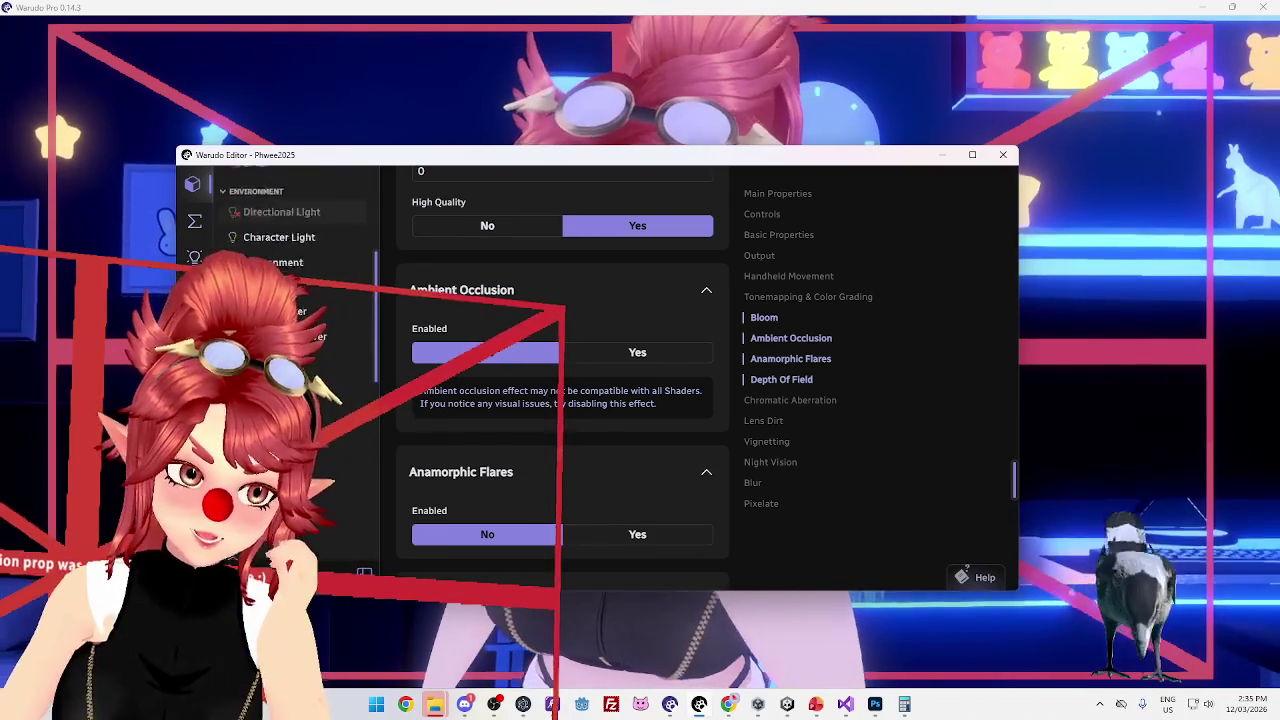
pyautogui.scroll(-5, 280, 300)
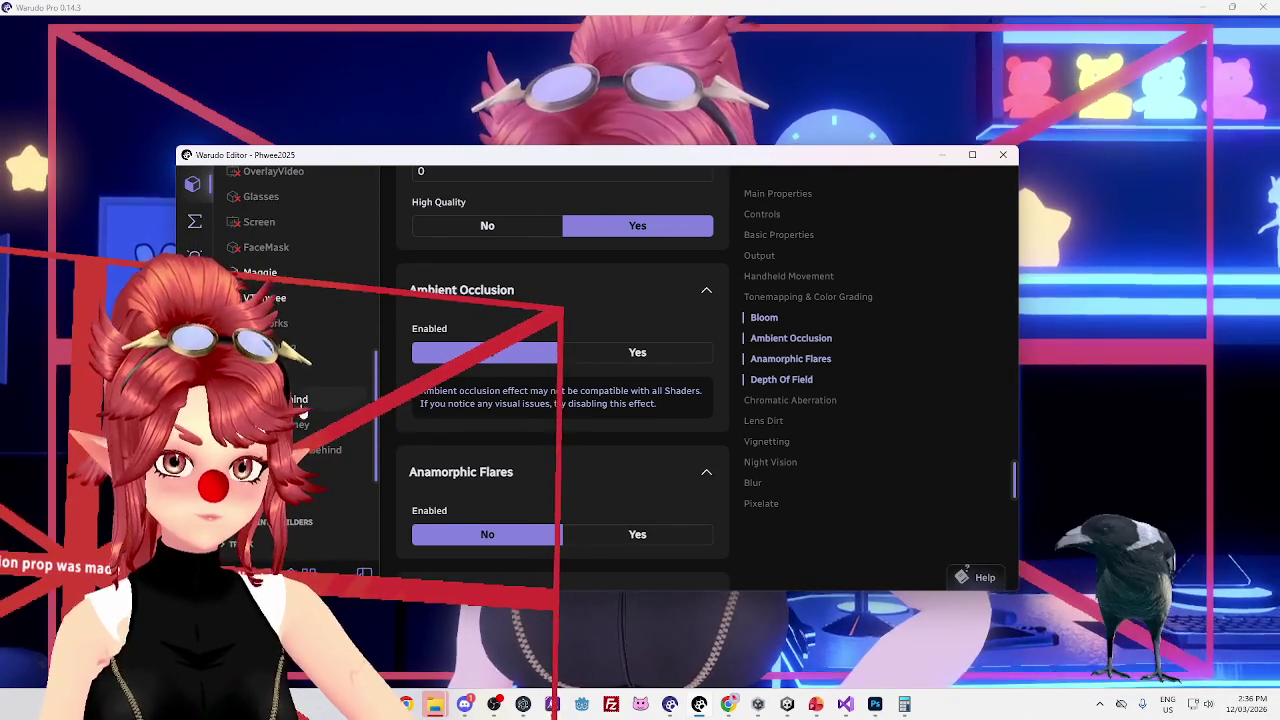
pyautogui.click(310, 399)
pyautogui.click(516, 279)
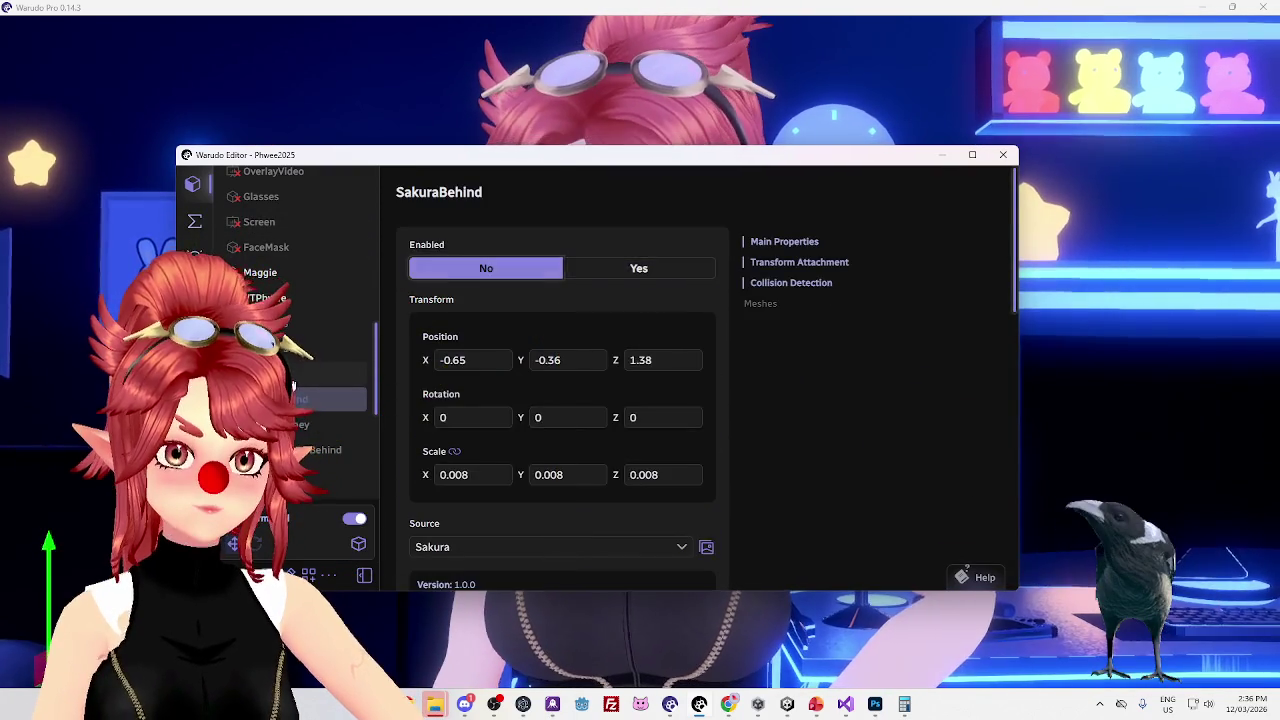
# Enable the Sakura prop and expand its ScreenGuide mesh entry
pyautogui.scroll(-1, 560, 300)
pyautogui.click(600, 183)
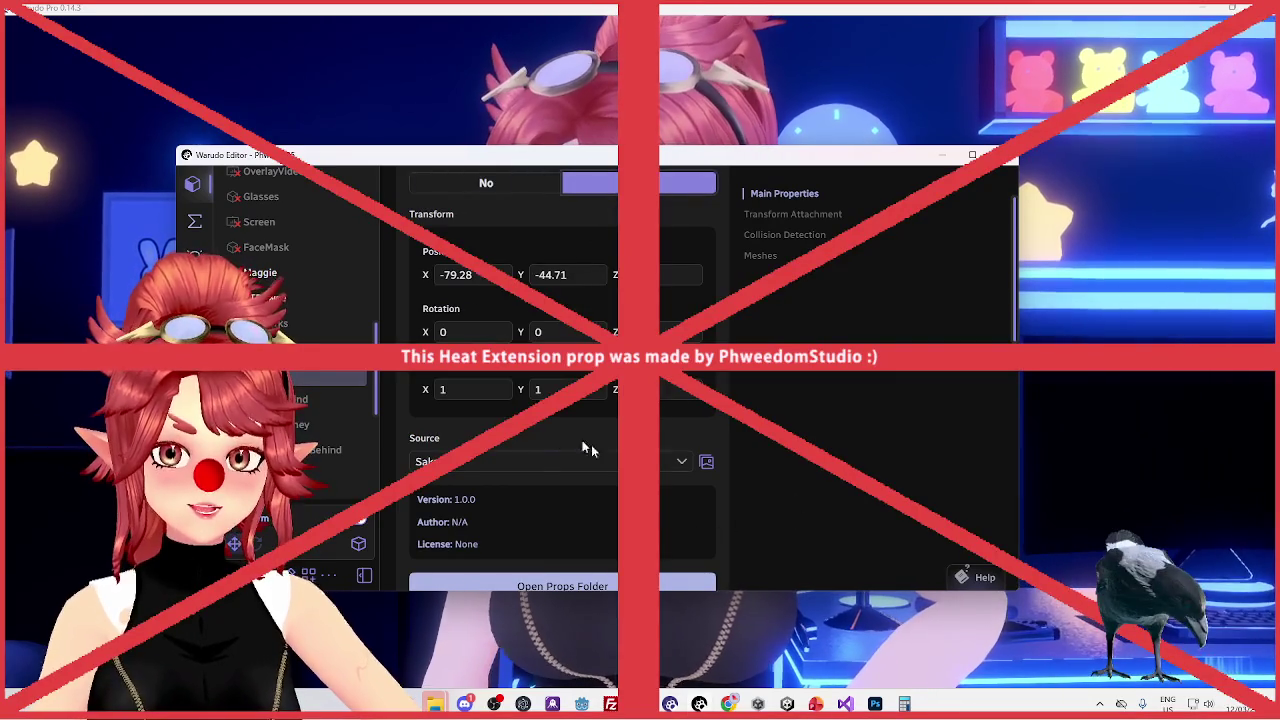
pyautogui.scroll(-5, 581, 484)
pyautogui.click(463, 537)
pyautogui.scroll(-2, 463, 543)
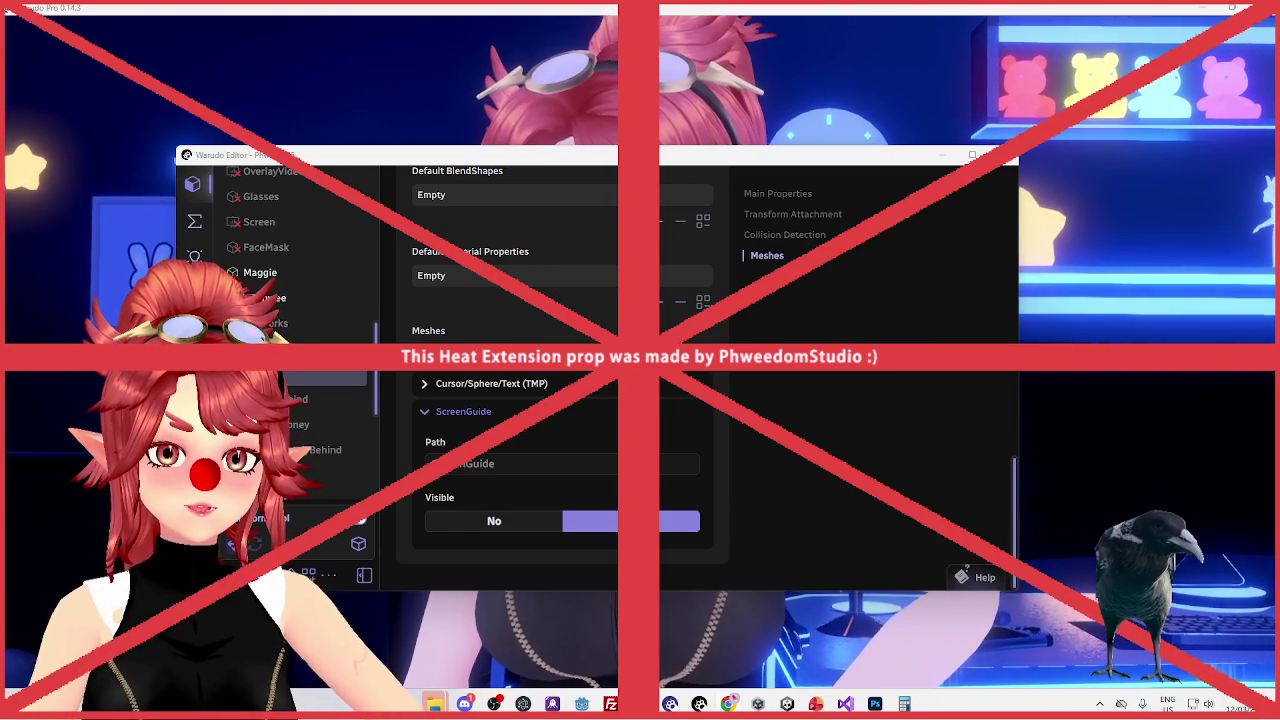
# Toggle the Sakura prop's Enabled off and back on to refresh the overlay
pyautogui.scroll(10, 555, 292)
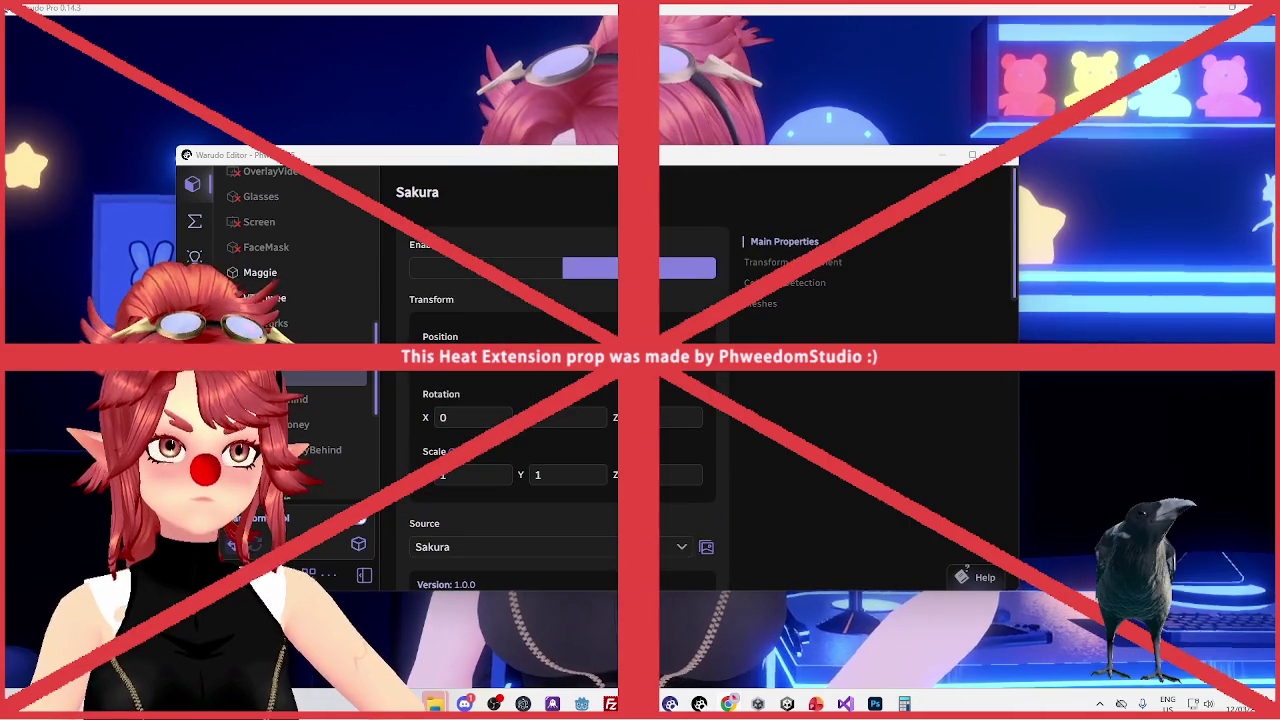
pyautogui.click(555, 270)
pyautogui.click(592, 270)
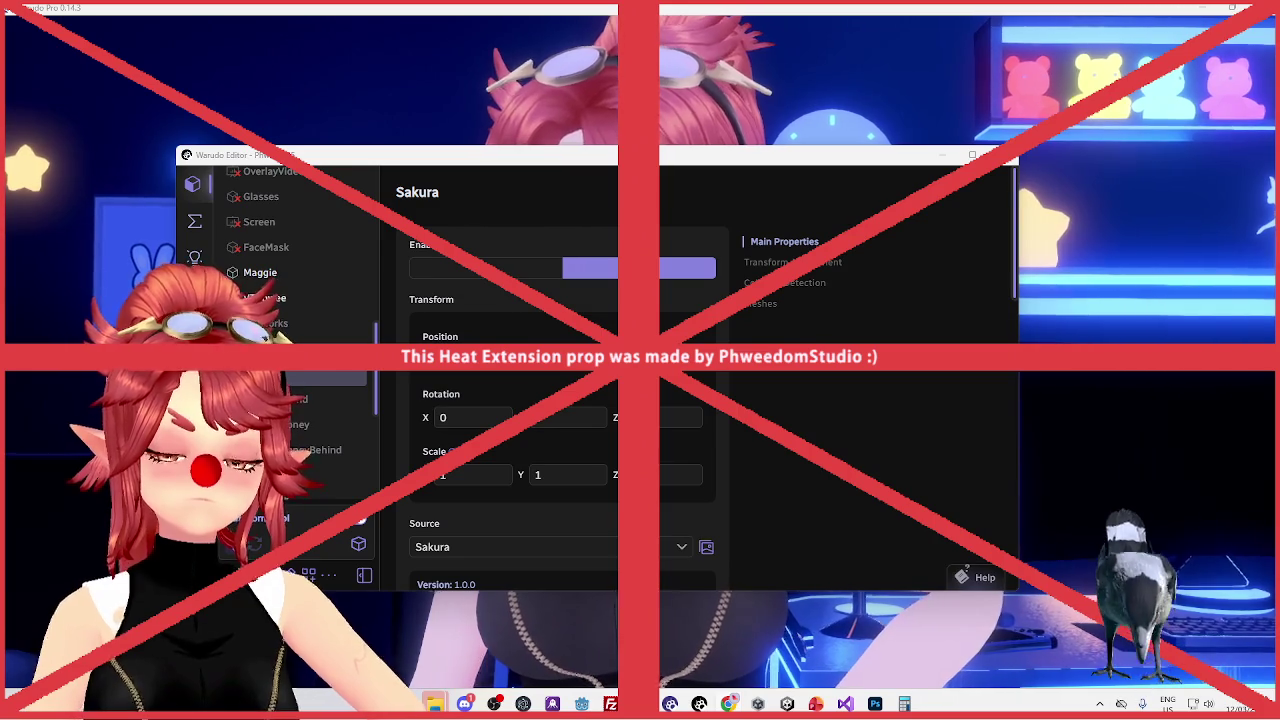
pyautogui.scroll(-3, 566, 466)
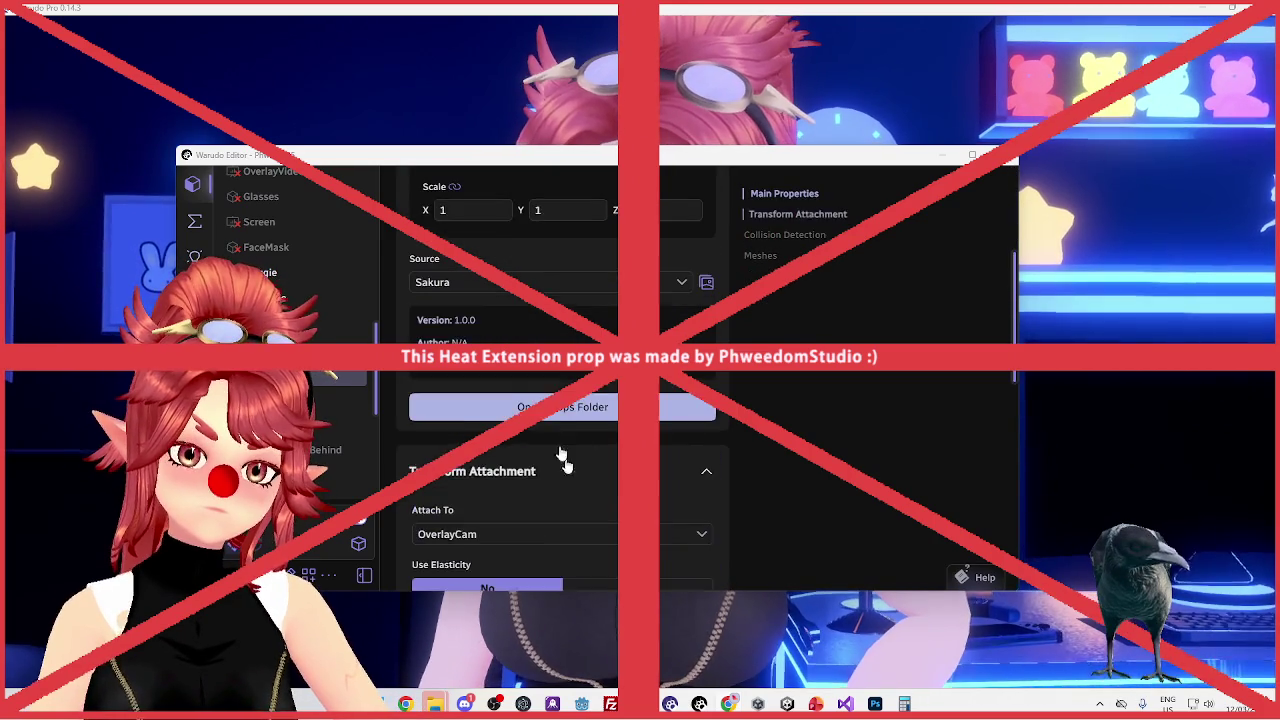
pyautogui.click(520, 281)
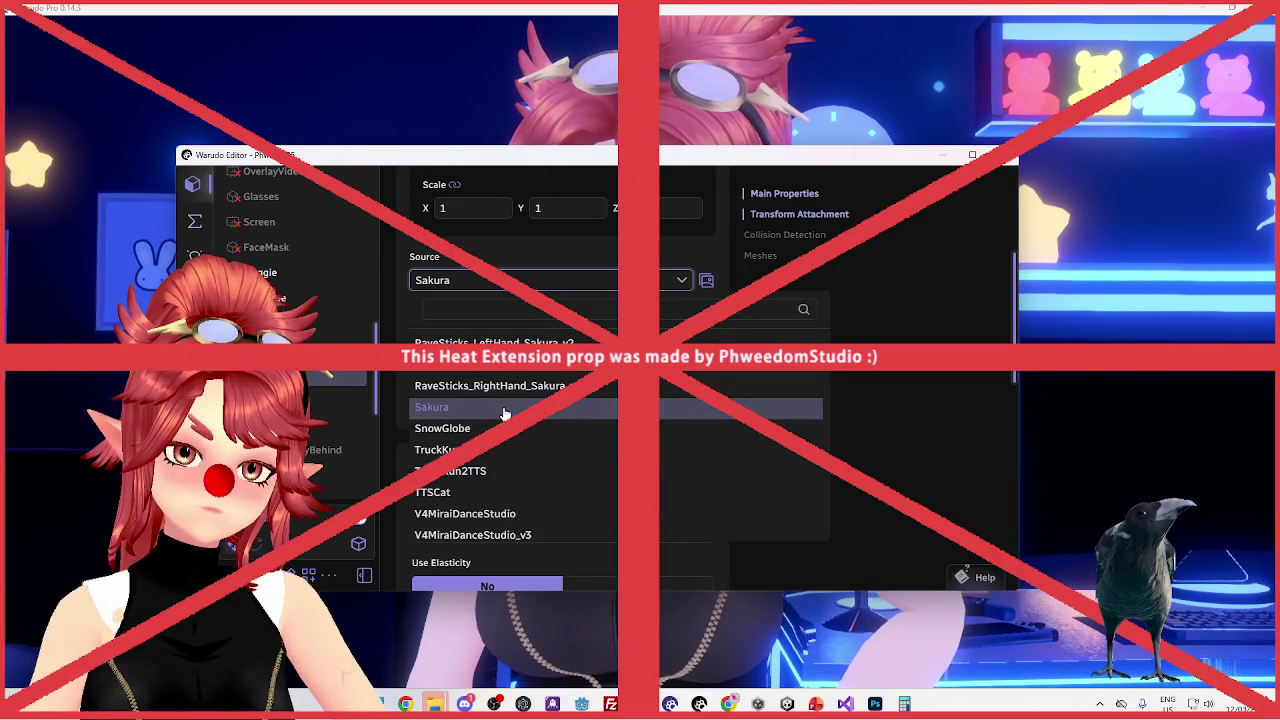
pyautogui.click(505, 408)
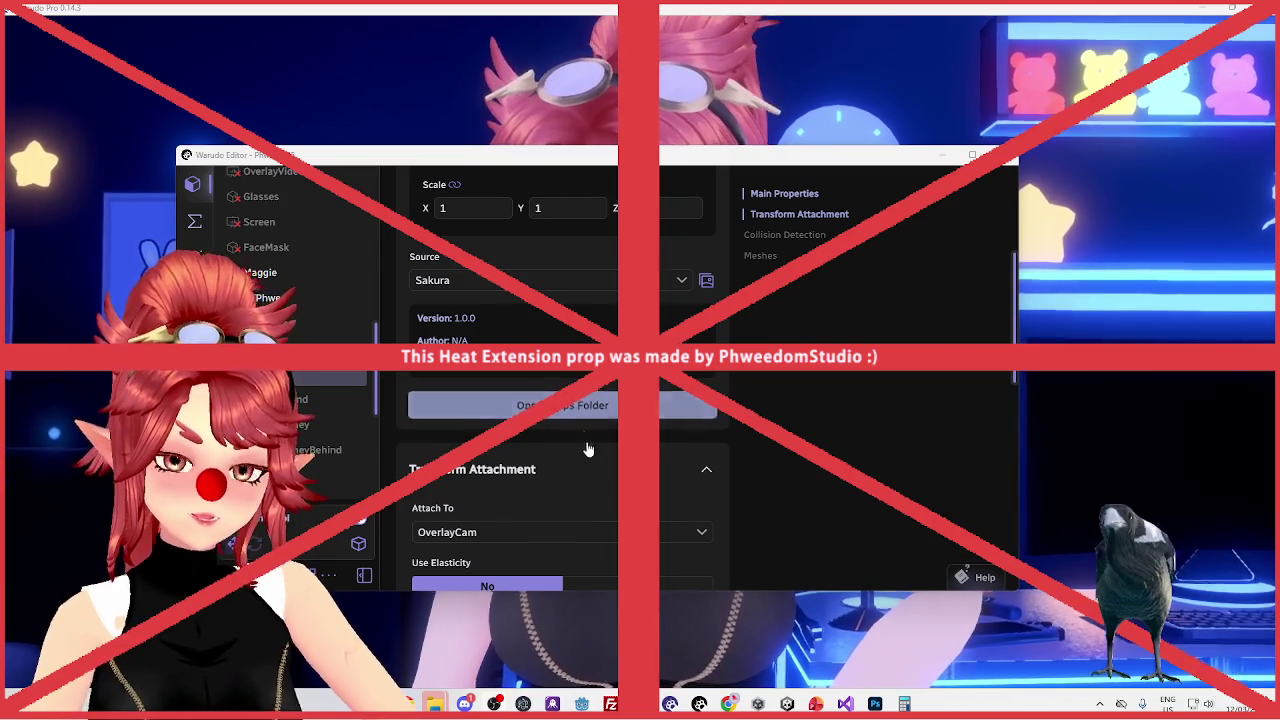
pyautogui.scroll(-3, 592, 444)
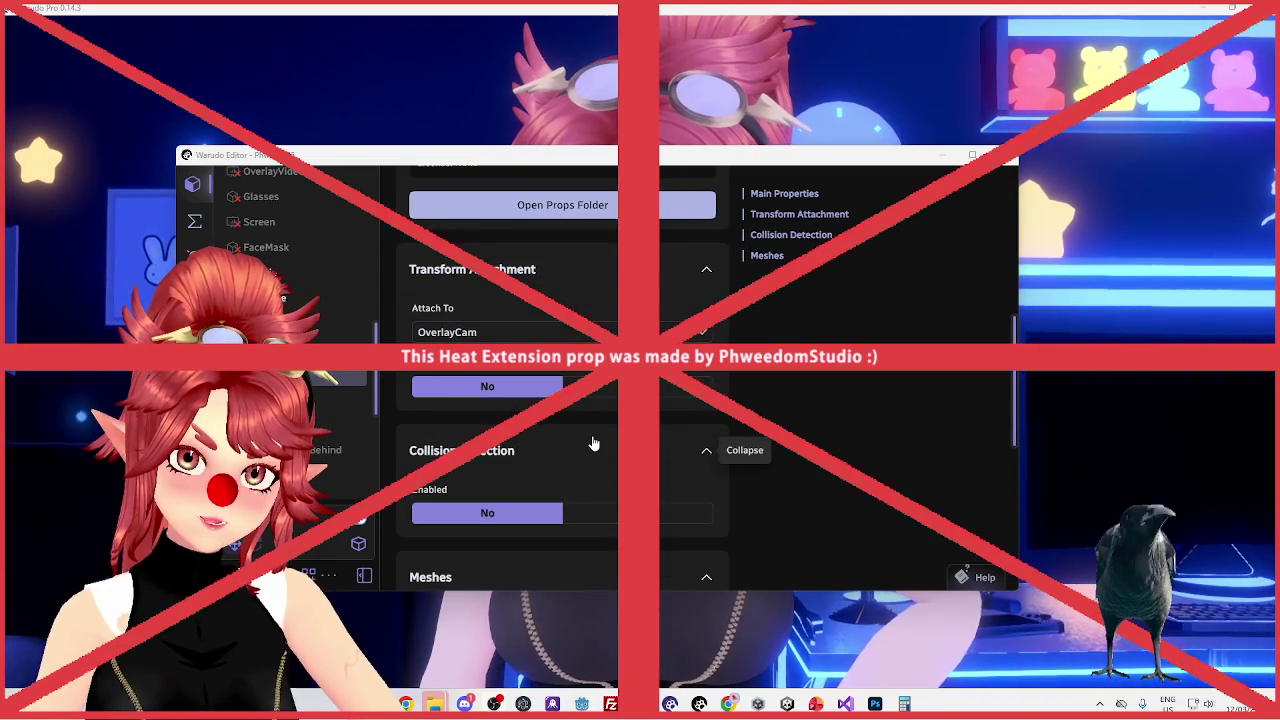
pyautogui.scroll(5, 592, 444)
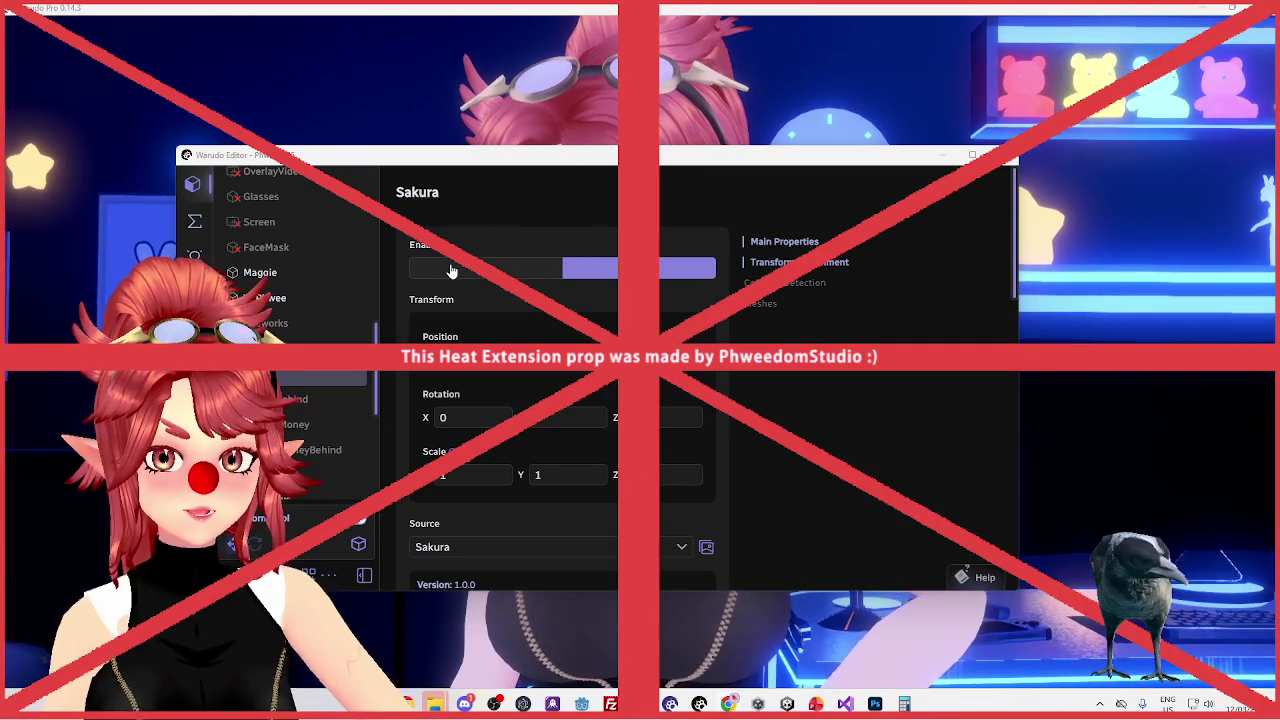
pyautogui.click(470, 271)
pyautogui.click(606, 270)
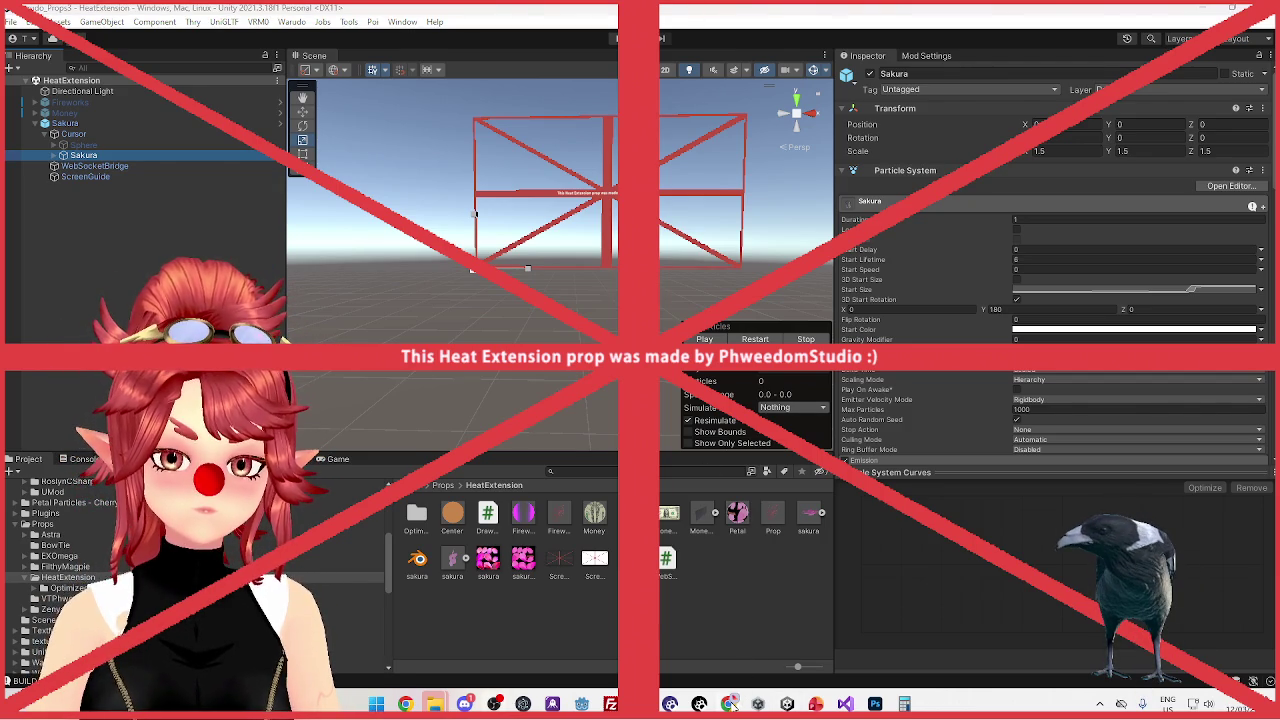
pyautogui.hotkey('alt', 'Tab')
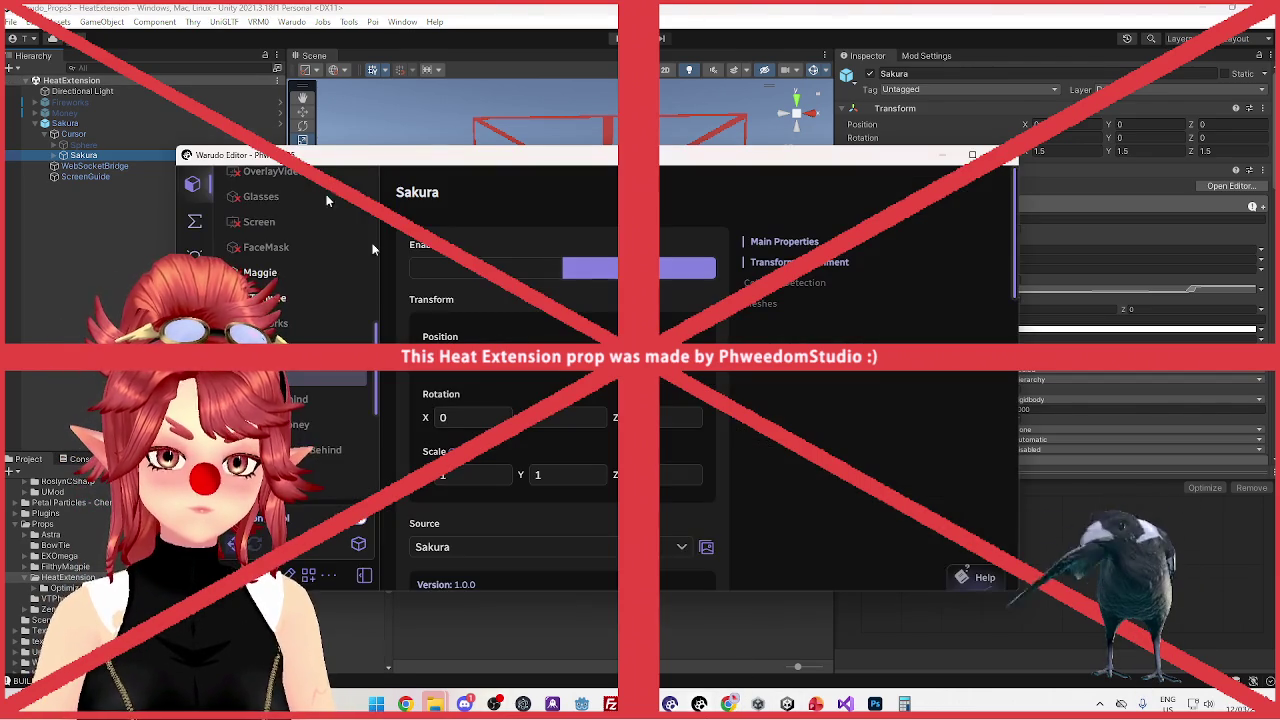
# Toggle the Sakura prop off and back on
pyautogui.click(476, 270)
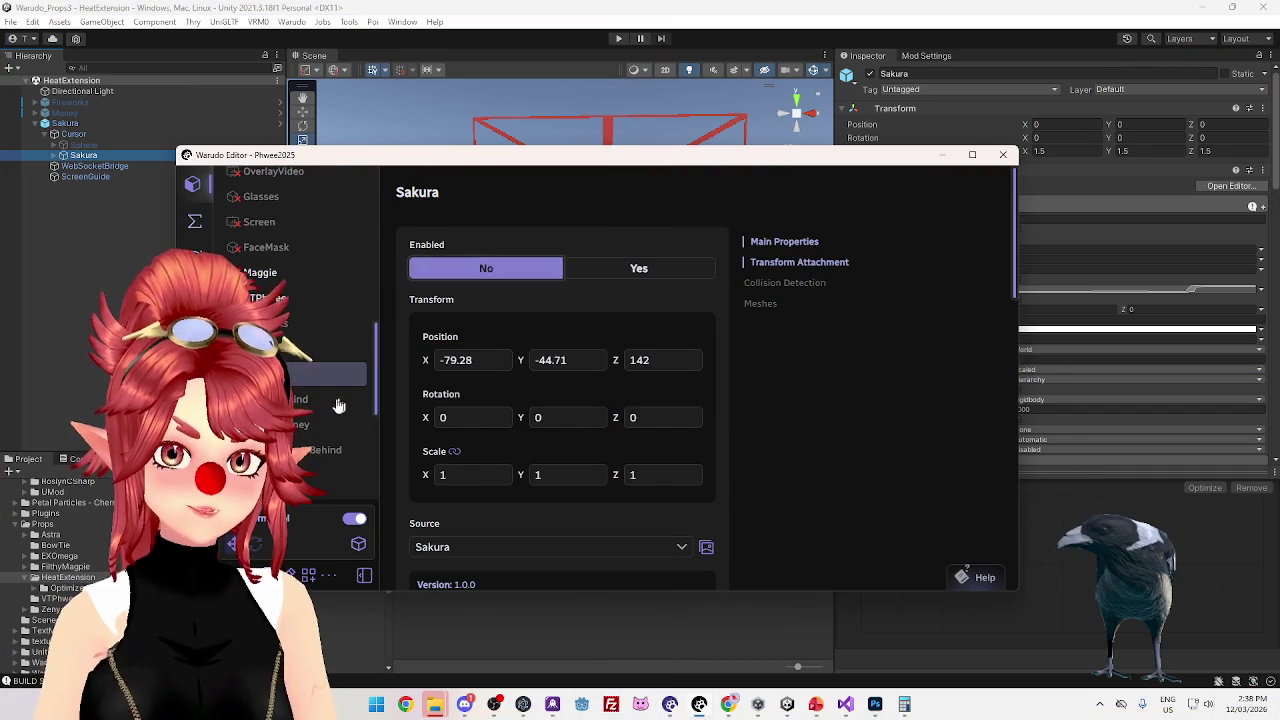
pyautogui.scroll(-1, 537, 314)
pyautogui.click(614, 209)
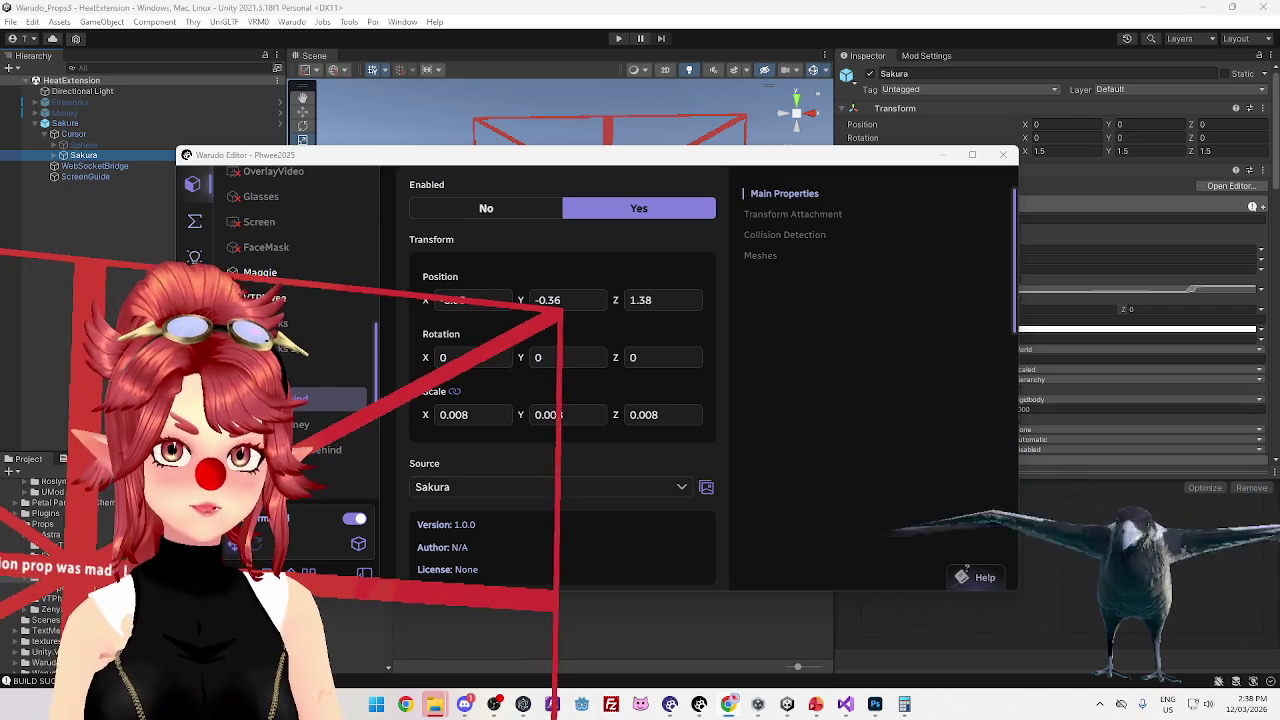
# Turn off SakuraBehind, enable the RainingMoney prop, and return to Unity
pyautogui.click(512, 212)
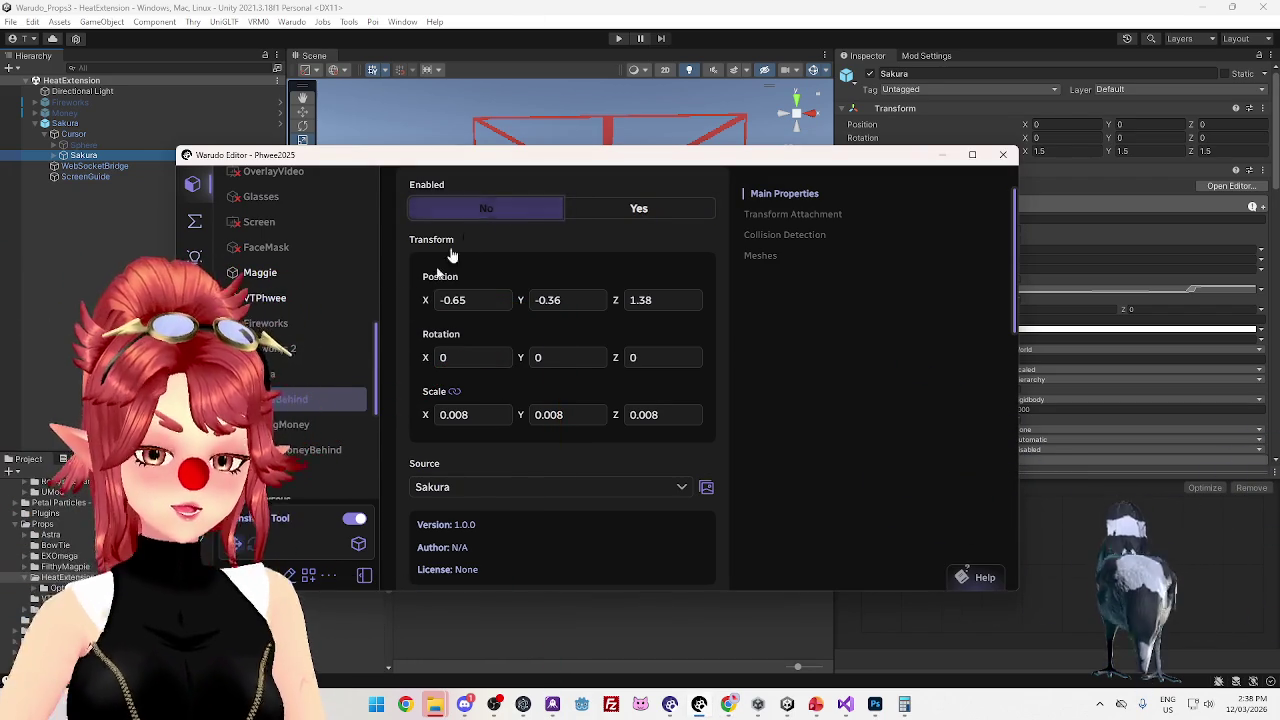
pyautogui.click(299, 420)
pyautogui.click(606, 228)
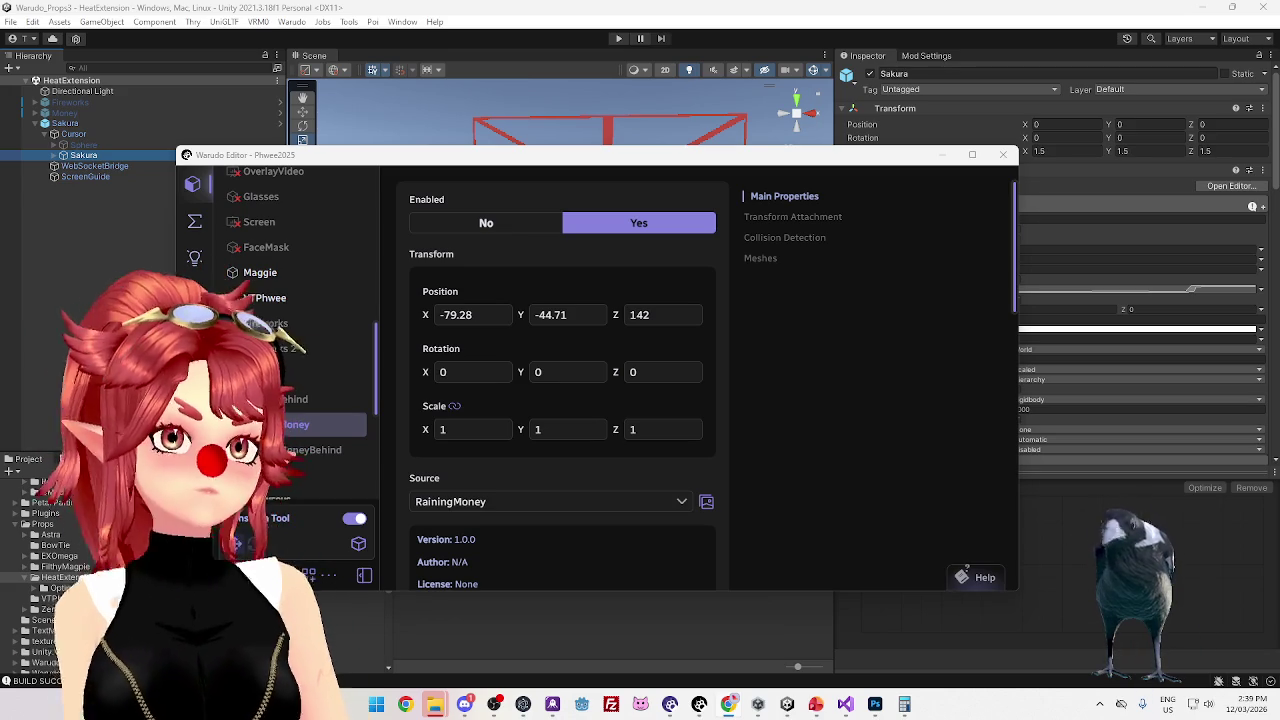
pyautogui.click(567, 48)
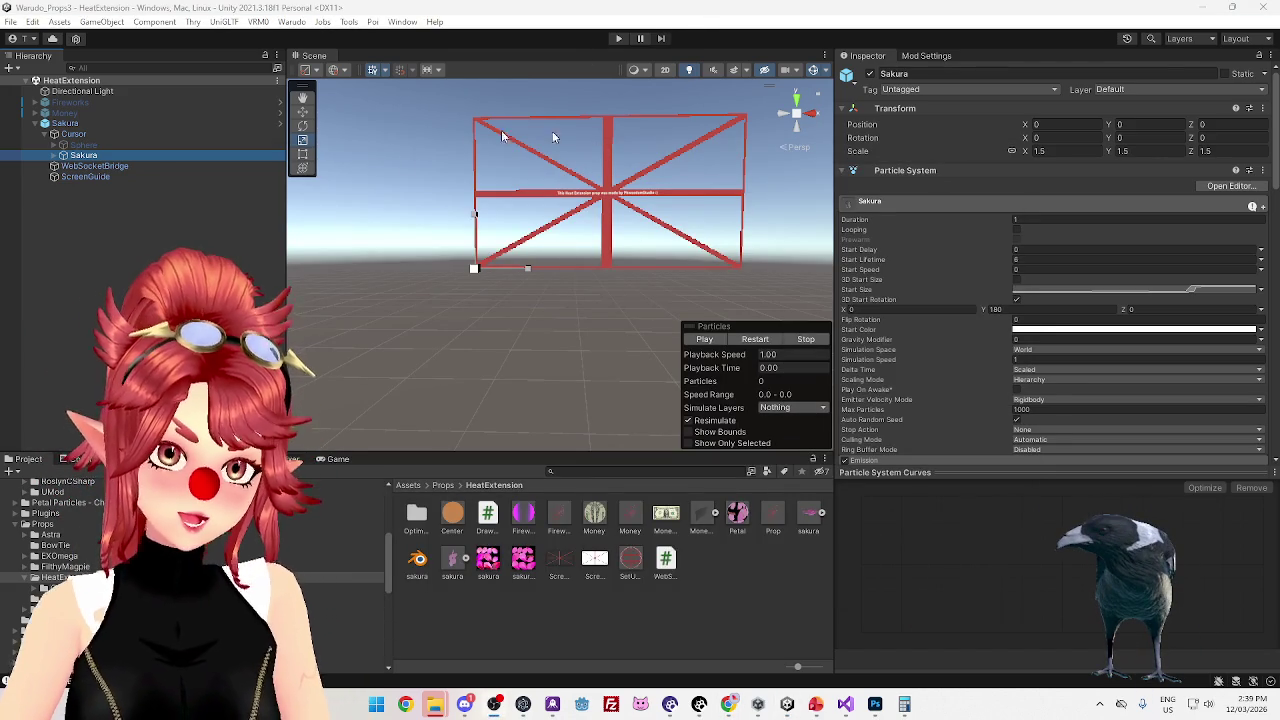
# Enter Play mode on the HeatExtension scene, then bring the Warudo Editor forward
pyautogui.click(35, 123)
pyautogui.click(35, 123)
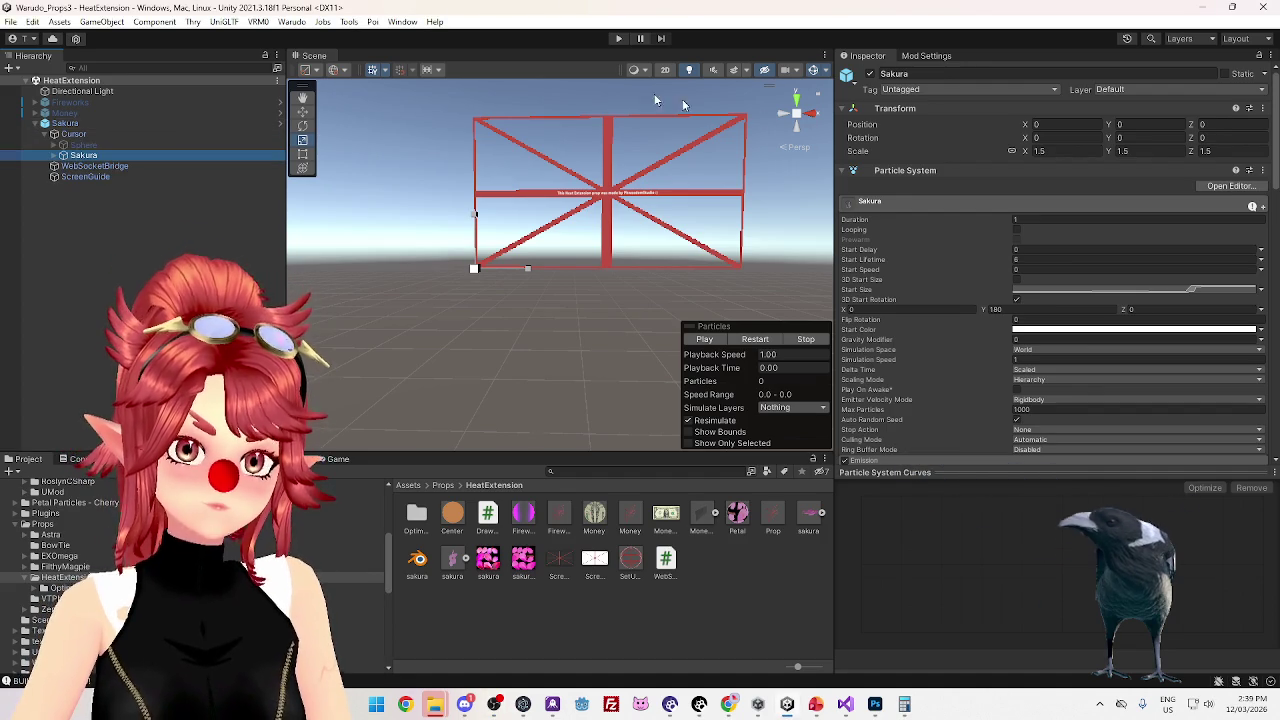
pyautogui.click(618, 38)
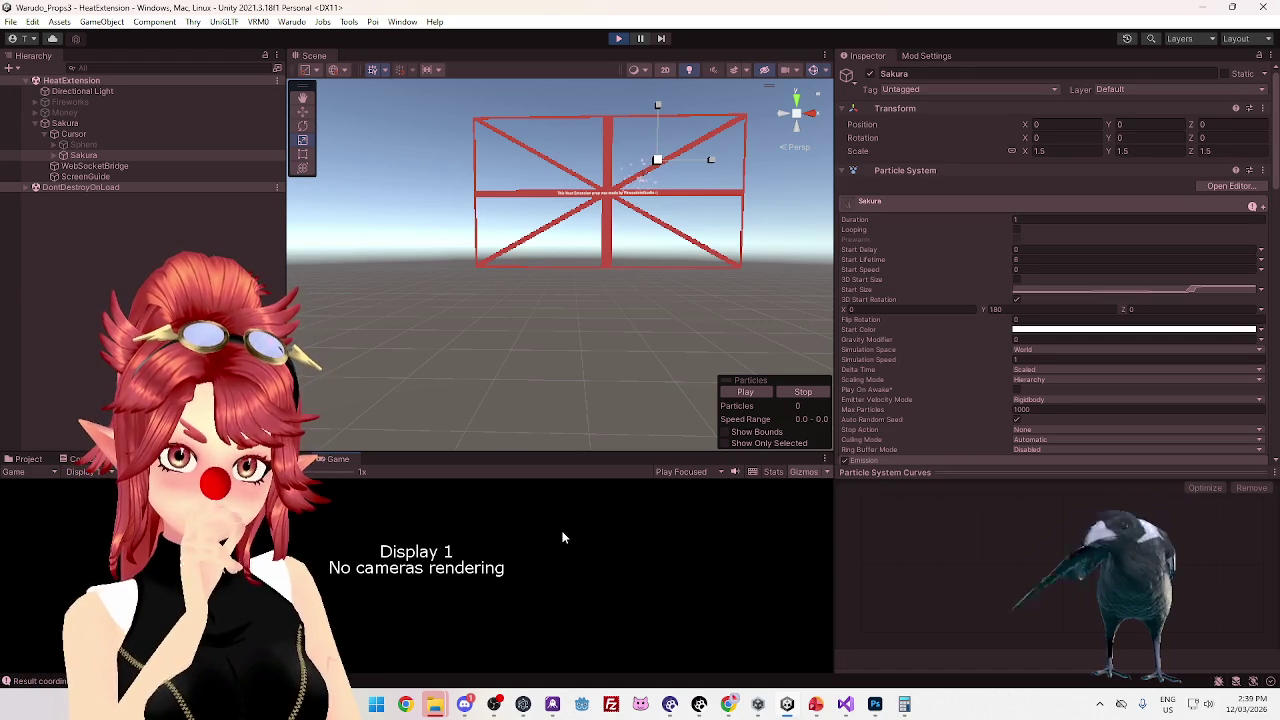
pyautogui.click(671, 705)
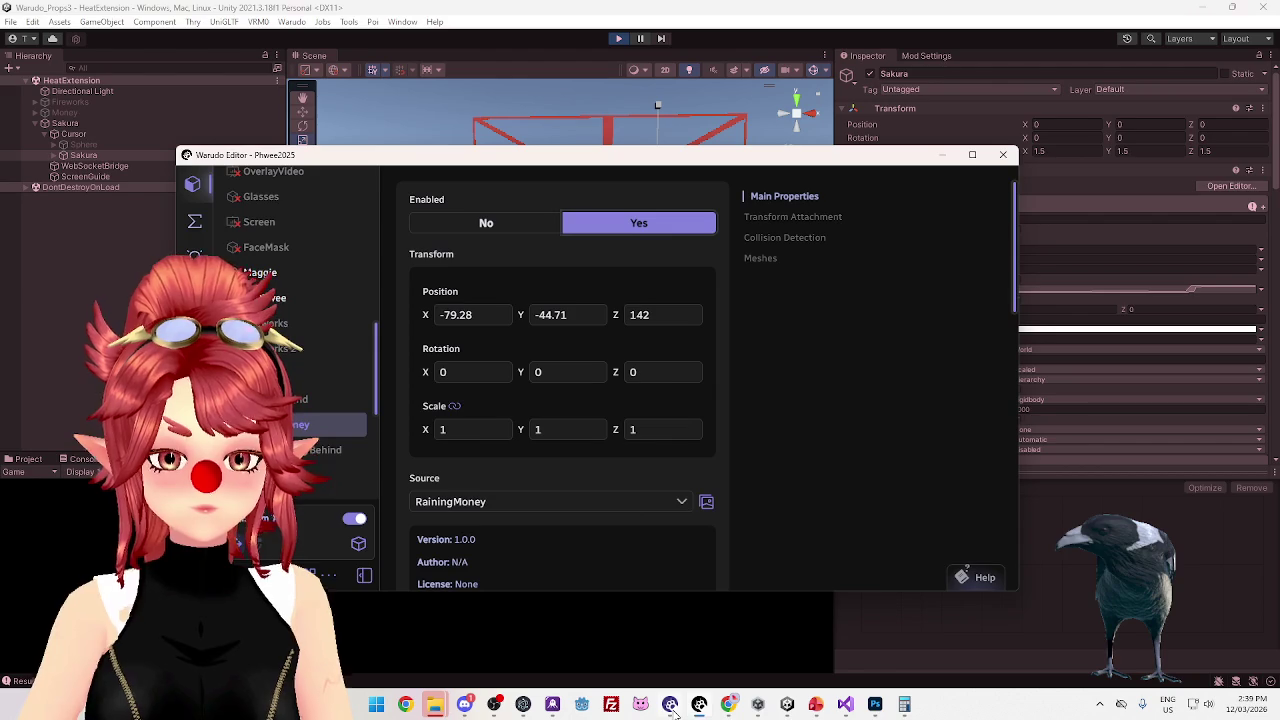
# Reset the prop's source to None, then reselect RainingMoney
pyautogui.moveTo(673, 712)
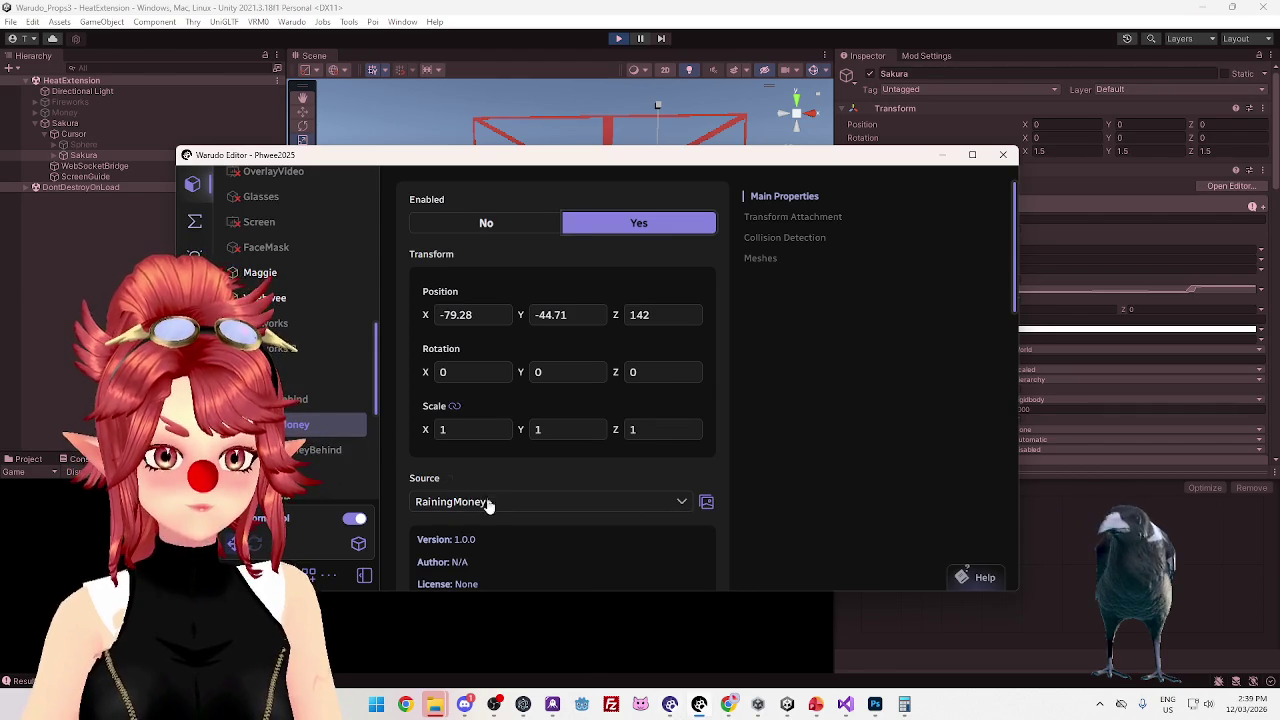
pyautogui.click(482, 500)
pyautogui.scroll(10, 500, 398)
pyautogui.scroll(2, 500, 403)
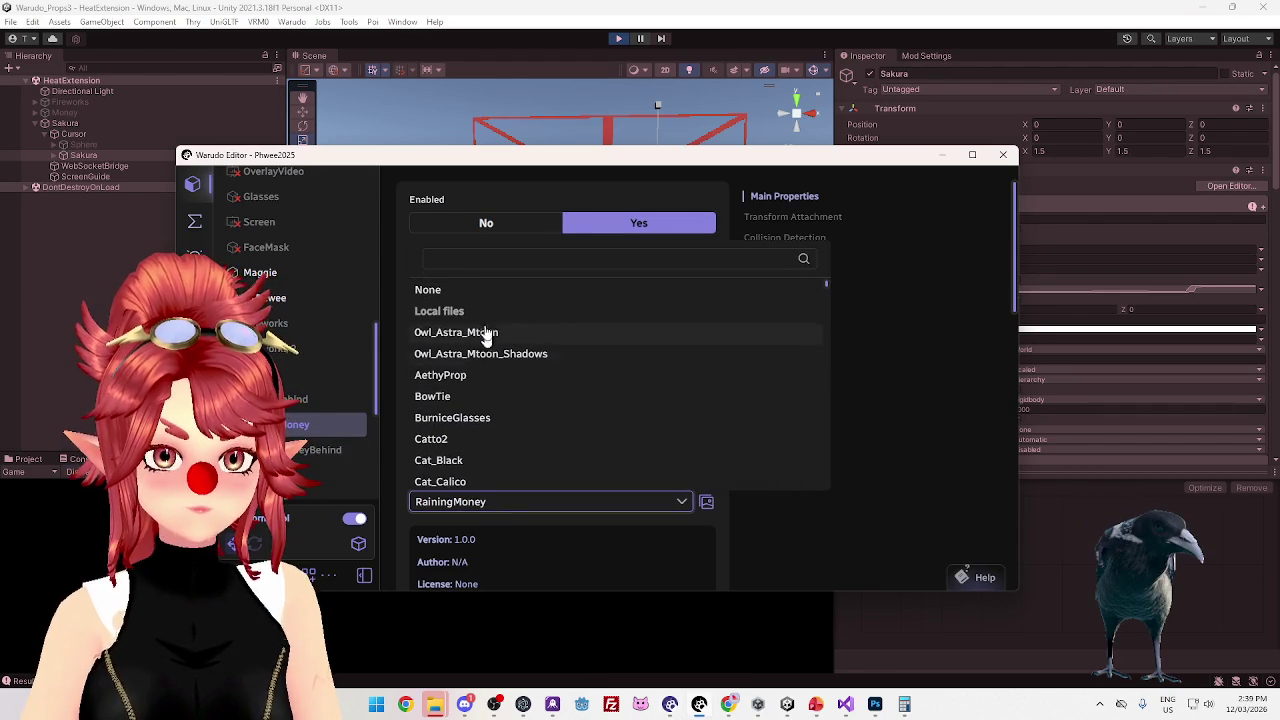
pyautogui.click(477, 292)
pyautogui.click(506, 500)
pyautogui.scroll(-12, 505, 435)
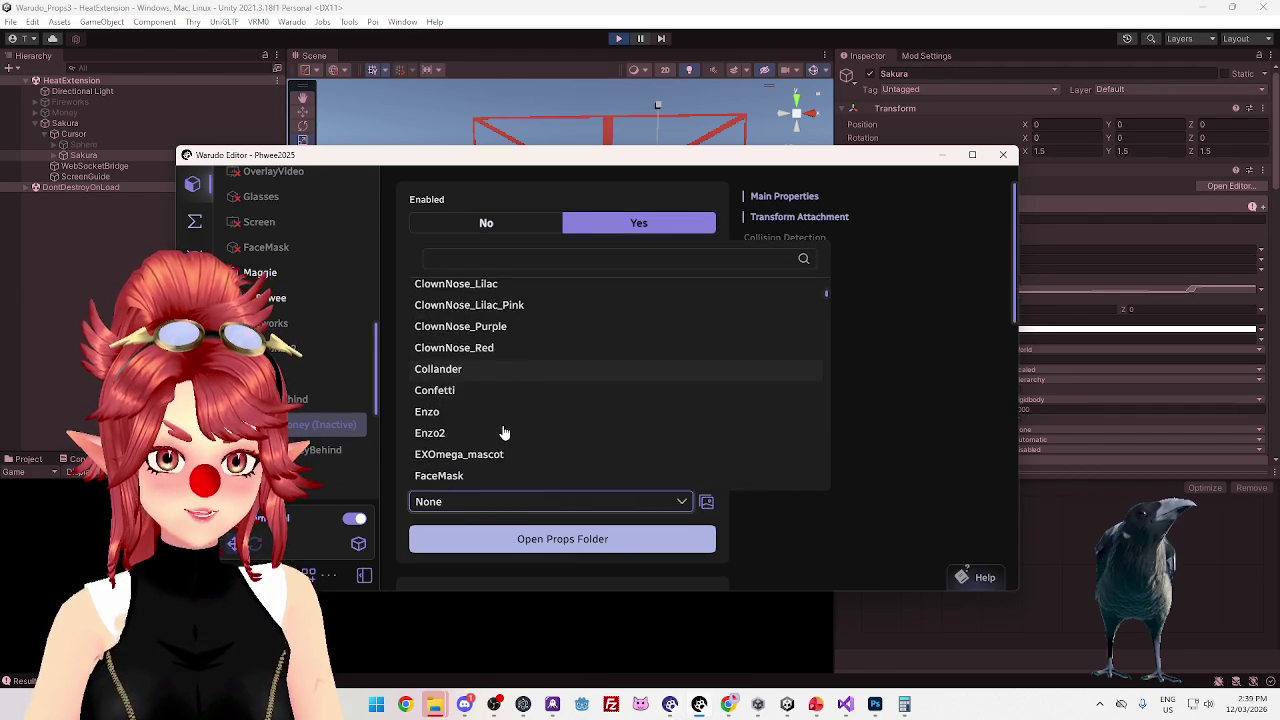
pyautogui.click(466, 376)
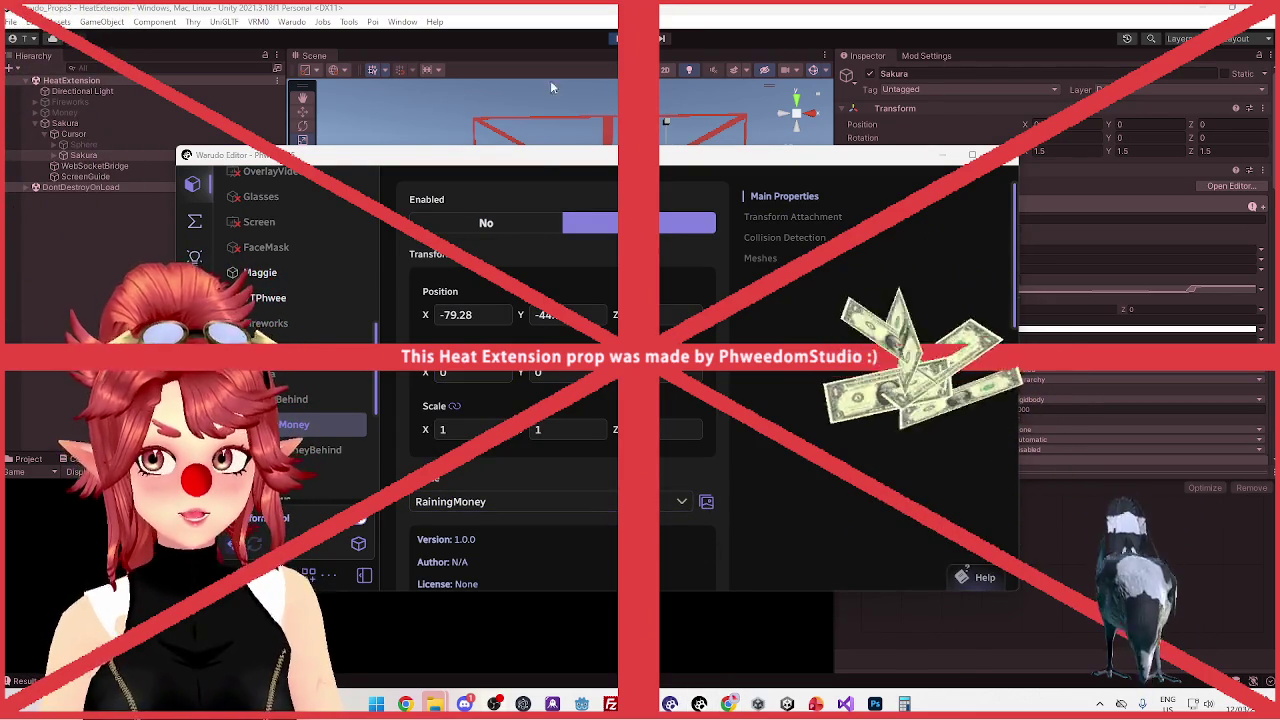
# Disable the prop, switch to the Sakura prop, and enable it again
pyautogui.click(503, 223)
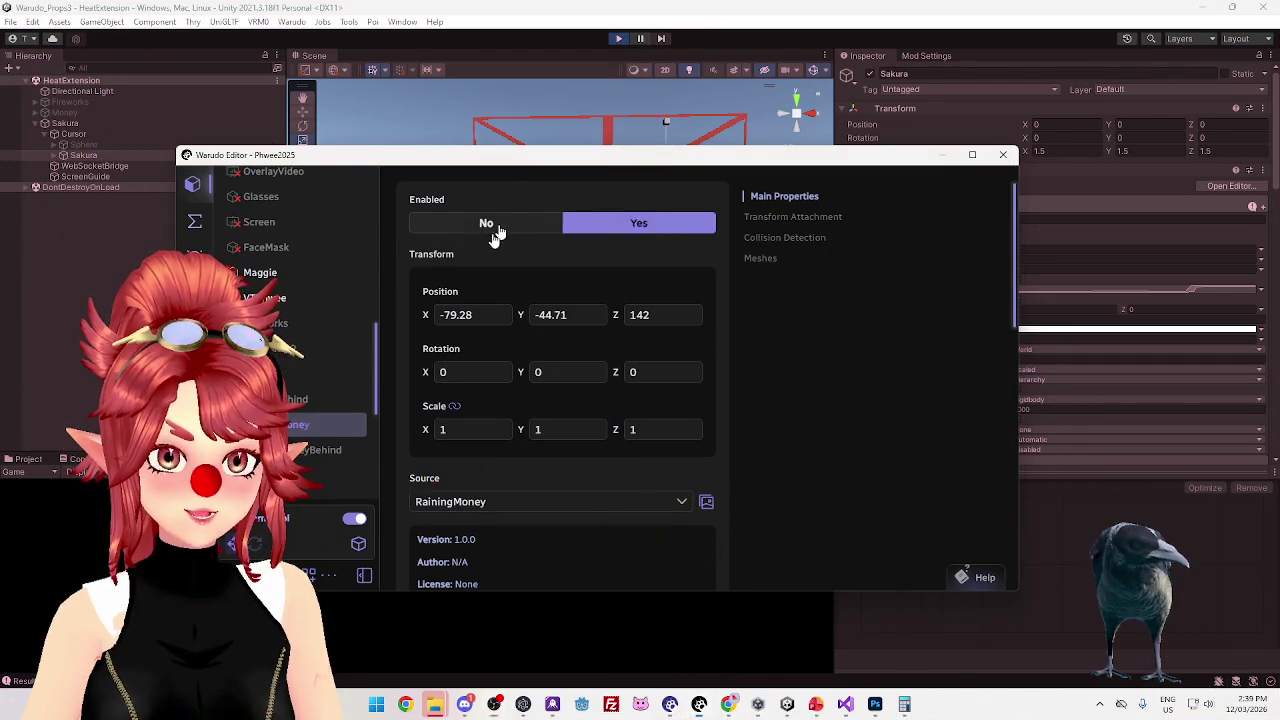
pyautogui.click(297, 380)
pyautogui.scroll(-1, 567, 250)
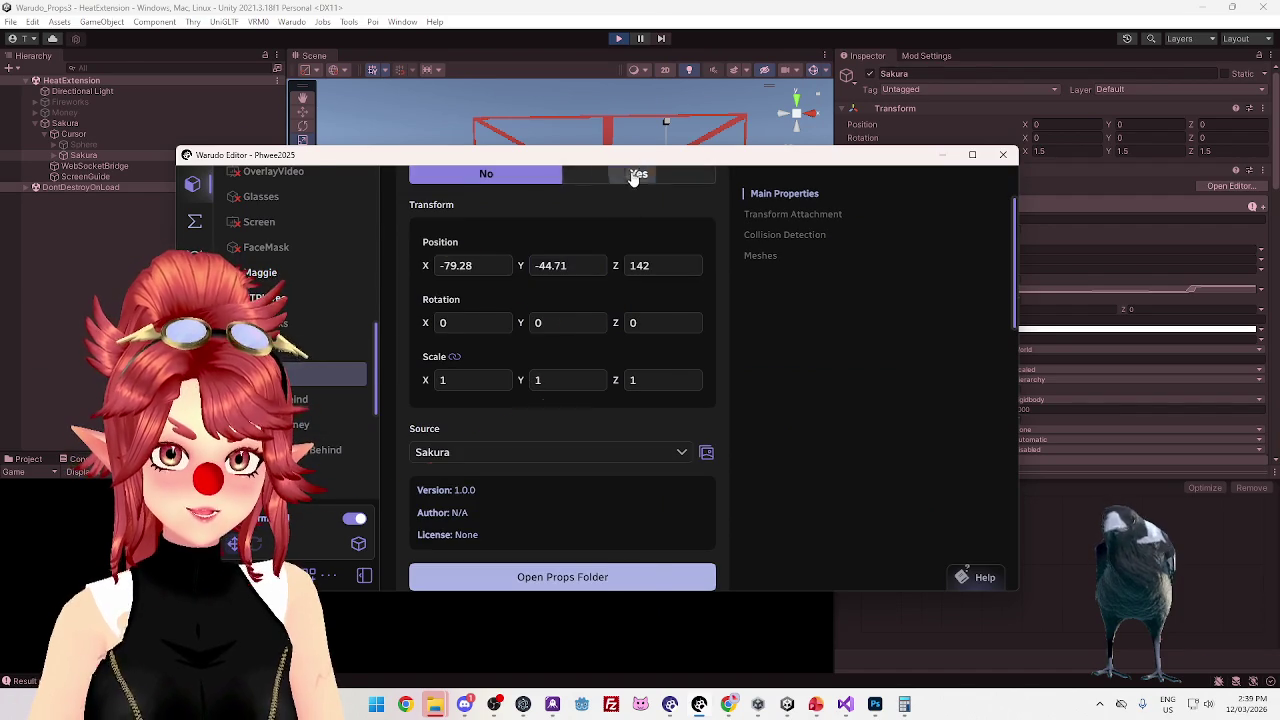
pyautogui.click(633, 176)
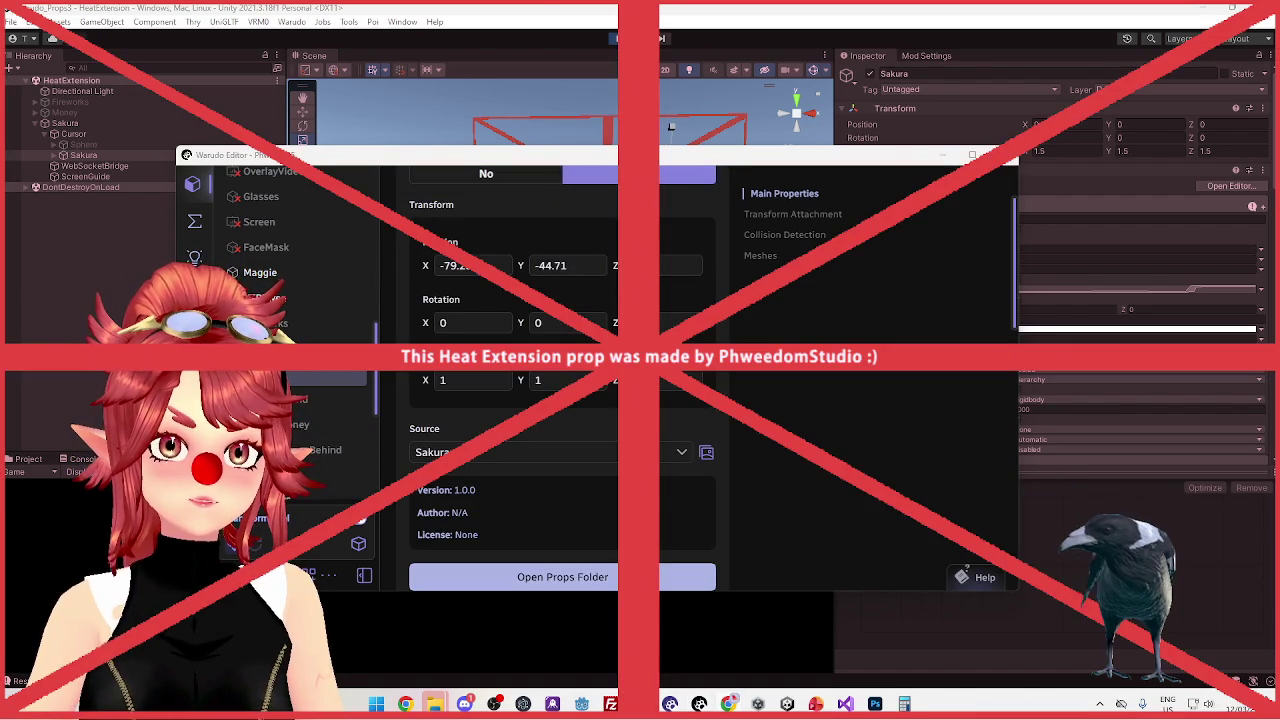
# Clear the source to None again, choose Sakura, then return to Unity
pyautogui.click(493, 456)
pyautogui.scroll(15, 471, 331)
pyautogui.click(456, 251)
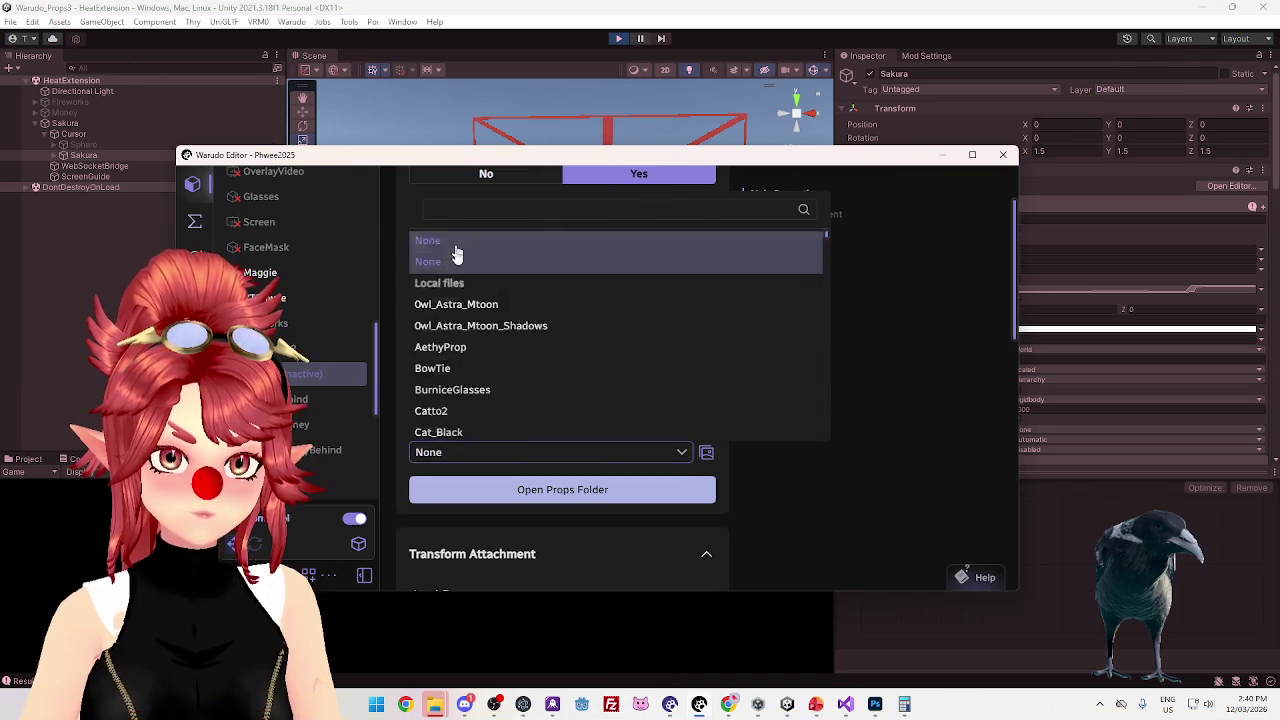
pyautogui.click(449, 456)
pyautogui.scroll(-5, 480, 370)
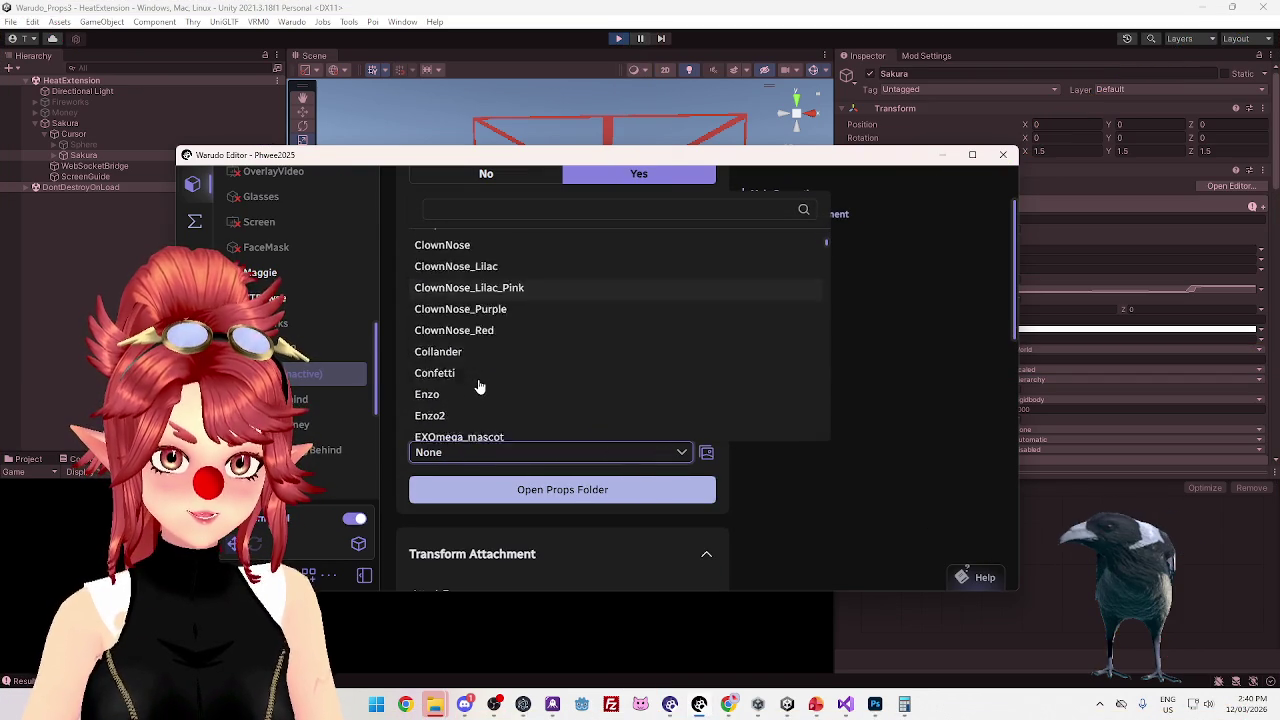
pyautogui.scroll(-10, 478, 385)
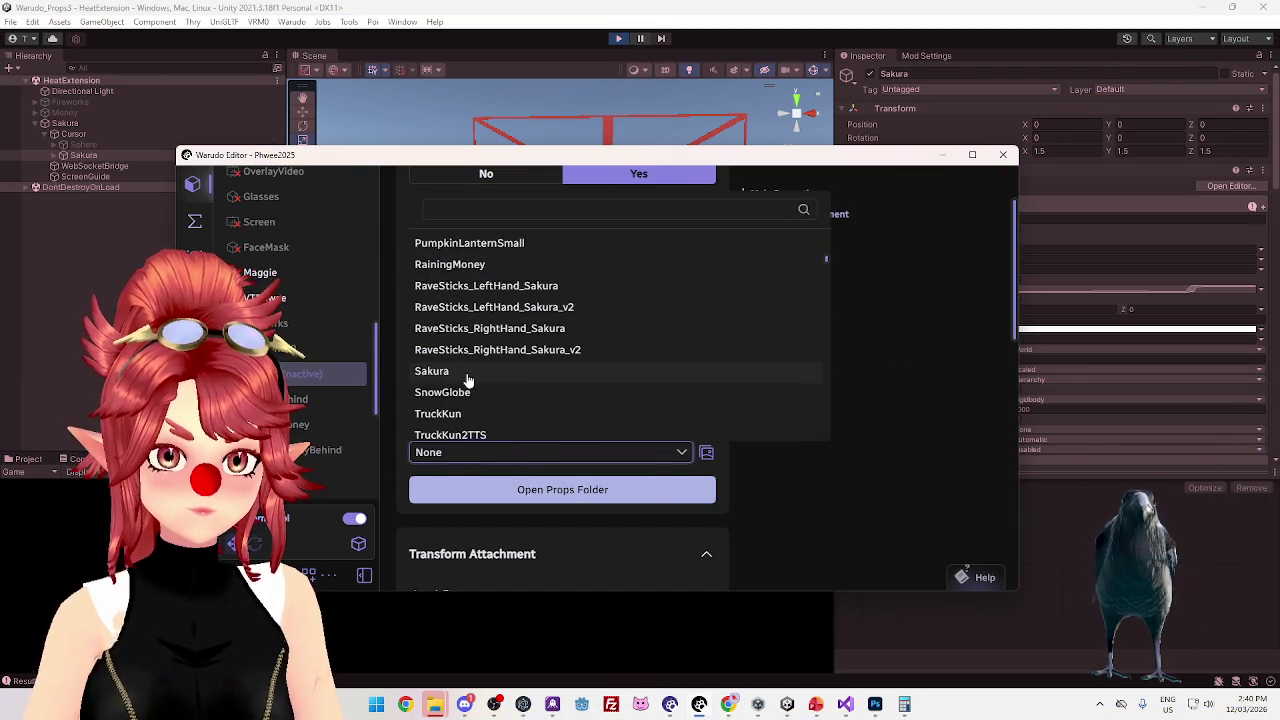
pyautogui.click(467, 377)
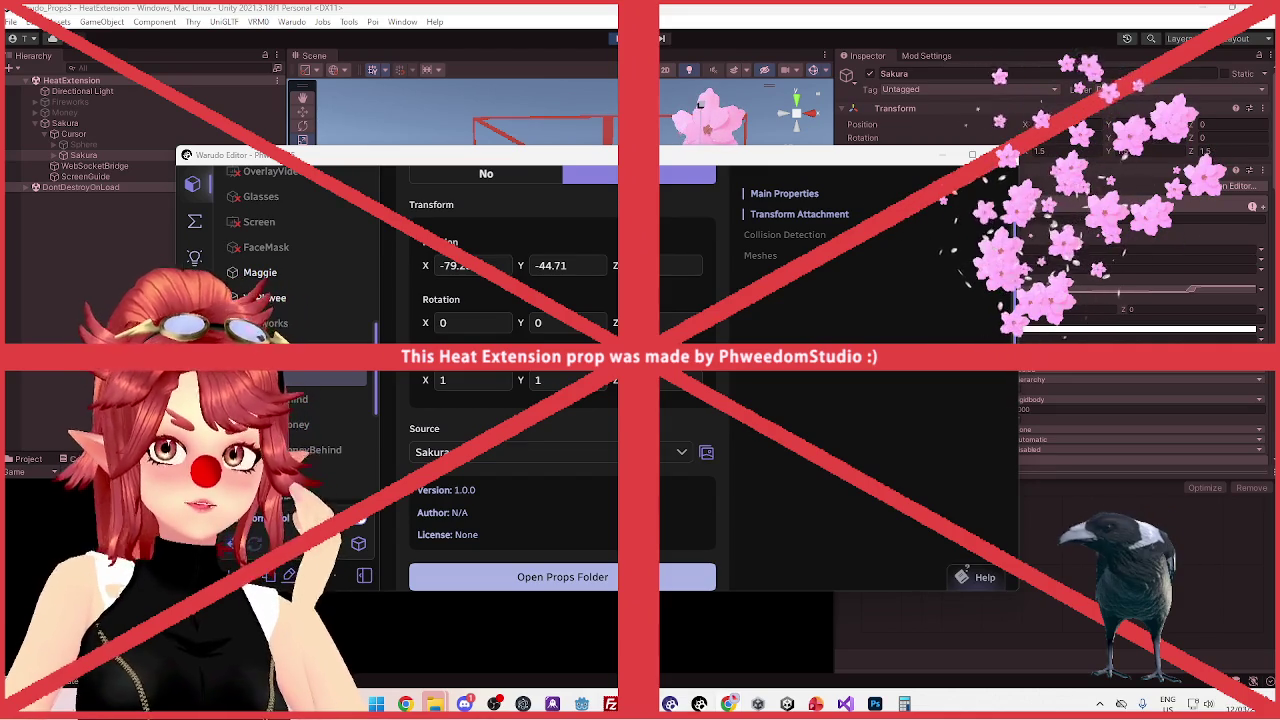
pyautogui.click(741, 30)
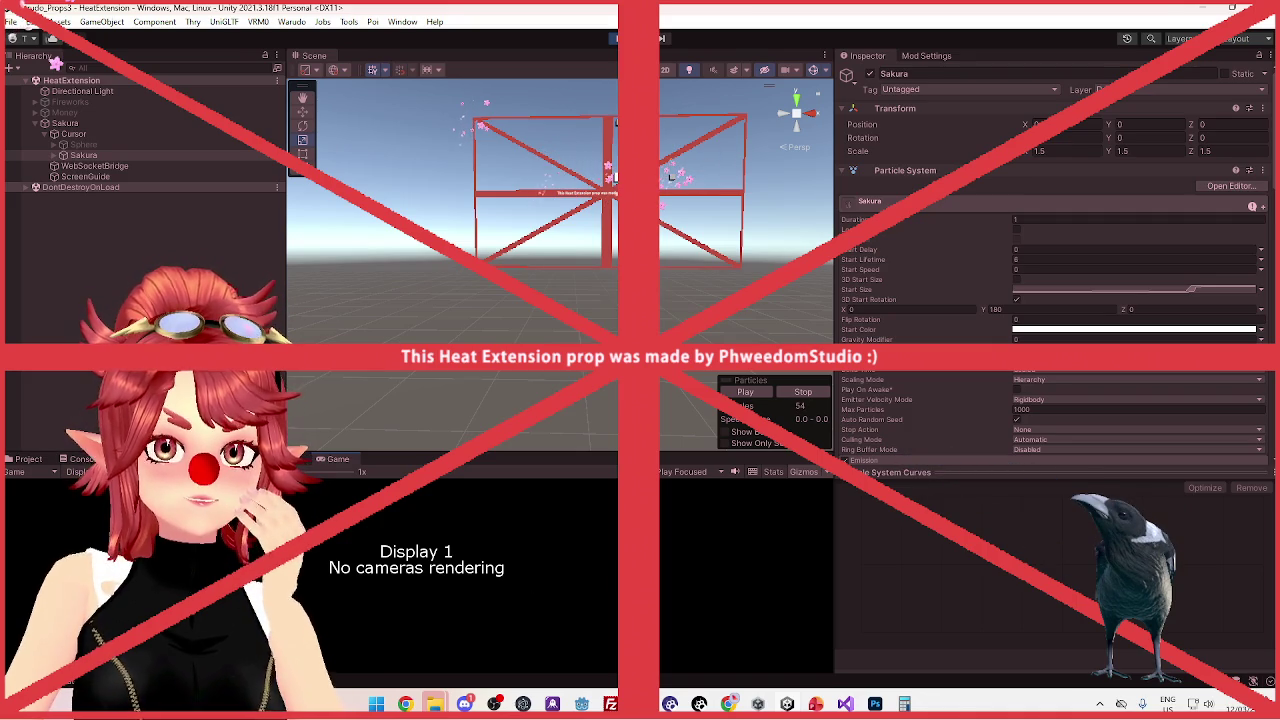
# Select the Sakura particle system and drag its Start Size curve's end key down
pyautogui.click(79, 126)
pyautogui.click(83, 155)
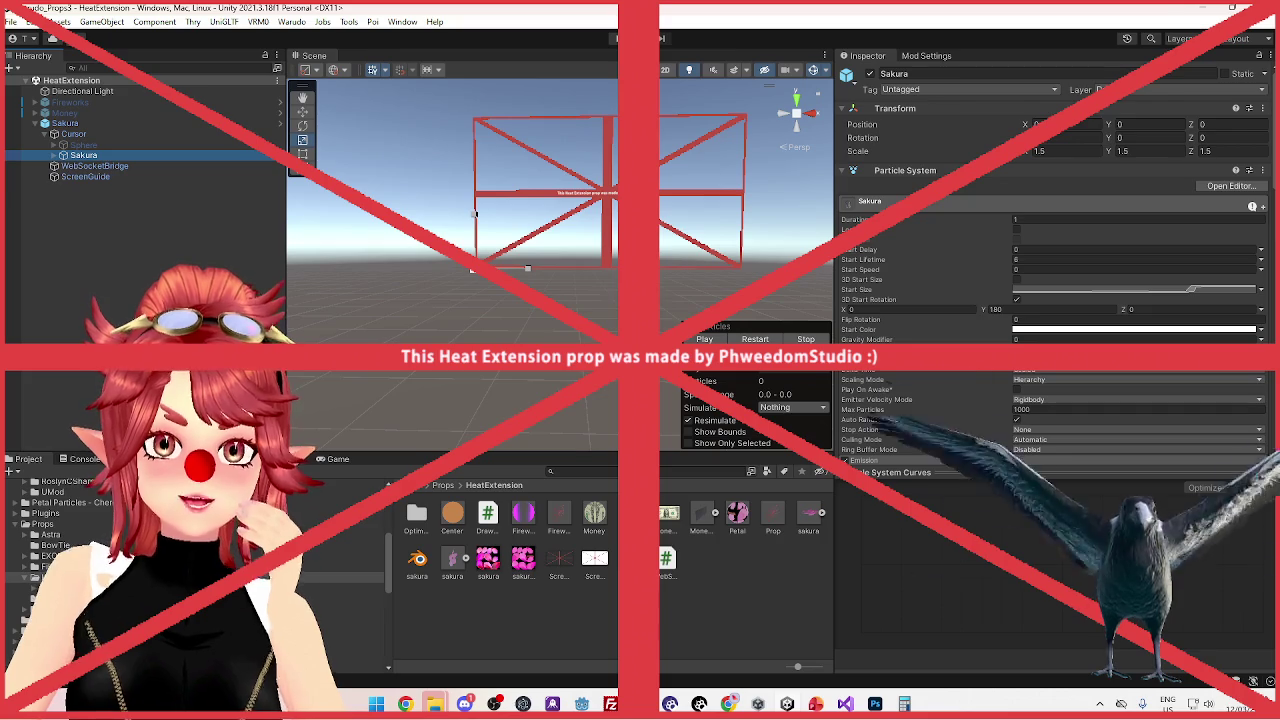
pyautogui.click(1142, 292)
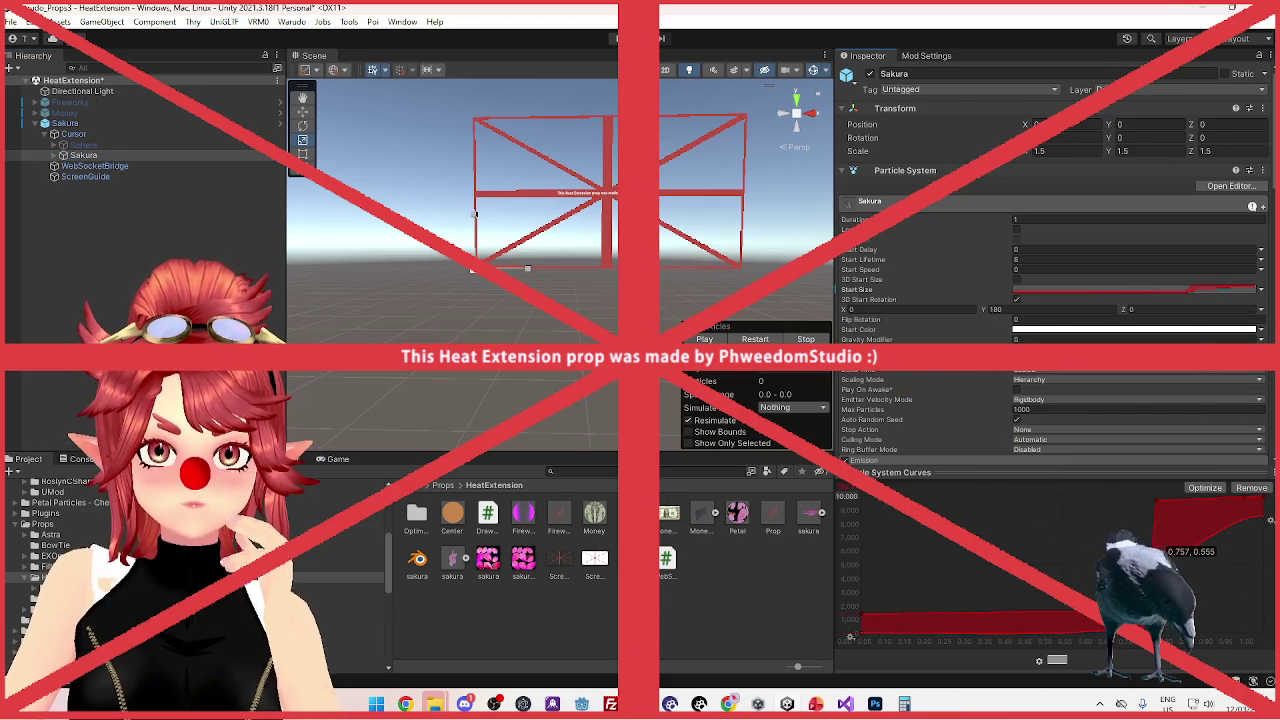
pyautogui.moveTo(1265, 523); pyautogui.dragTo(1263, 558)
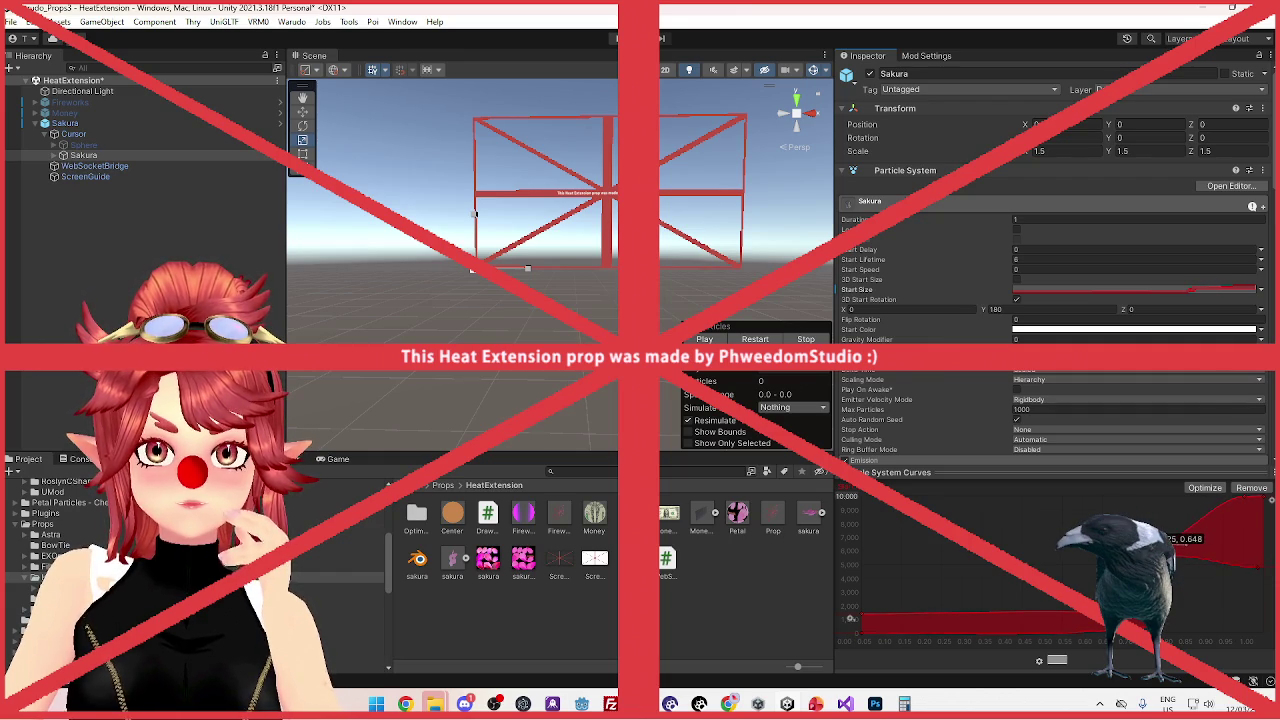
pyautogui.moveTo(1262, 506); pyautogui.dragTo(1262, 533)
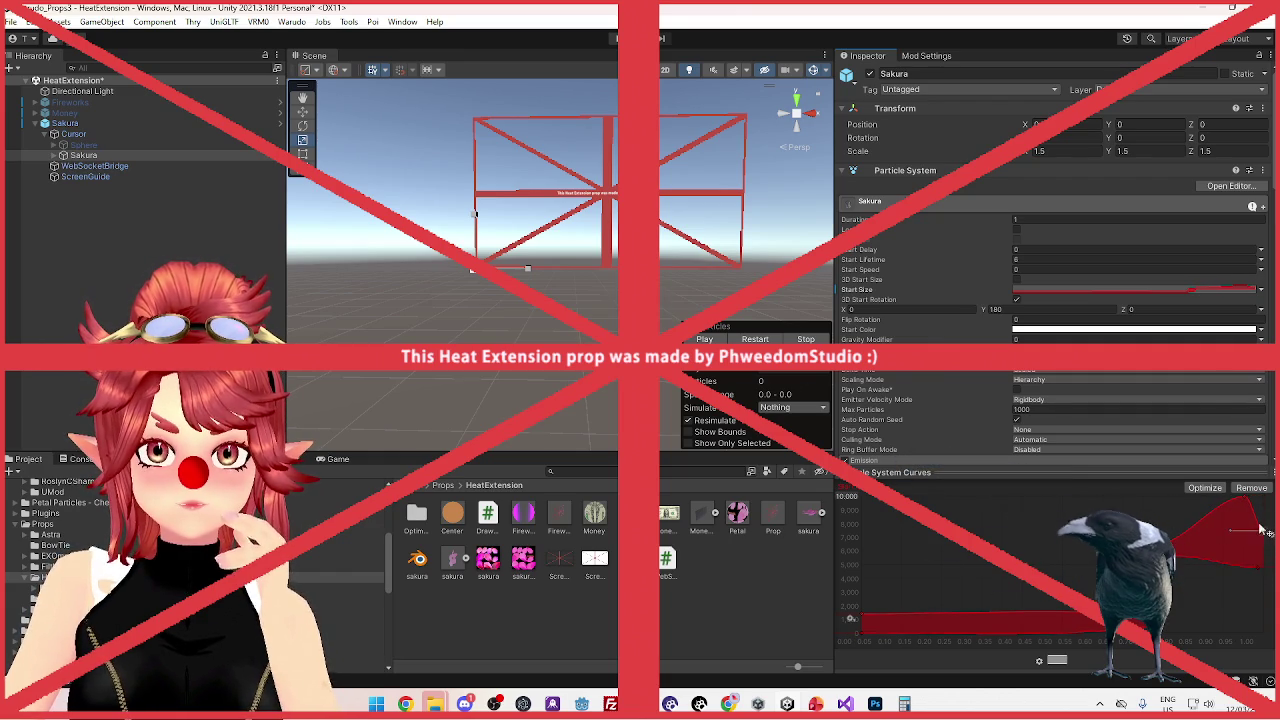
pyautogui.click(1258, 489)
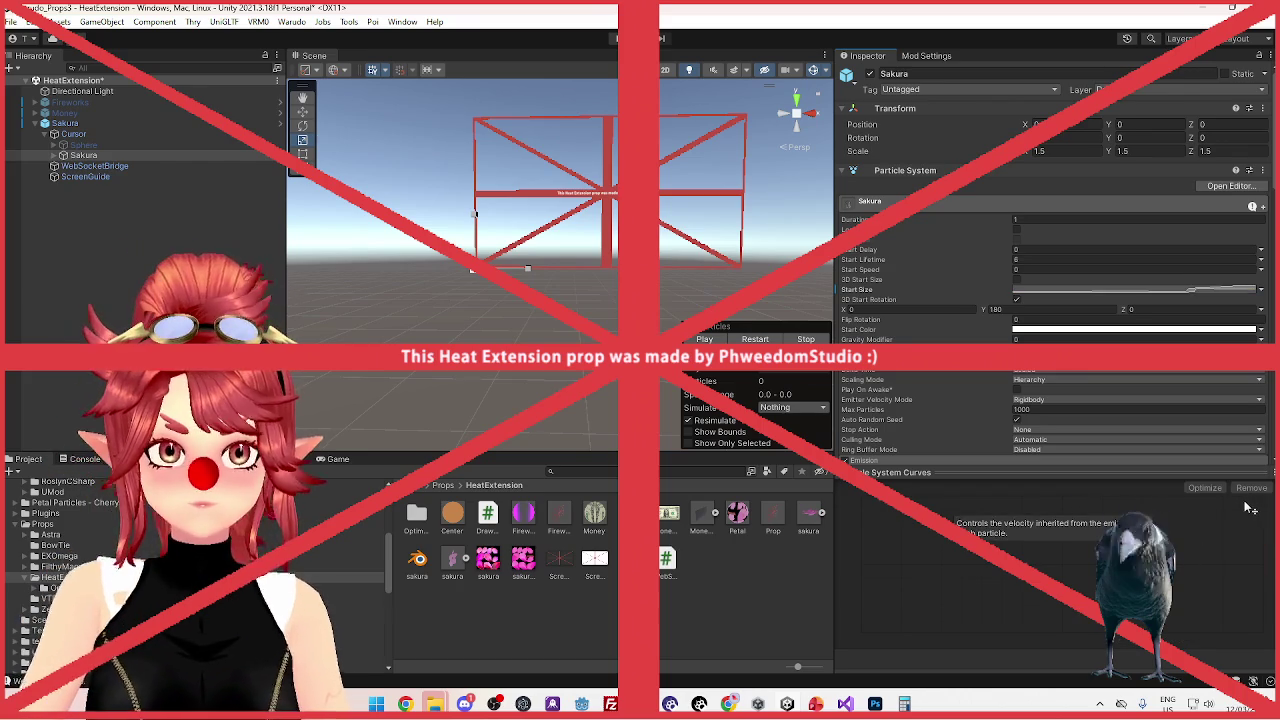
# Make the curve's end key Free Smooth and set its end value to about 0.70
pyautogui.click(1183, 291)
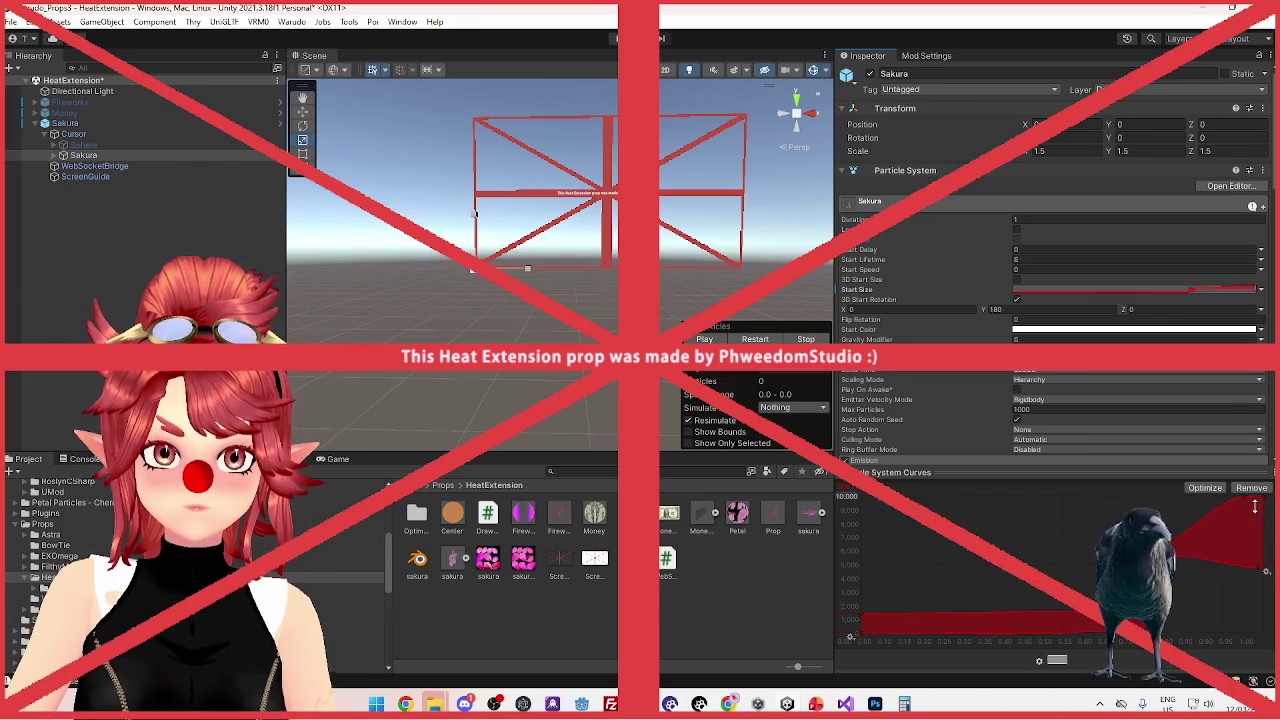
pyautogui.rightClick(1256, 524)
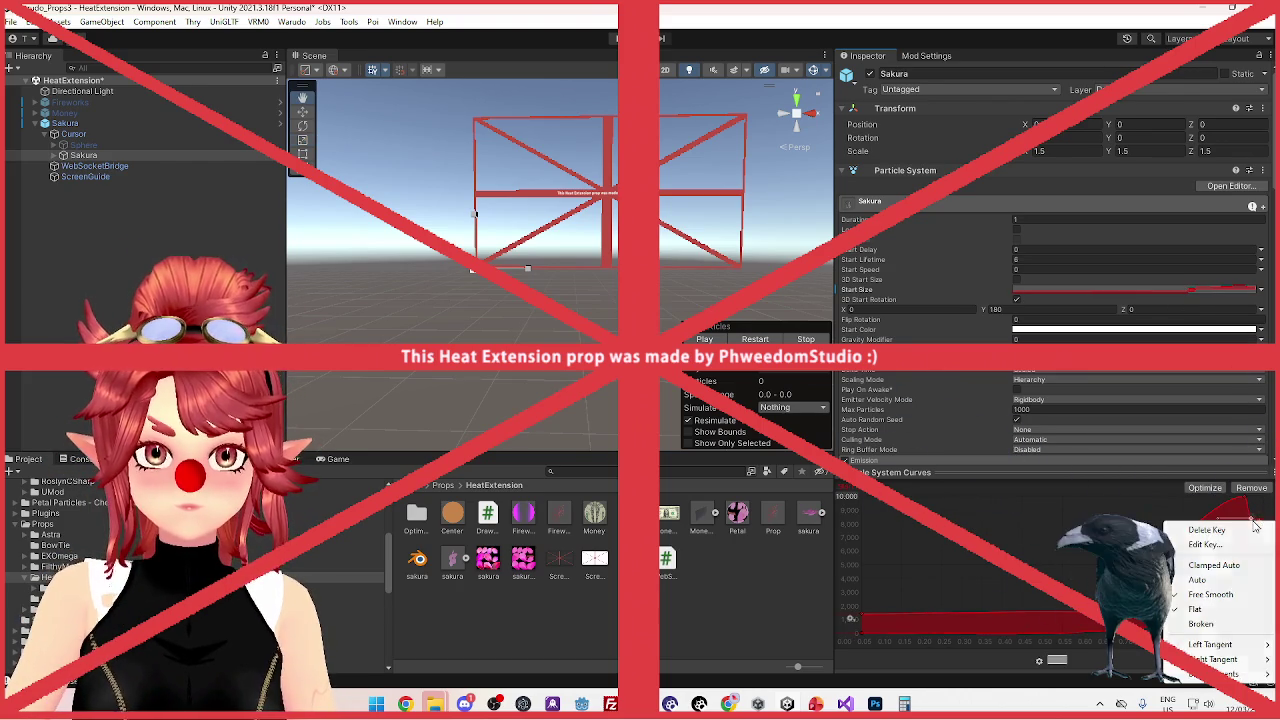
pyautogui.click(1212, 566)
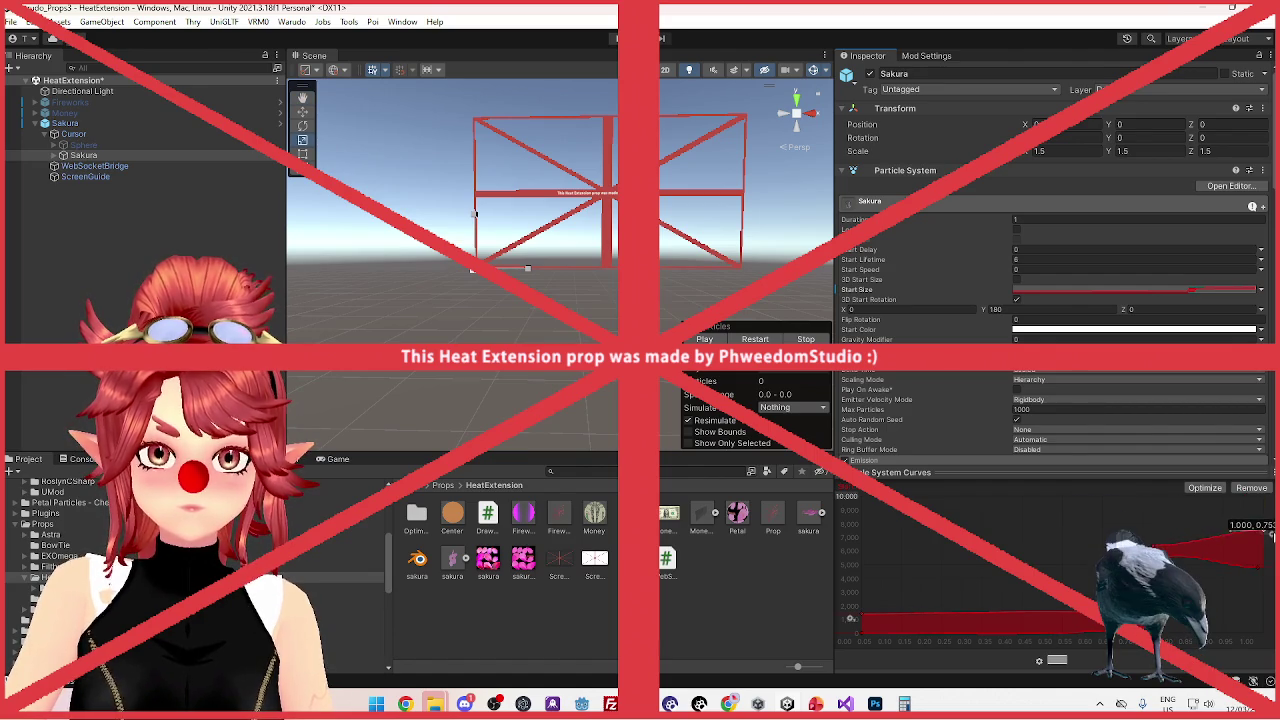
pyautogui.moveTo(1271, 537); pyautogui.dragTo(1271, 543)
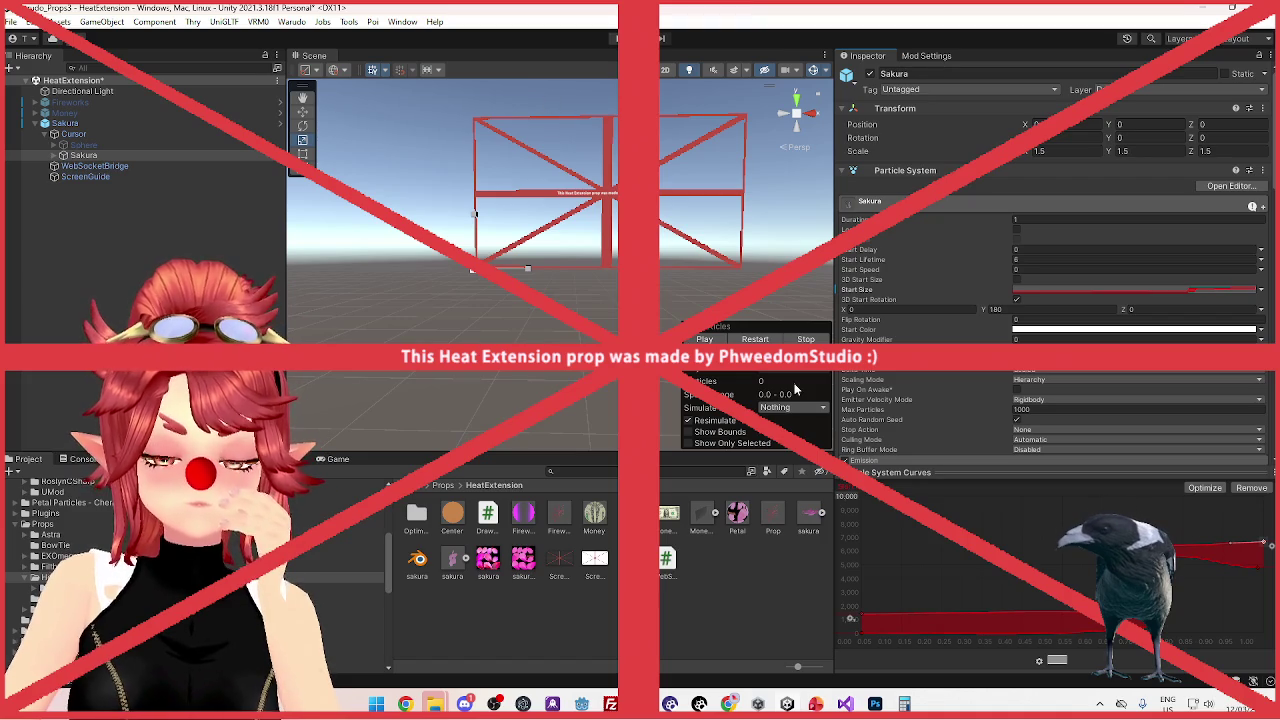
pyautogui.click(100, 124)
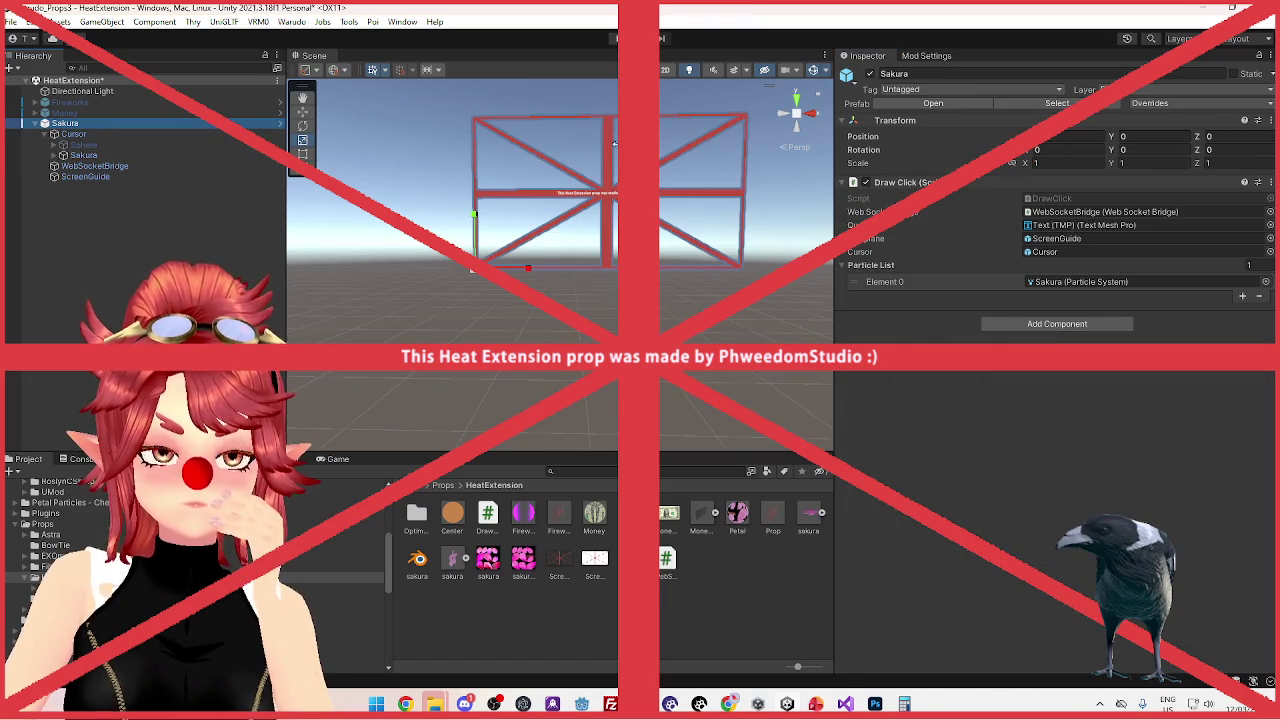
# Save the Sakura object as a prefab named Prop in HeatExtension
pyautogui.click(926, 57)
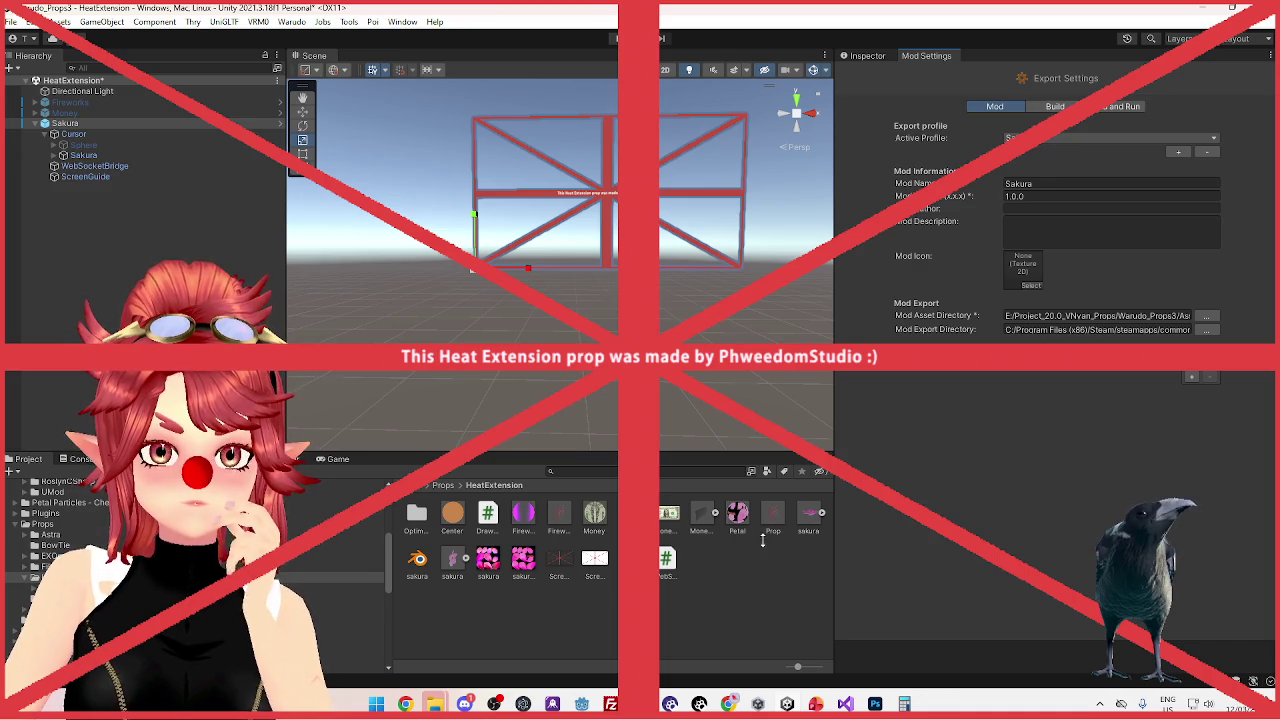
pyautogui.rightClick(86, 124)
pyautogui.moveTo(113, 287)
pyautogui.click(310, 316)
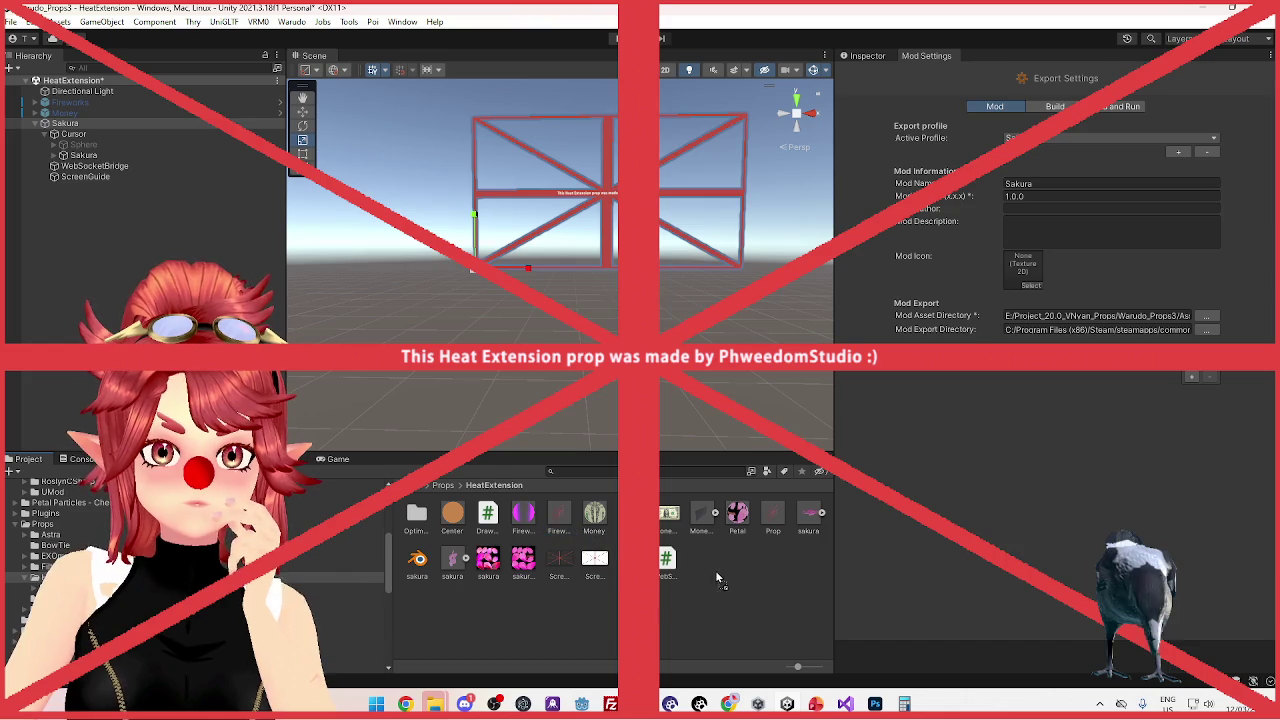
pyautogui.moveTo(716, 578); pyautogui.dragTo(716, 576)
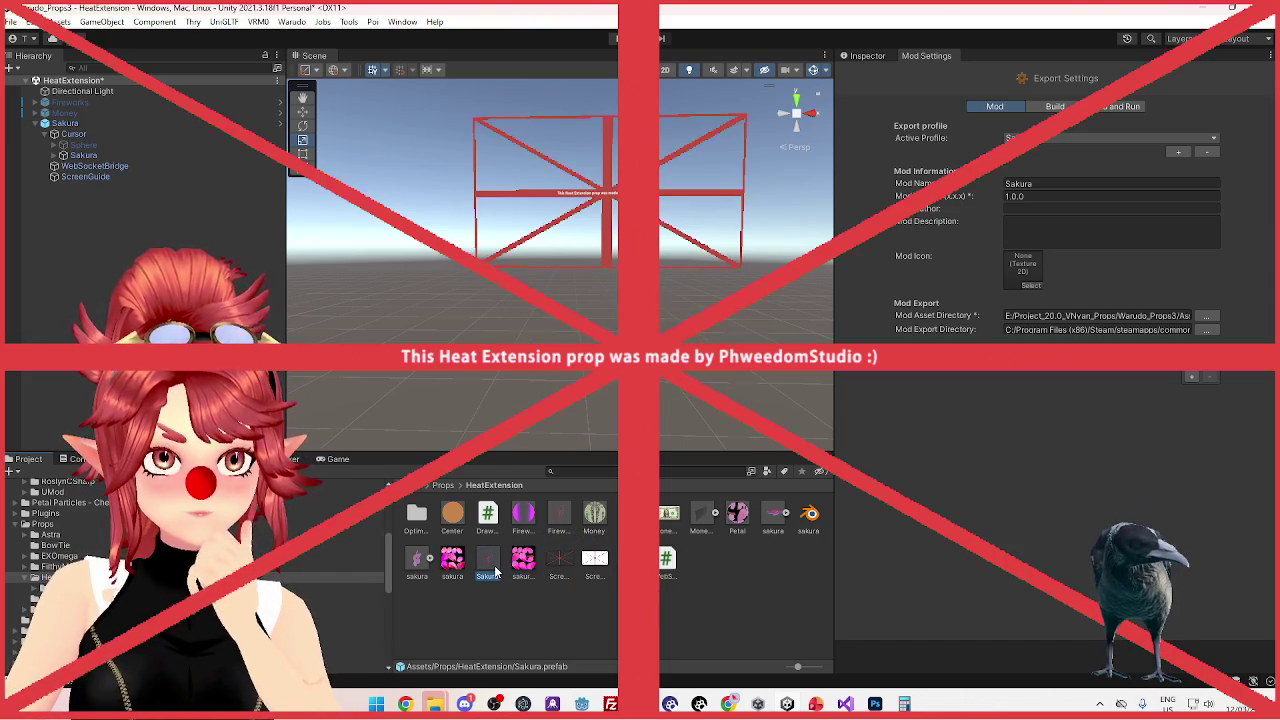
pyautogui.click(500, 570)
pyautogui.write('Prop')
pyautogui.press('Return')
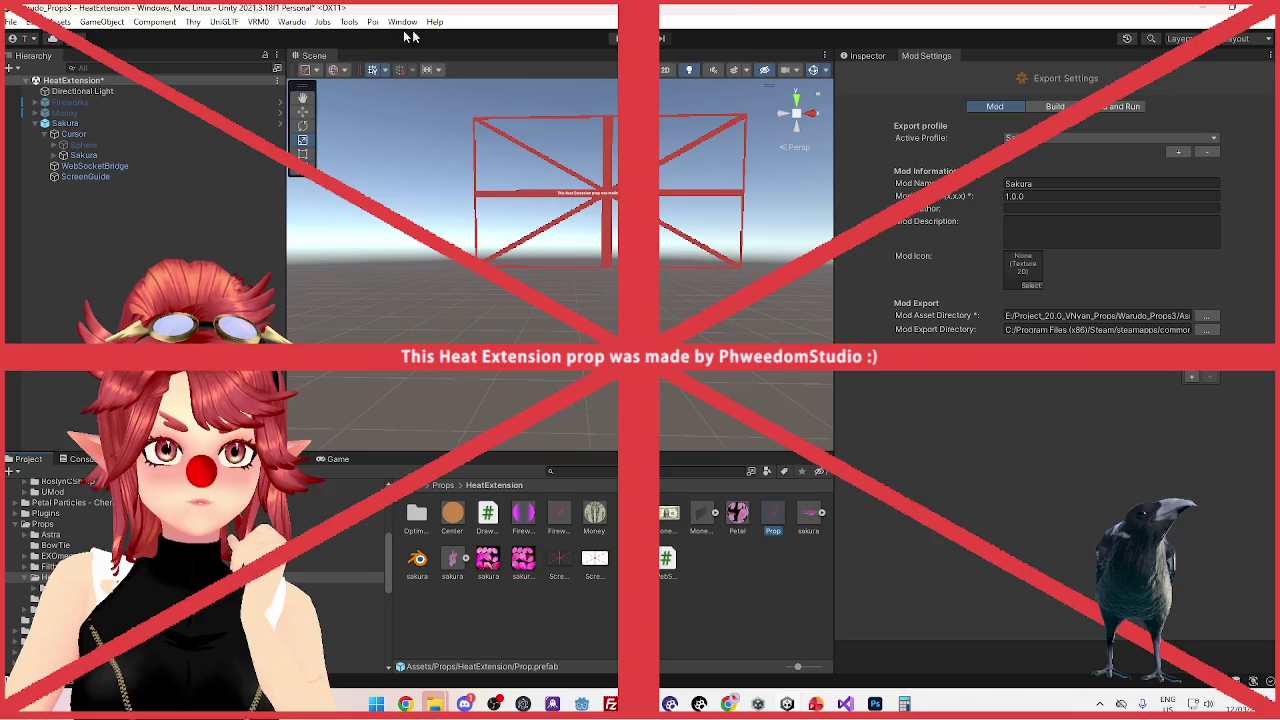
# Build Mod - Sakura from the Warudo menu, saving the modified scene
pyautogui.click(298, 24)
pyautogui.click(321, 116)
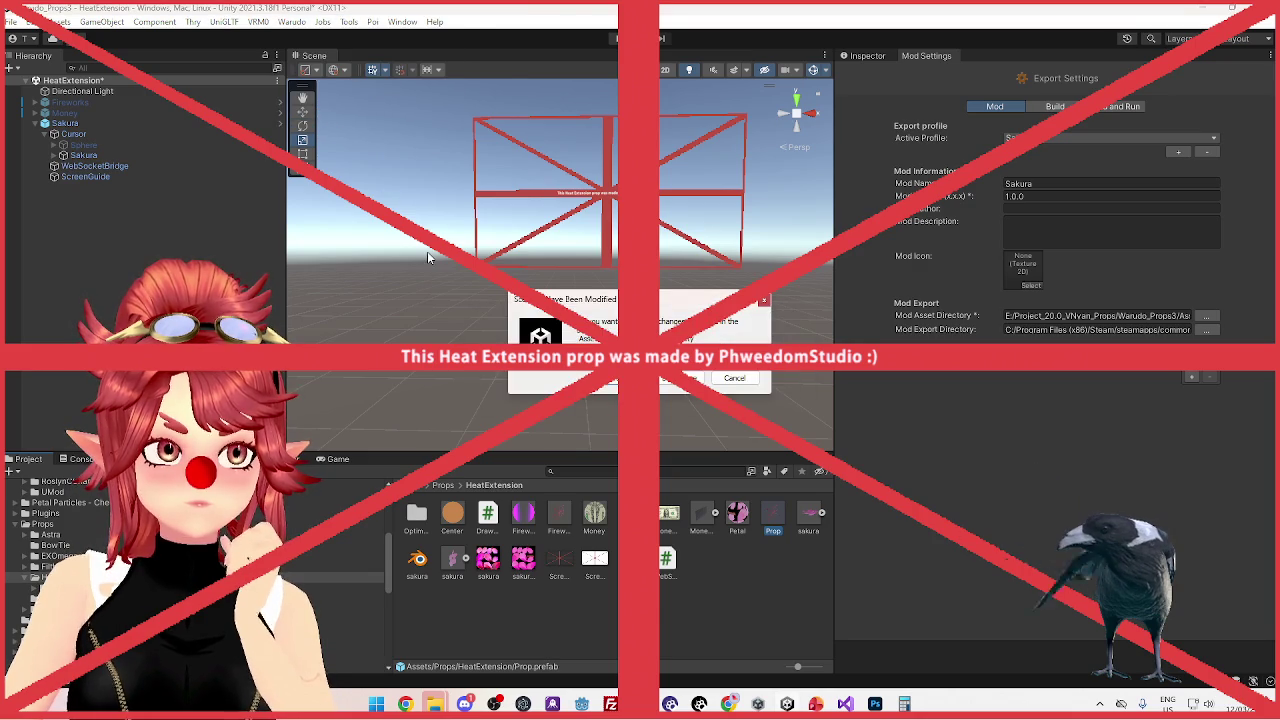
pyautogui.press('Return')
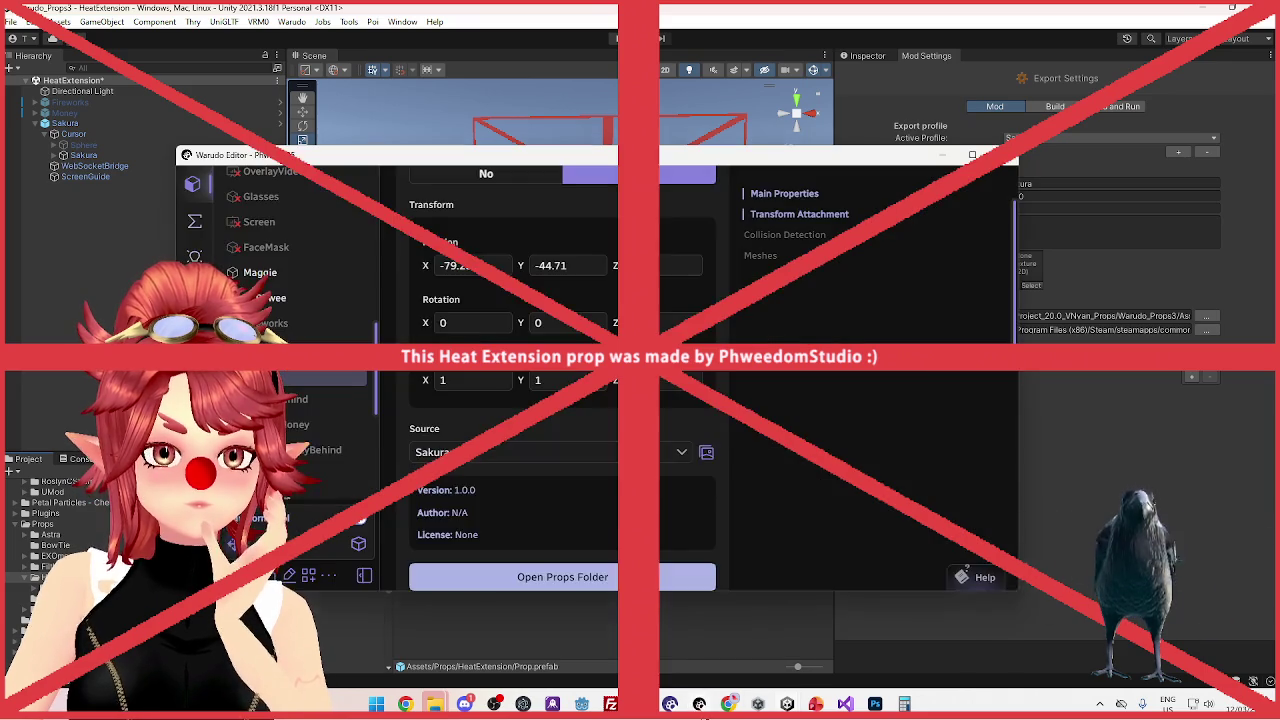
# Toggle the ScreenGuide mesh's Visible off, on, and off again, then return to Unity
pyautogui.scroll(-6, 589, 504)
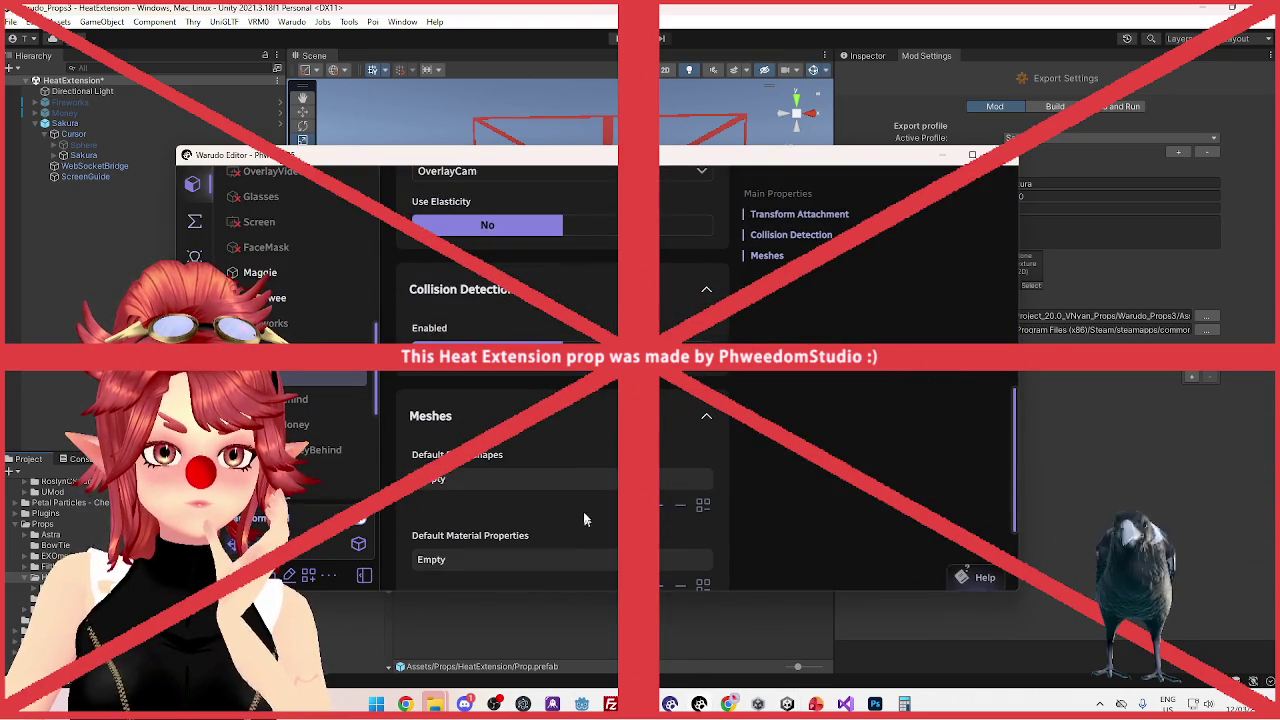
pyautogui.scroll(-3, 584, 515)
pyautogui.click(553, 534)
pyautogui.scroll(-2, 540, 535)
pyautogui.click(540, 528)
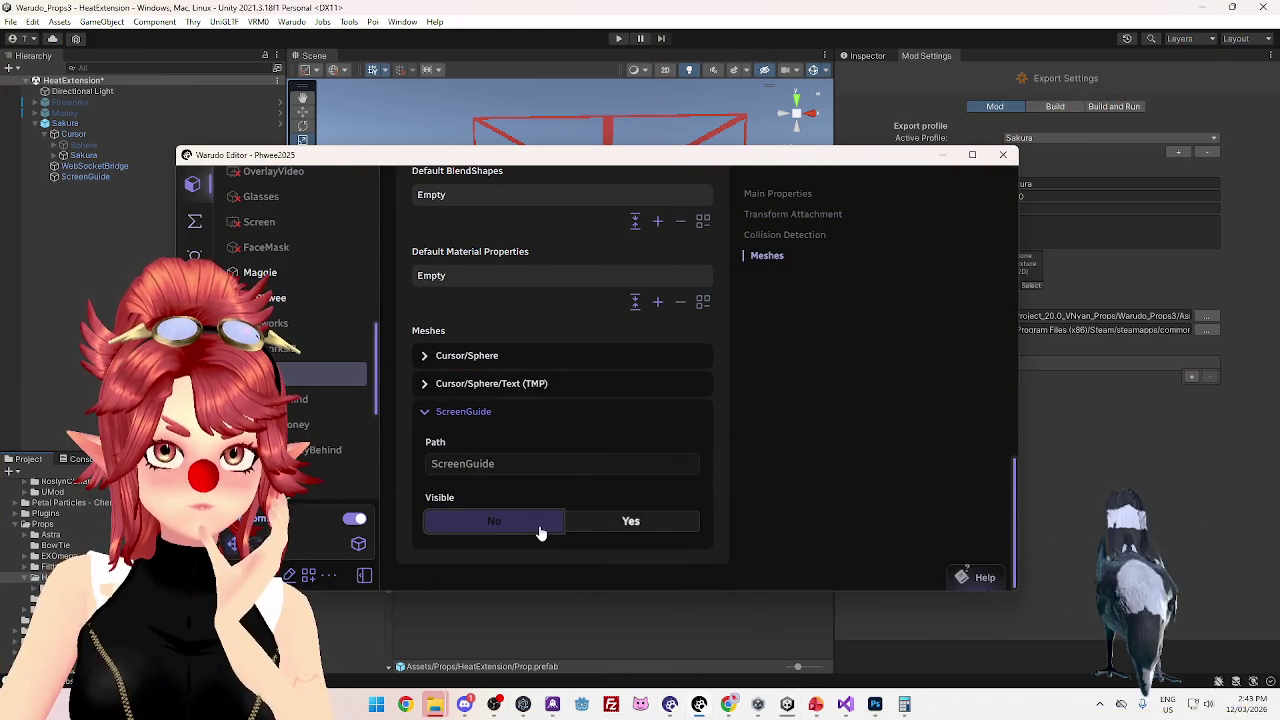
pyautogui.click(656, 535)
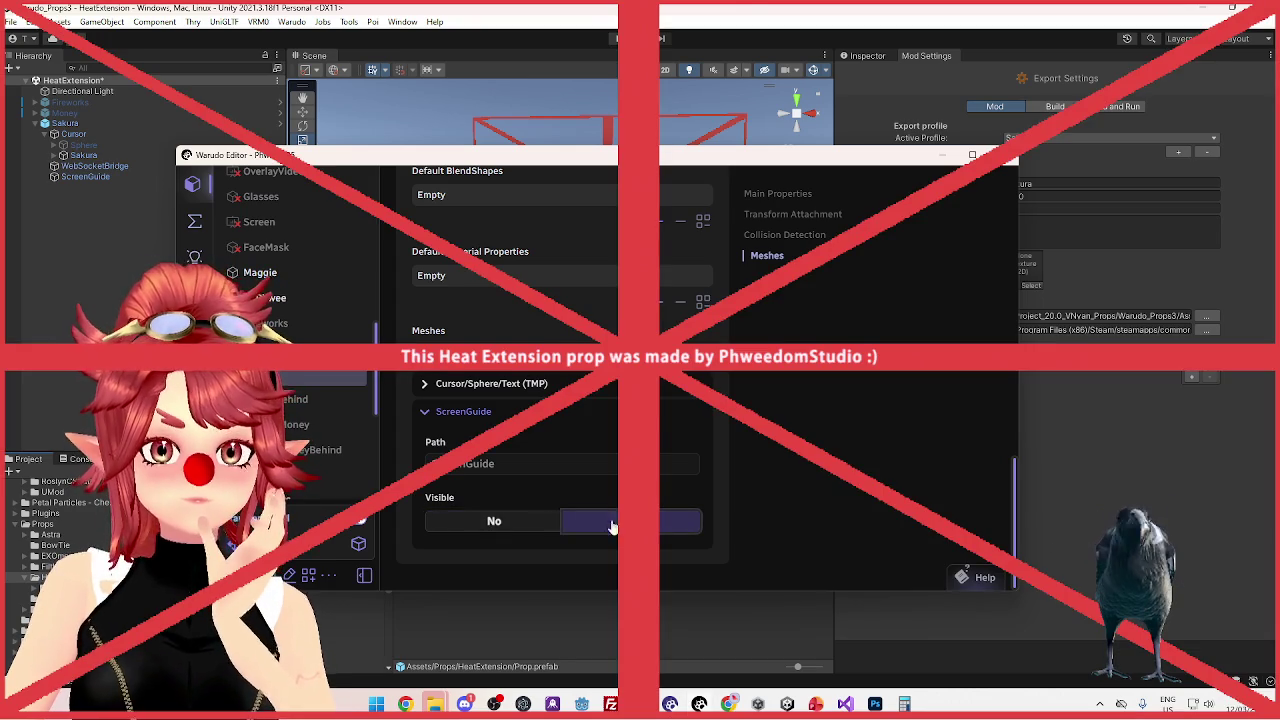
pyautogui.click(527, 523)
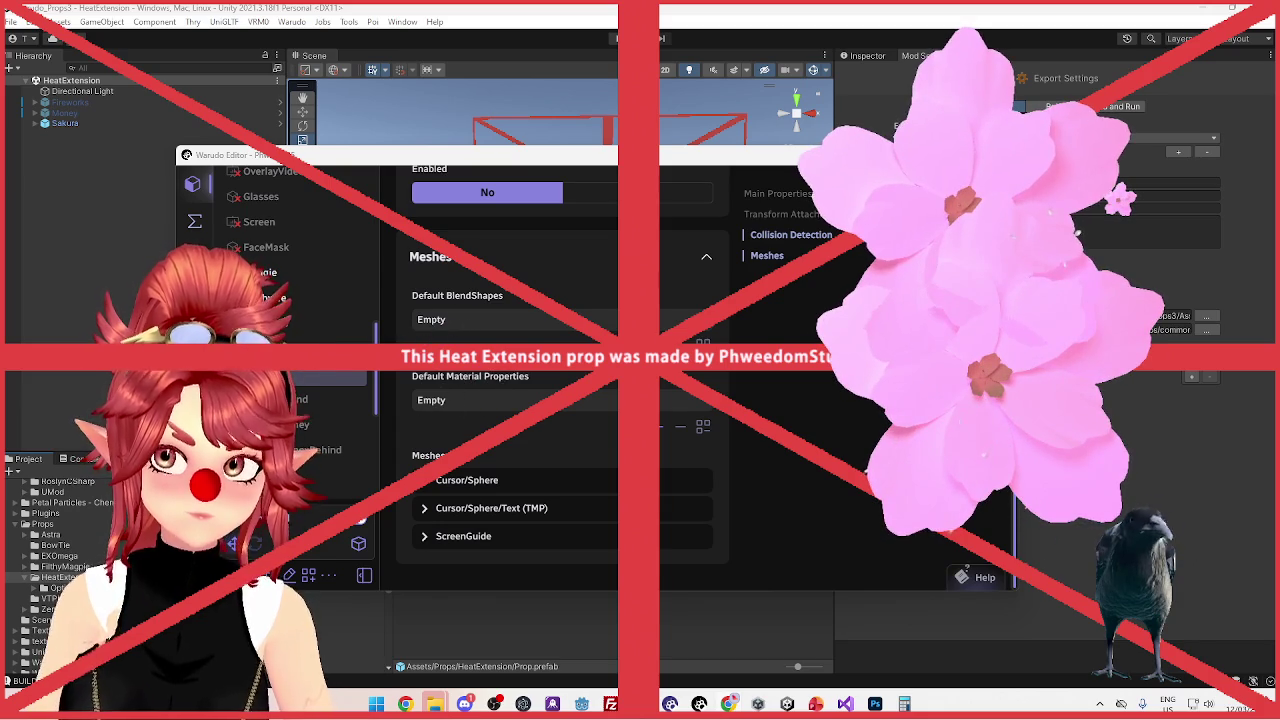
pyautogui.click(666, 124)
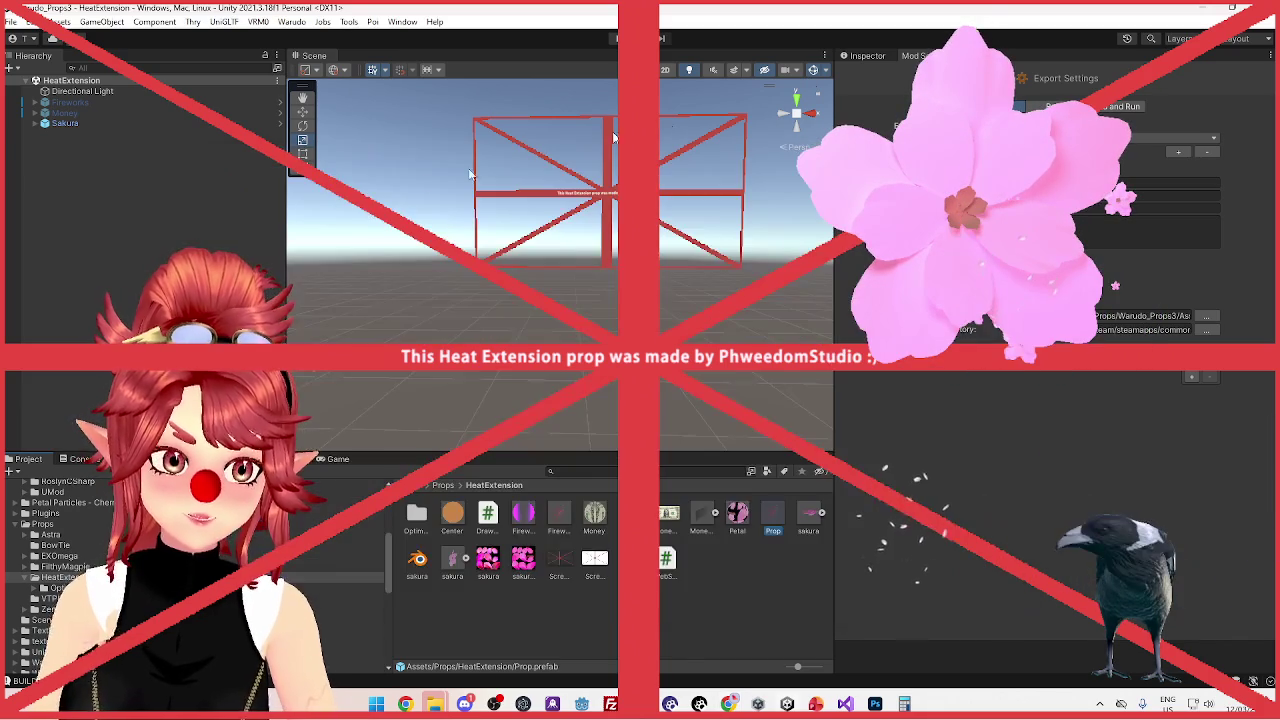
pyautogui.click(36, 123)
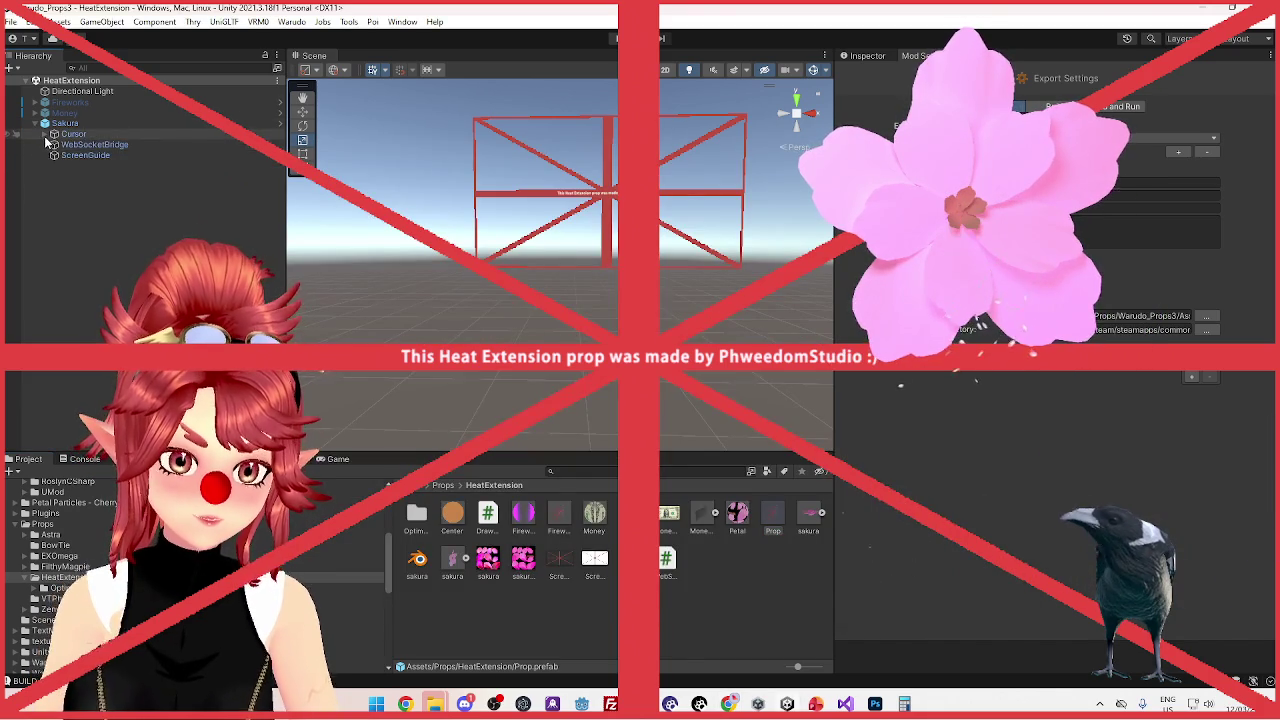
# Select the Sakura emitter under Cursor and show its Inspector component properties
pyautogui.click(54, 134)
pyautogui.click(92, 166)
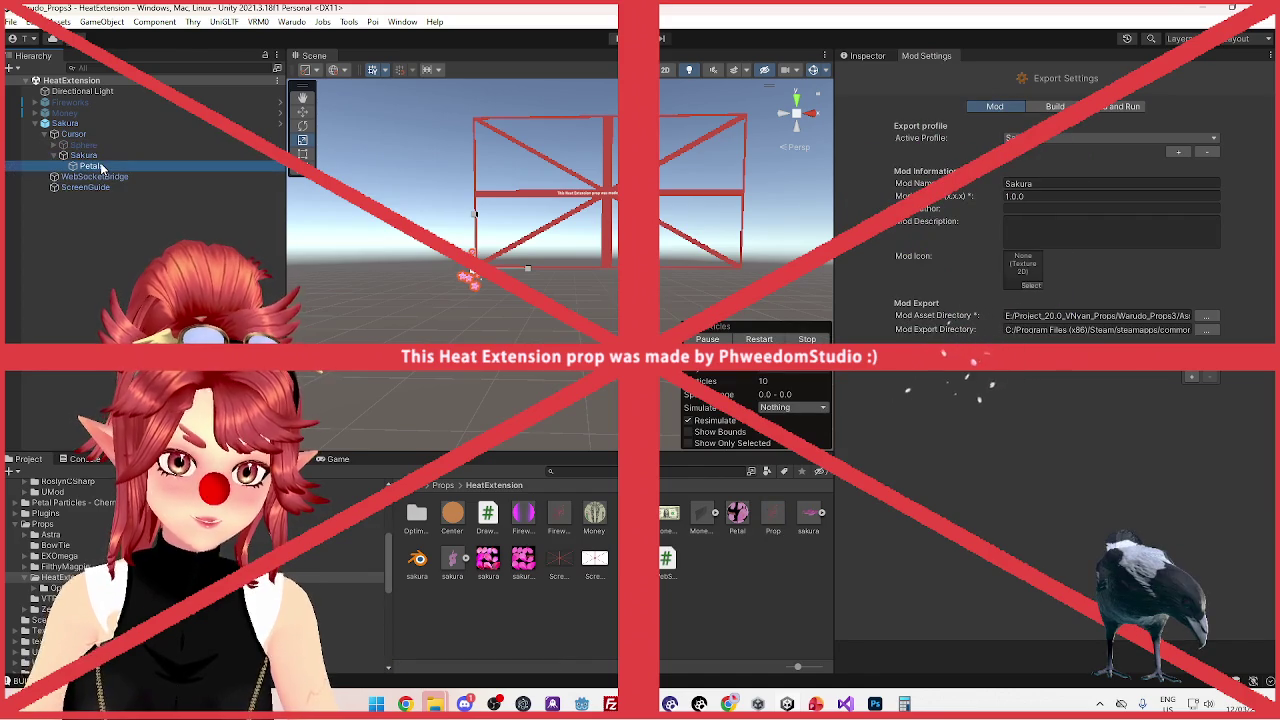
pyautogui.click(90, 156)
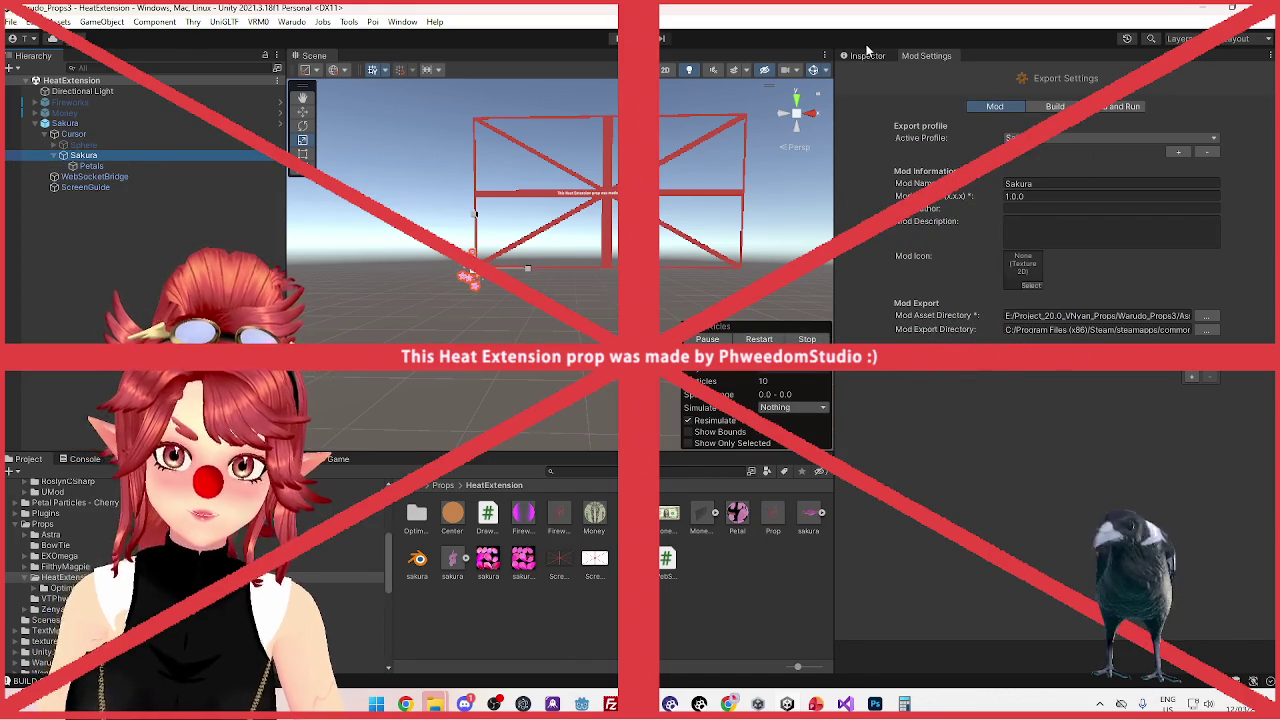
pyautogui.click(866, 55)
pyautogui.scroll(-5, 966, 343)
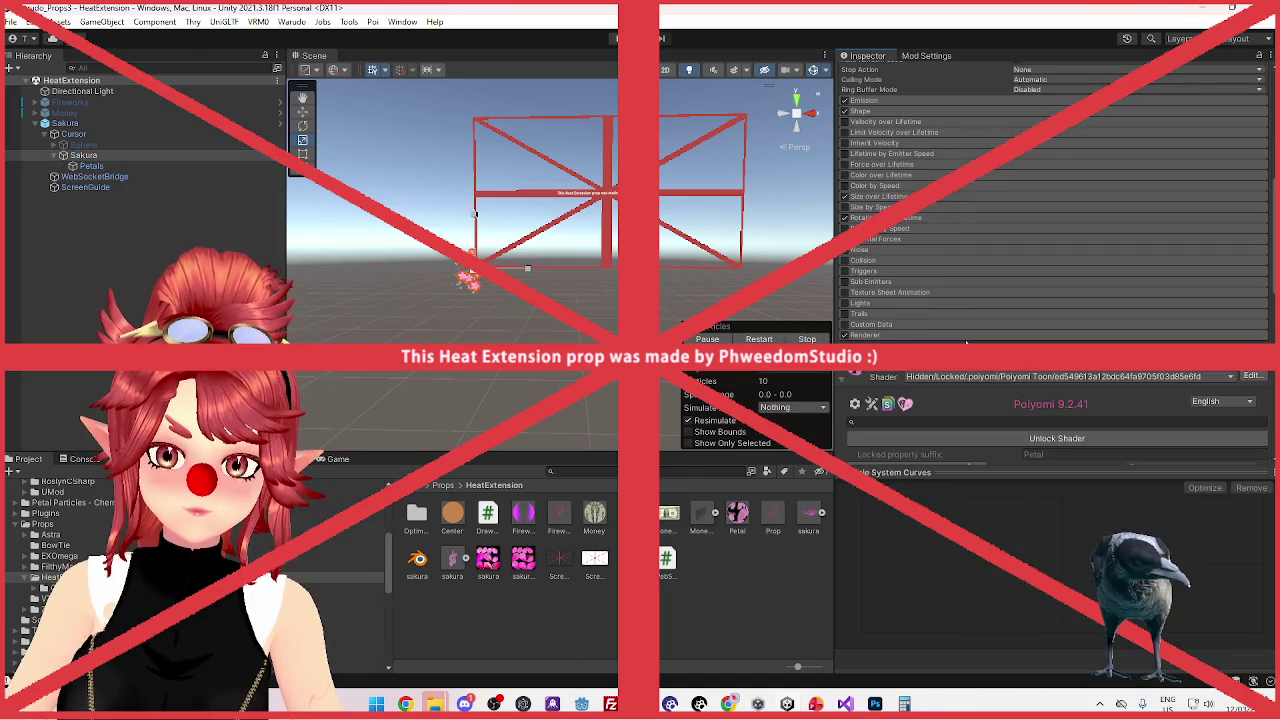
pyautogui.scroll(-5, 966, 343)
pyautogui.scroll(6, 970, 338)
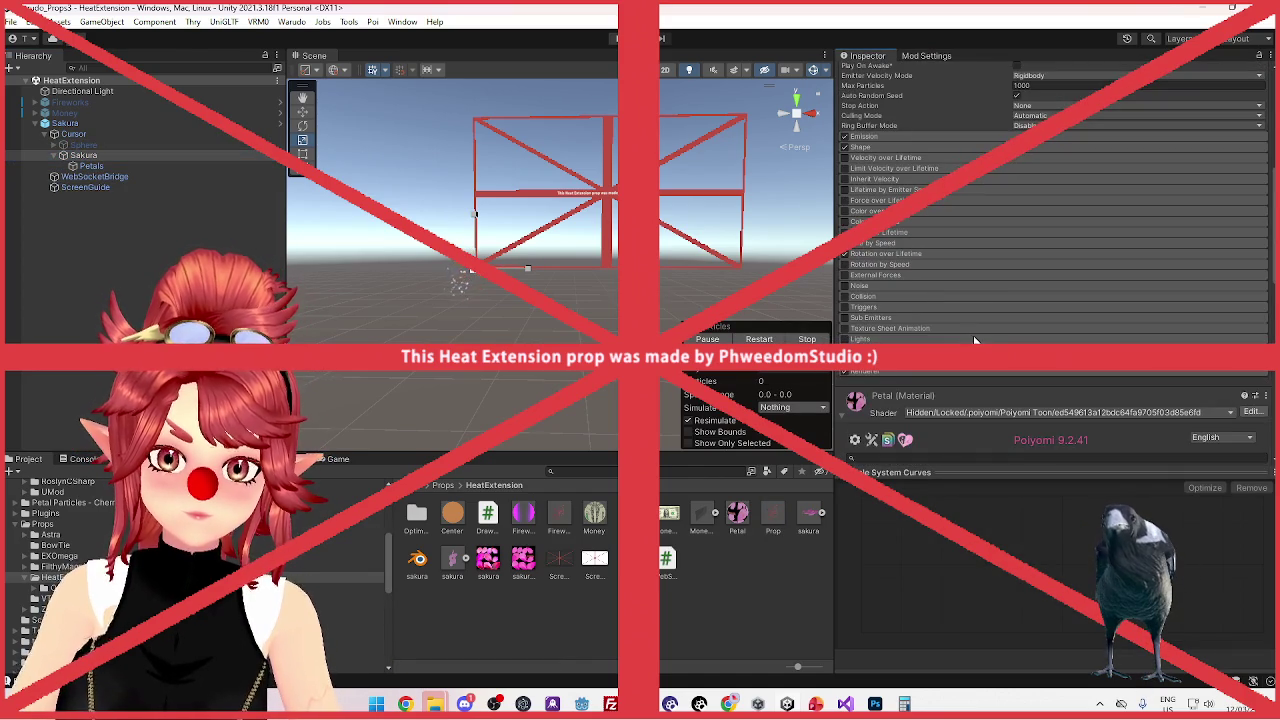
# Expand and review the Sakura particle system's Renderer module, then collapse it
pyautogui.click(913, 371)
pyautogui.scroll(-3, 942, 306)
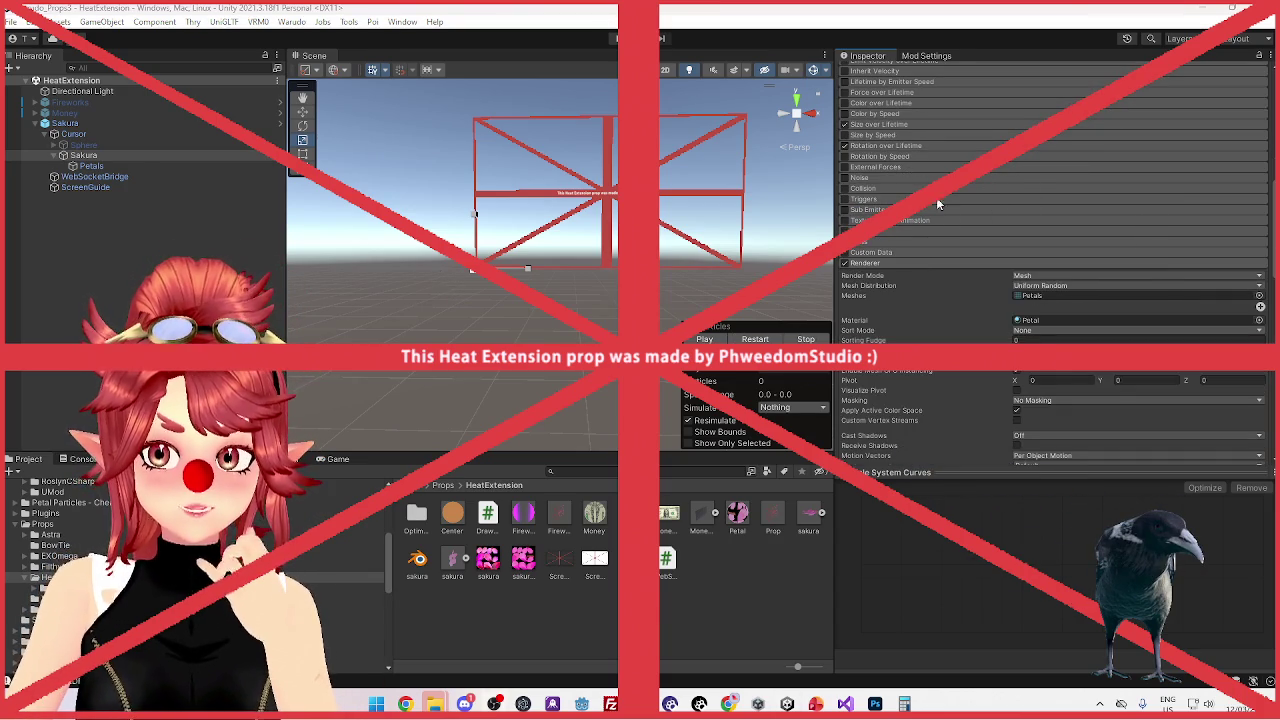
pyautogui.moveTo(869, 291)
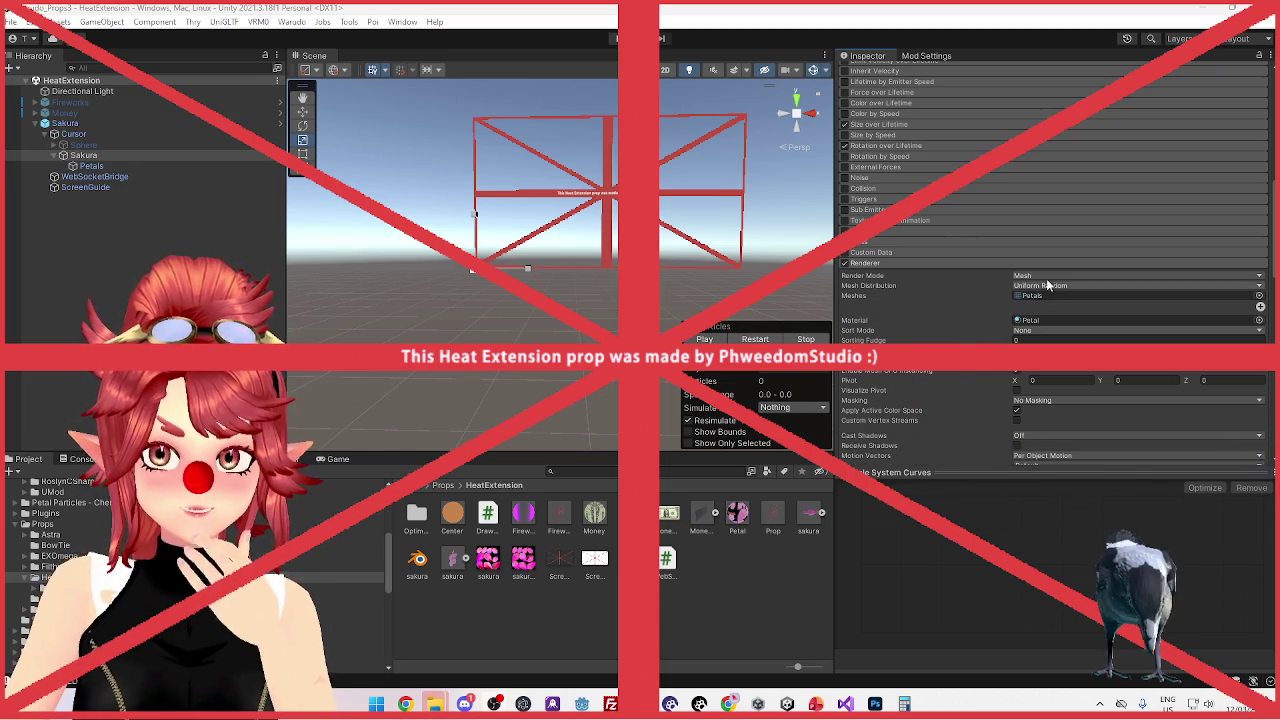
pyautogui.scroll(-2, 1015, 345)
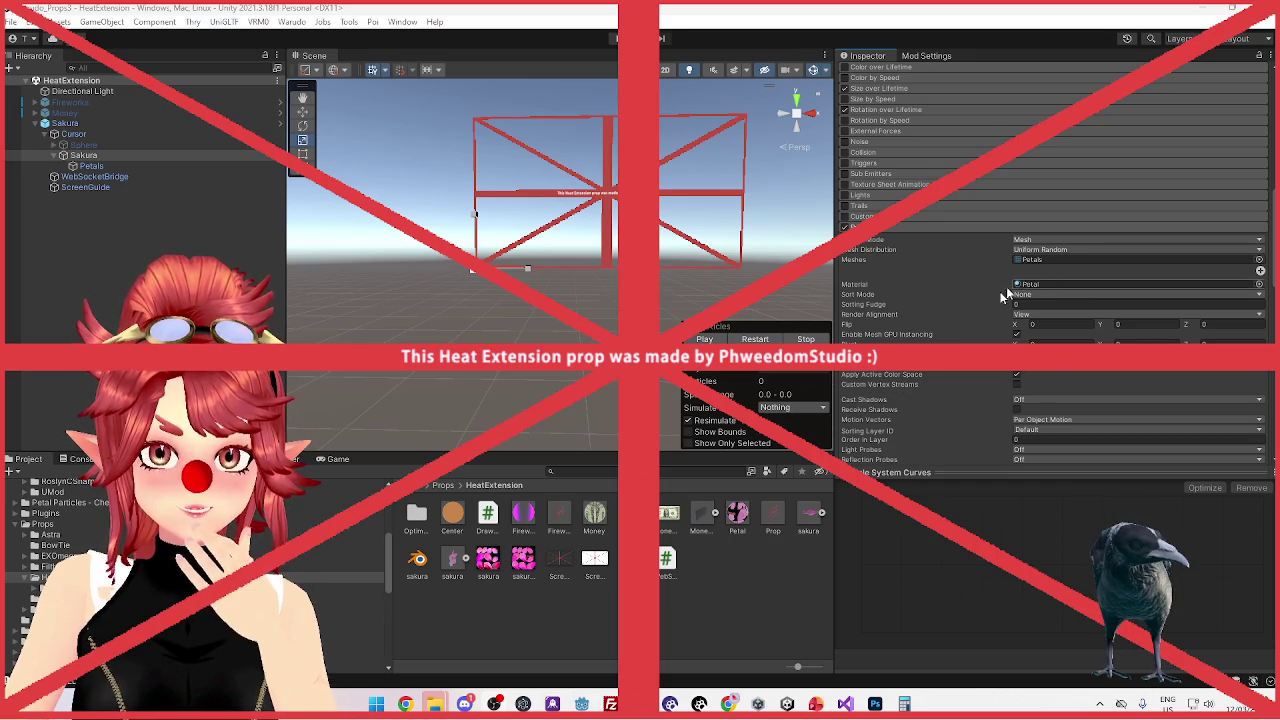
pyautogui.scroll(2, 1015, 289)
pyautogui.click(876, 262)
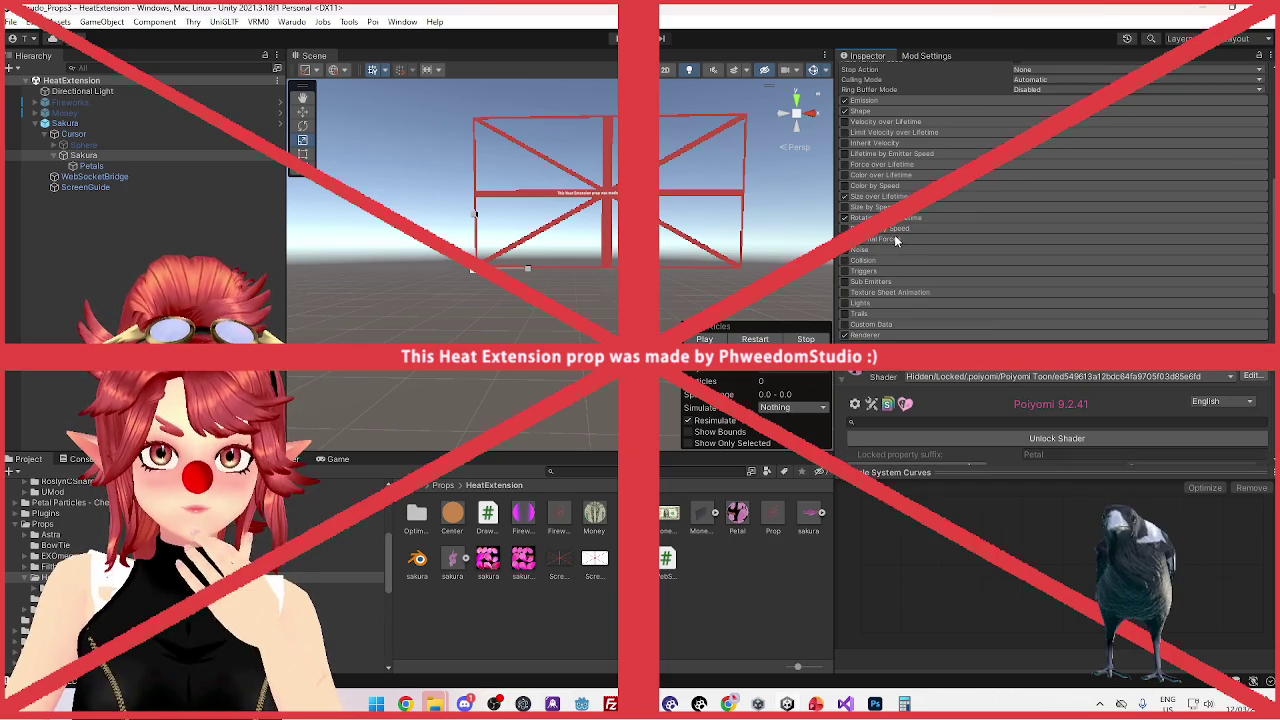
# Check the Size over Lifetime module's size curve in the curve graph
pyautogui.click(884, 197)
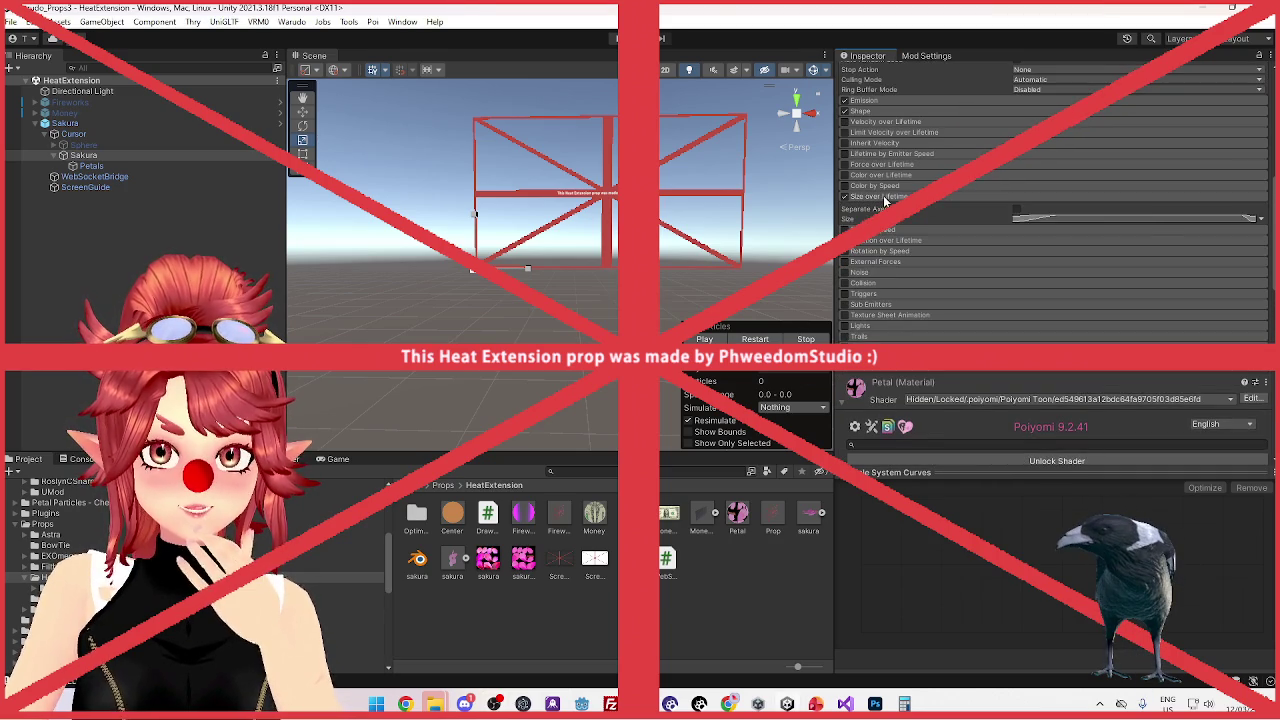
pyautogui.click(1163, 220)
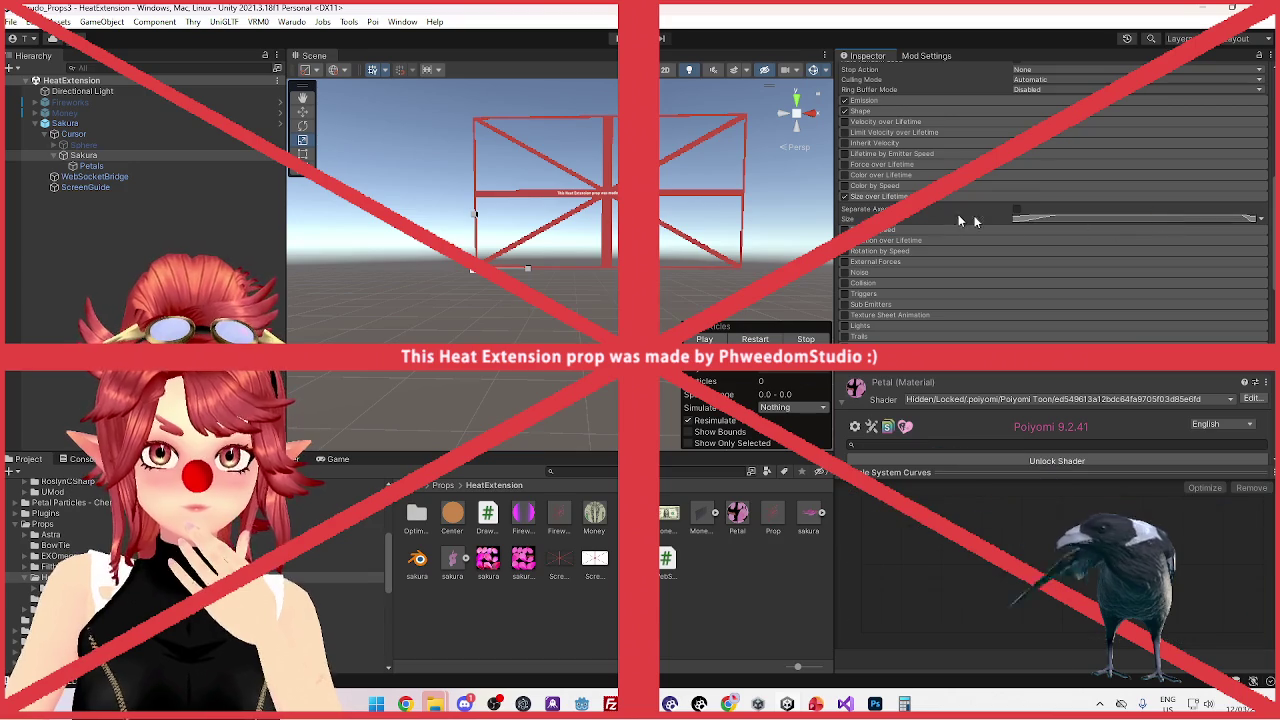
pyautogui.click(884, 197)
pyautogui.scroll(2, 871, 181)
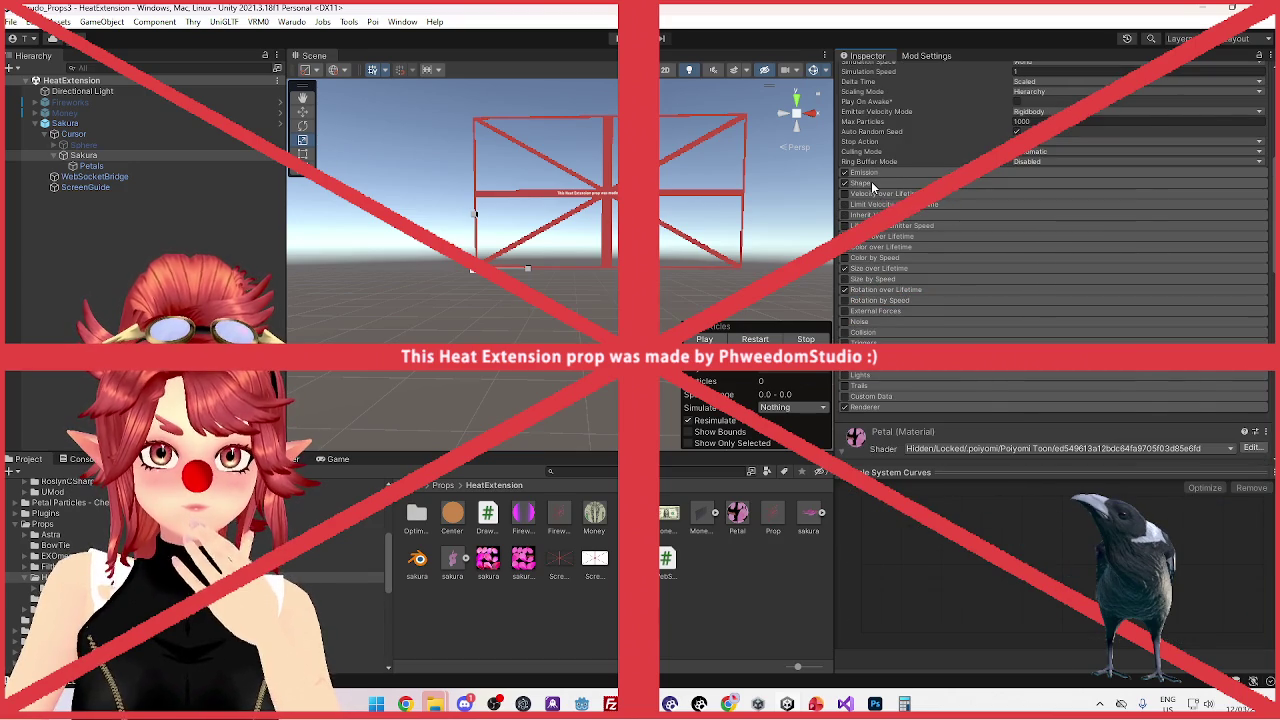
# Review the Shape module and the Emission module's bursts, then scroll back to the top
pyautogui.click(871, 181)
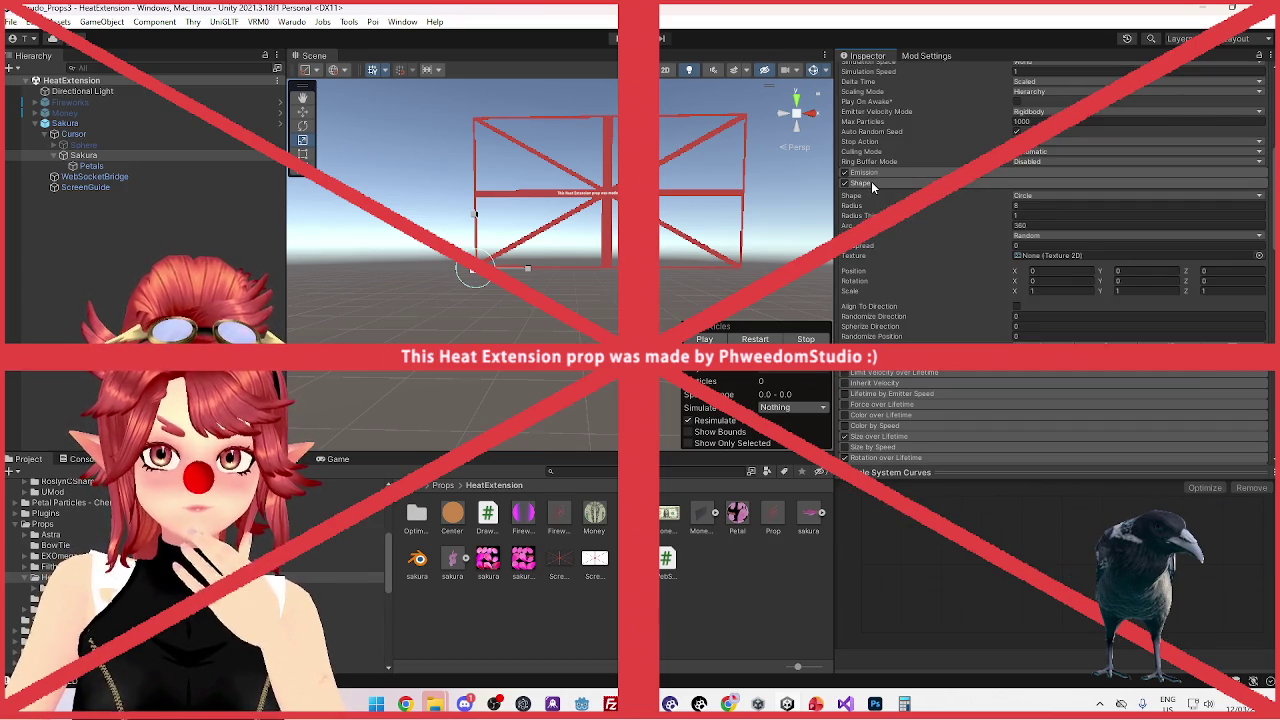
pyautogui.click(871, 181)
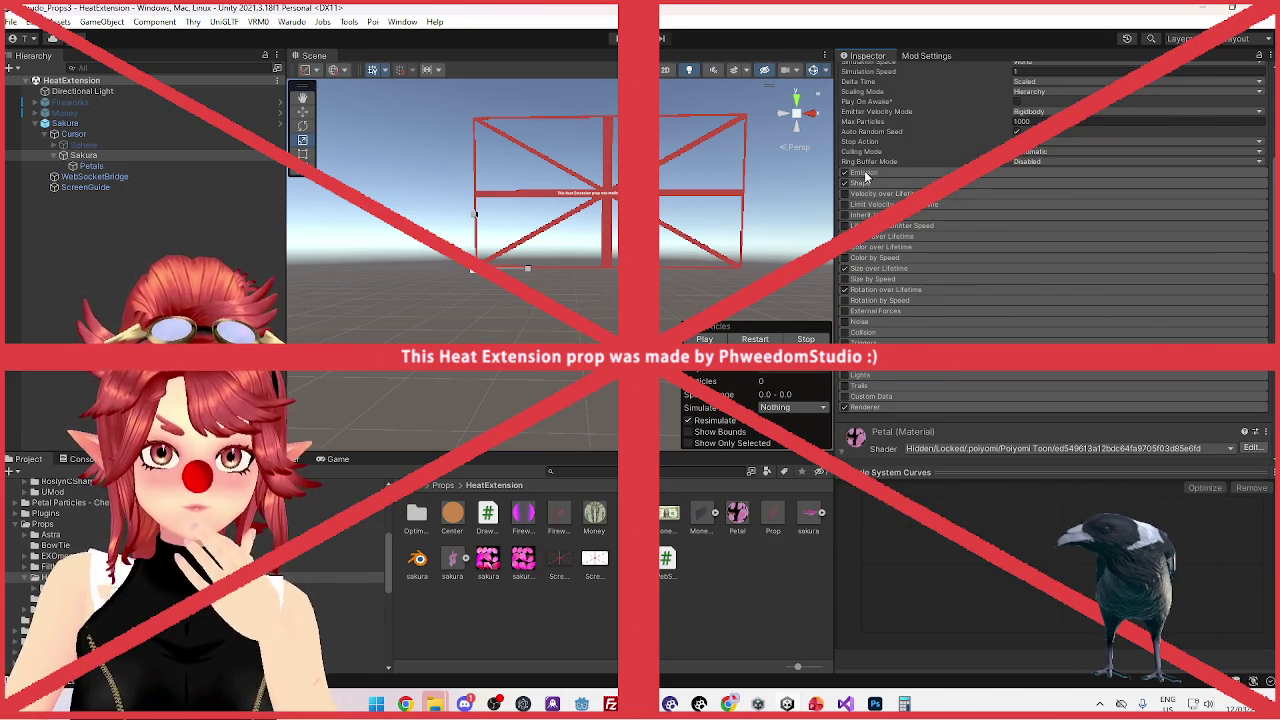
pyautogui.click(864, 170)
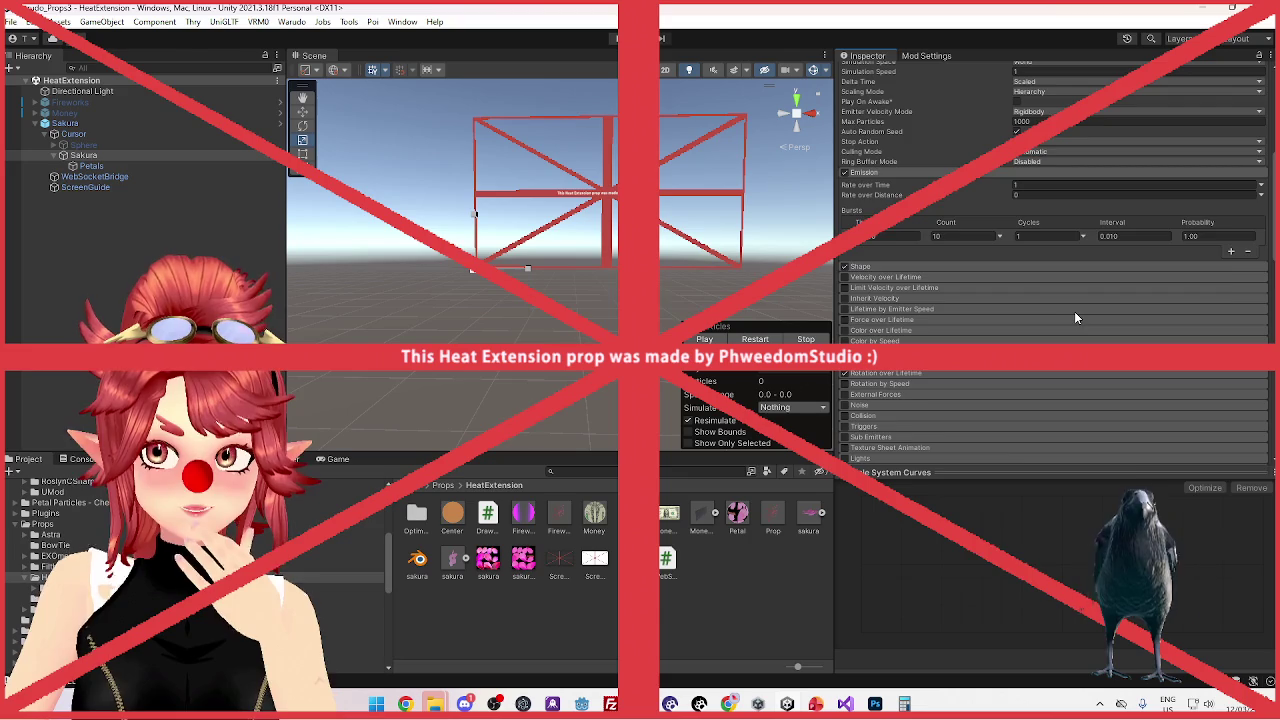
pyautogui.scroll(2, 948, 276)
pyautogui.scroll(2, 903, 264)
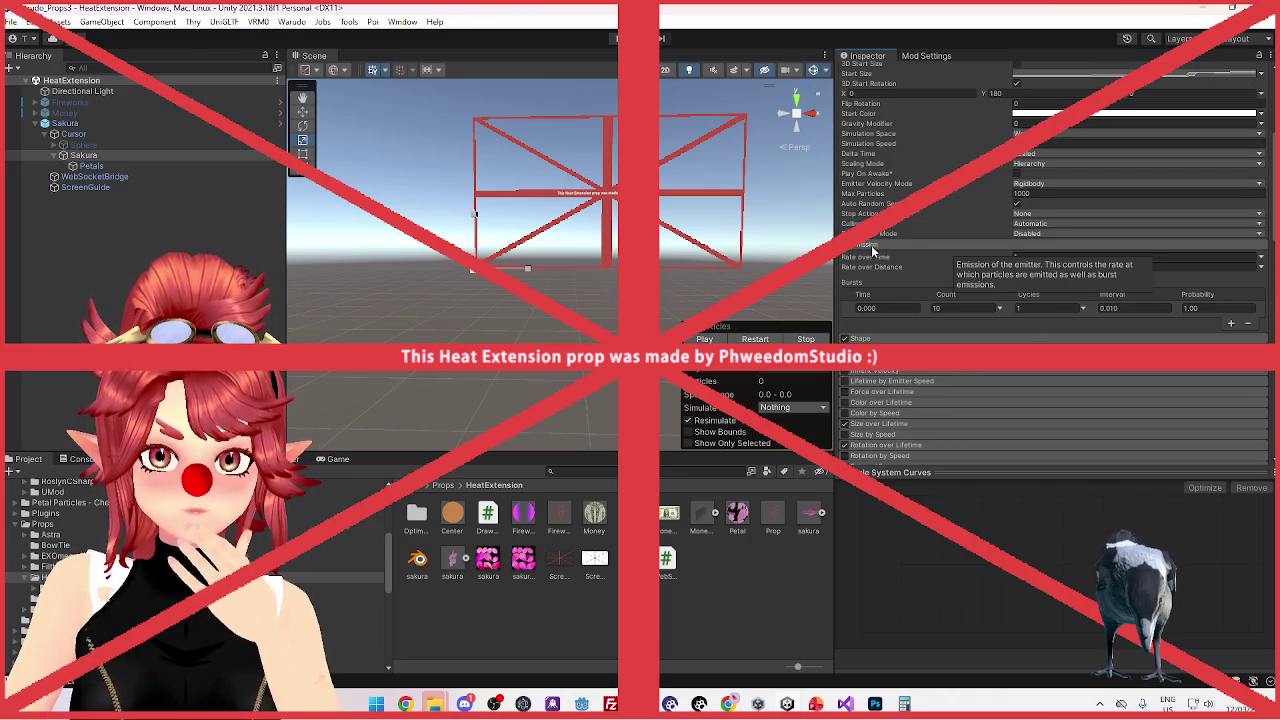
pyautogui.click(872, 247)
pyautogui.scroll(2, 872, 252)
pyautogui.scroll(2, 872, 252)
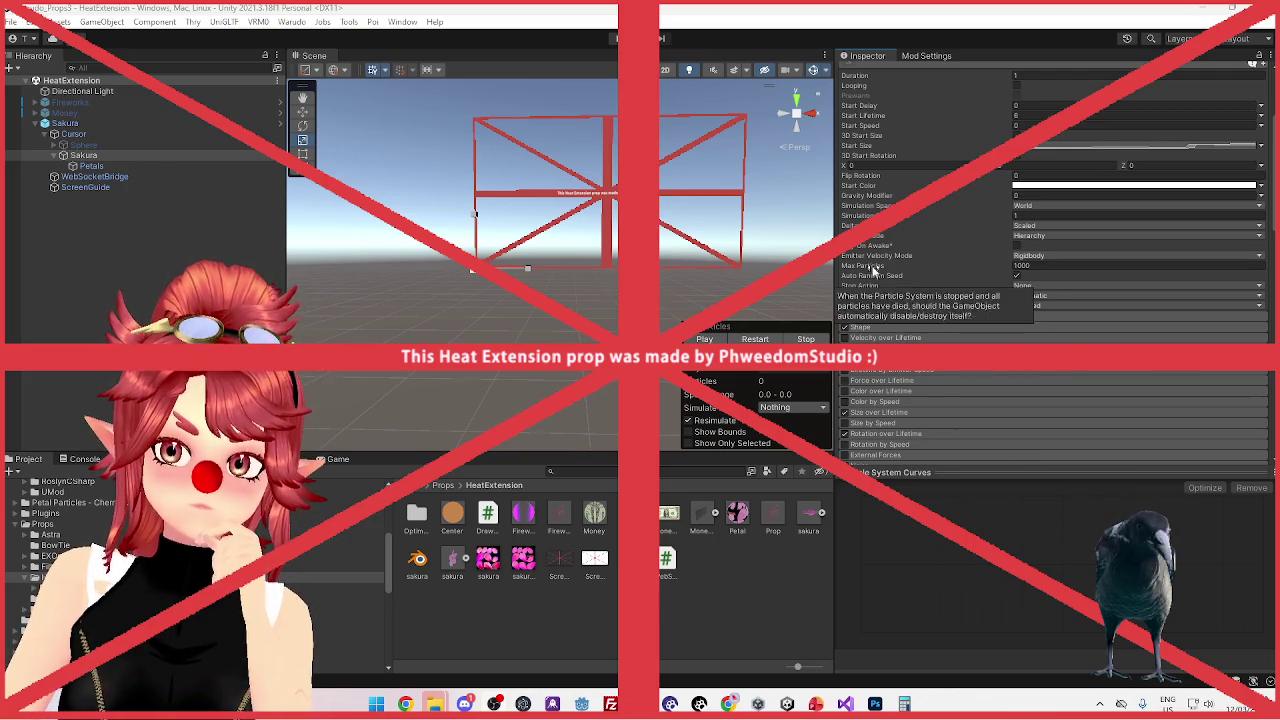
pyautogui.moveTo(869, 210)
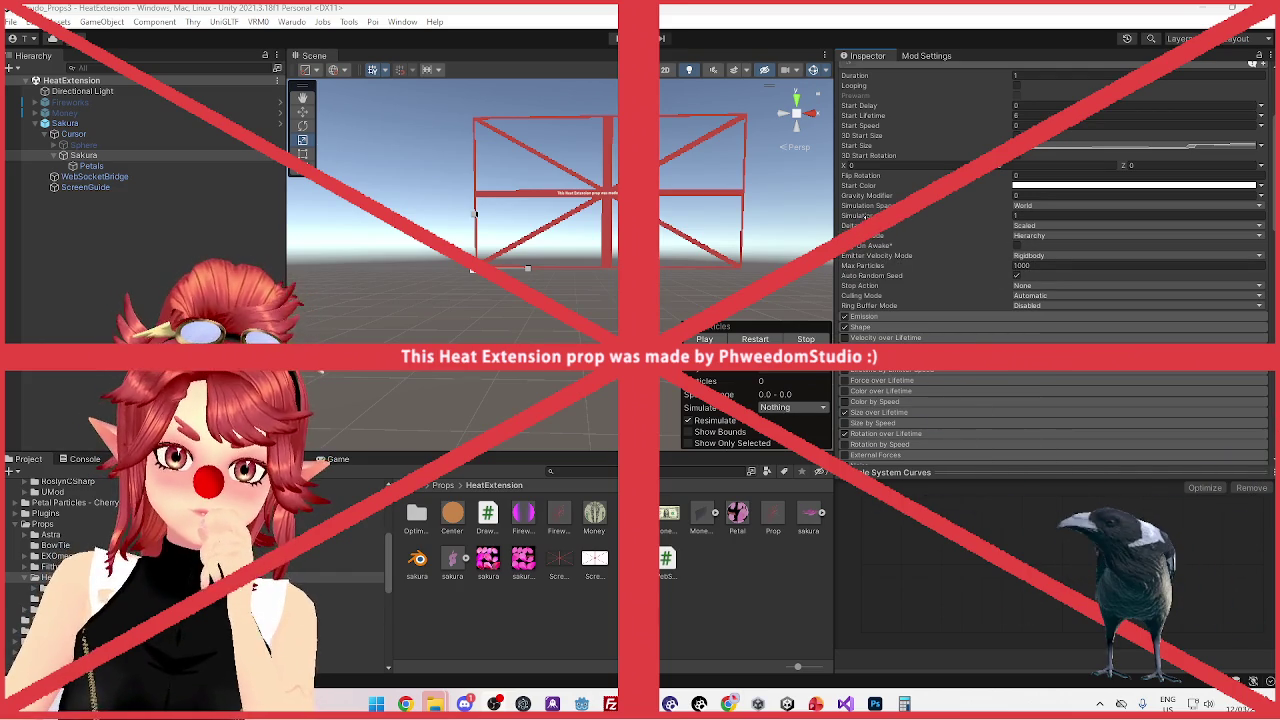
pyautogui.scroll(2, 921, 285)
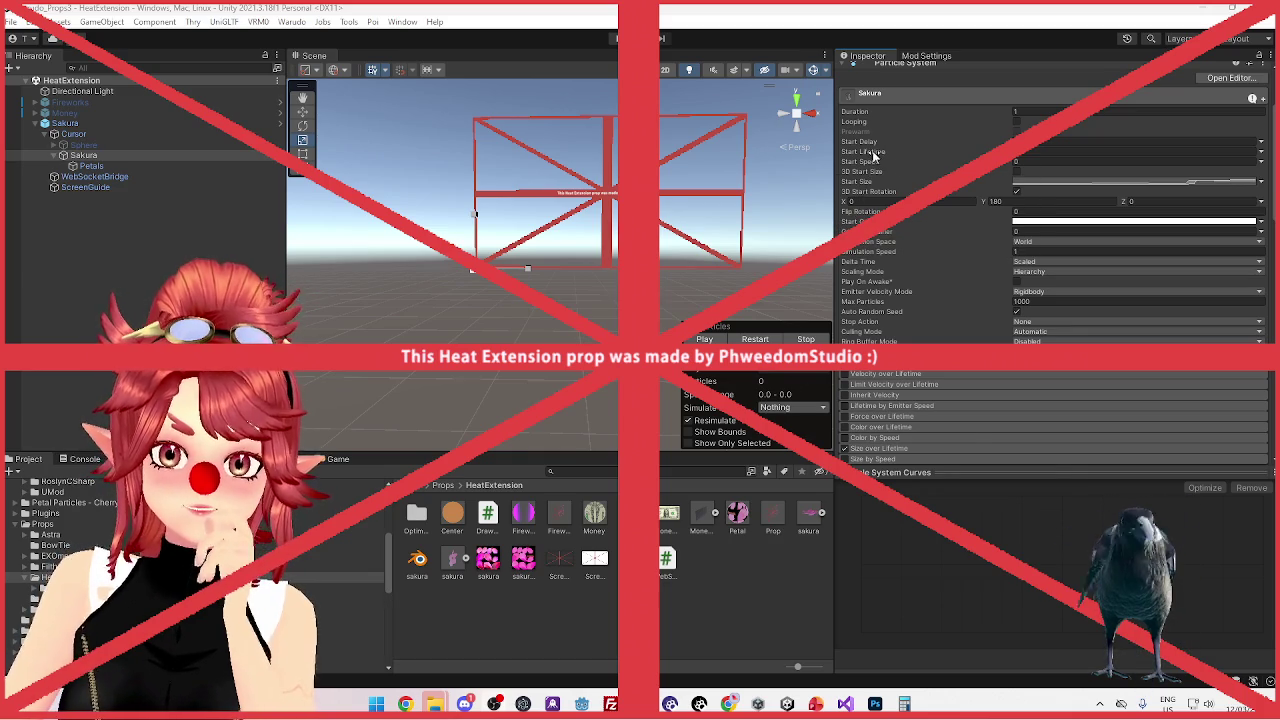
pyautogui.scroll(3, 900, 170)
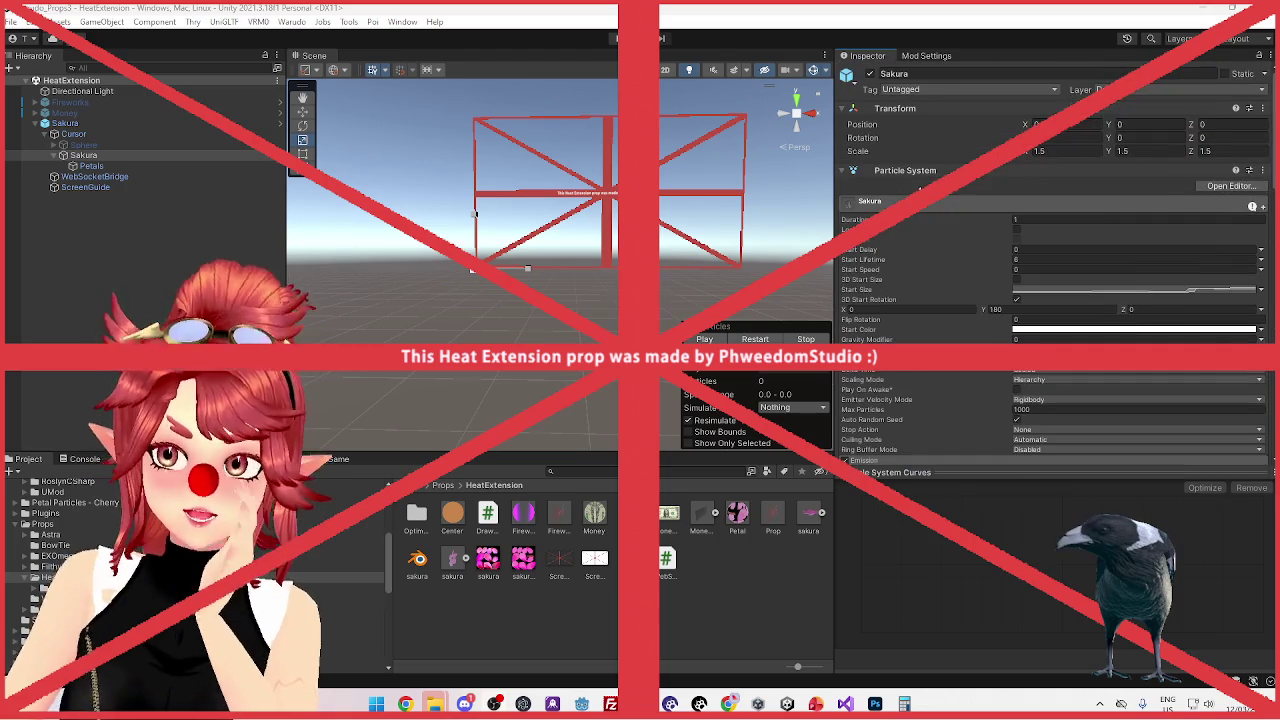
# Reselect the Sakura particle system and collapse the Cursor branch in the Hierarchy
pyautogui.click(145, 167)
pyautogui.click(143, 157)
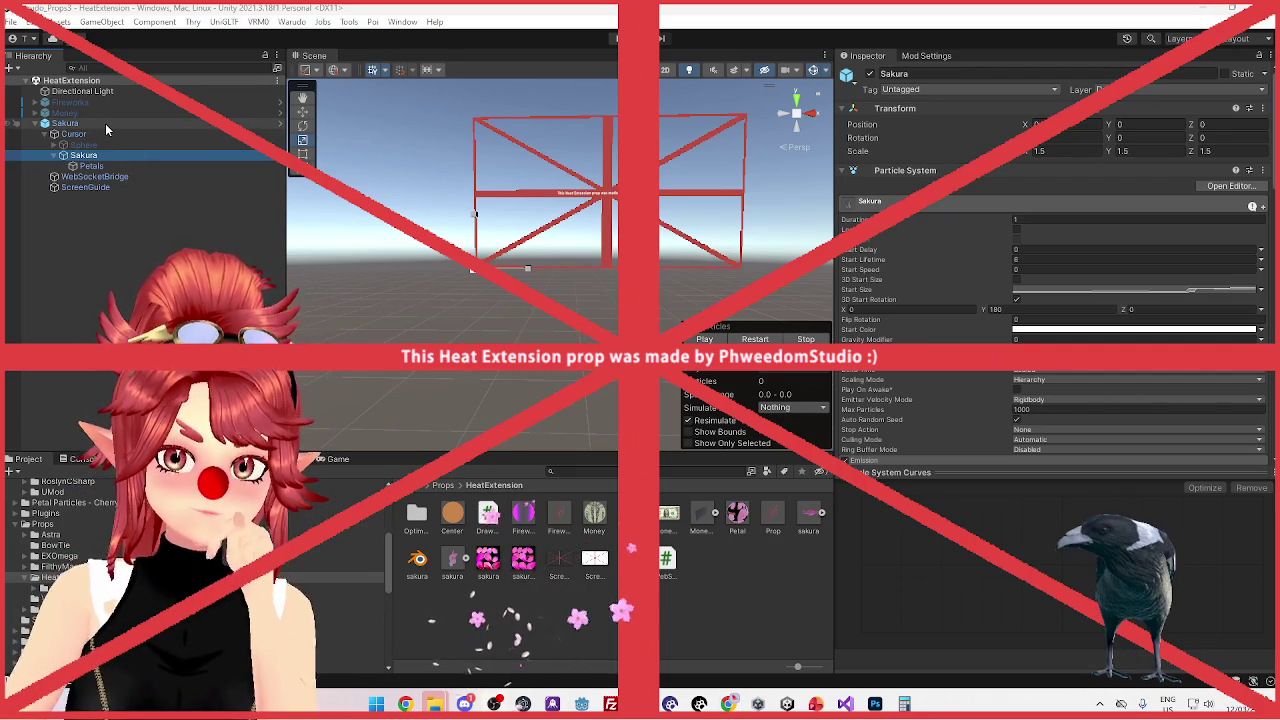
pyautogui.click(45, 135)
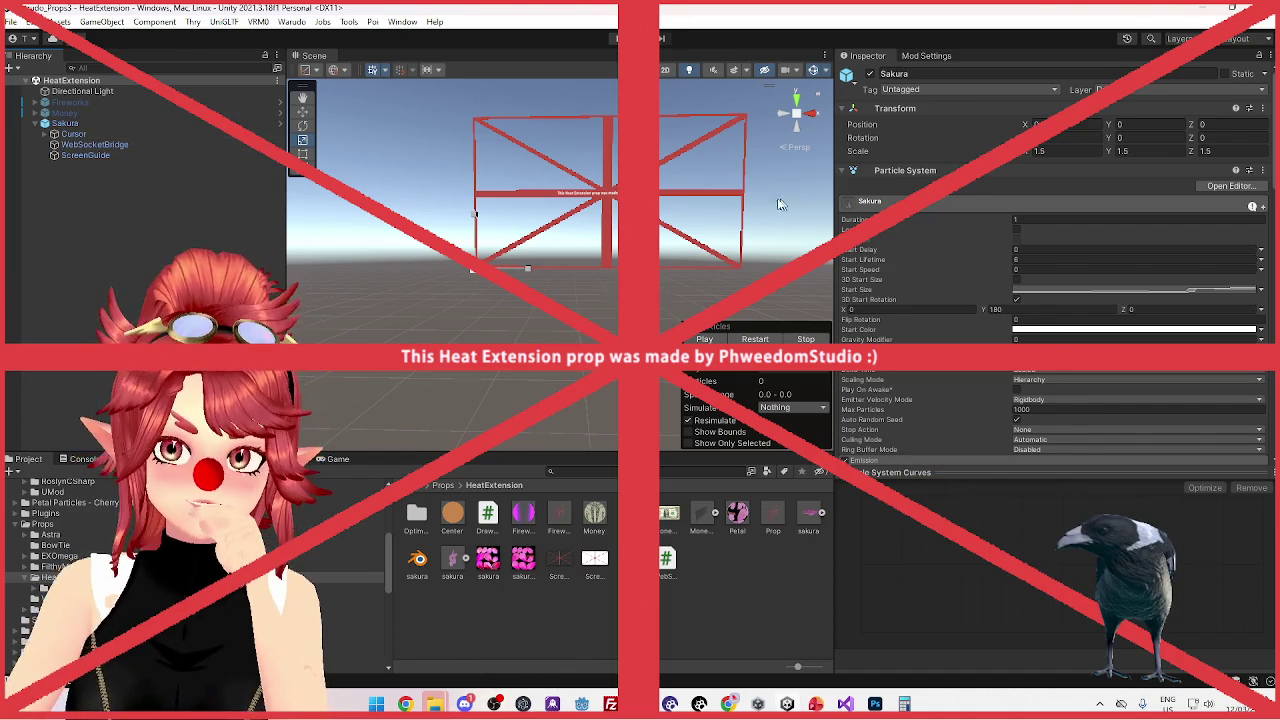
# Set the ScreenGuide mesh to Visible: No in Warudo, then select Cursor back in Unity
pyautogui.click(699, 704)
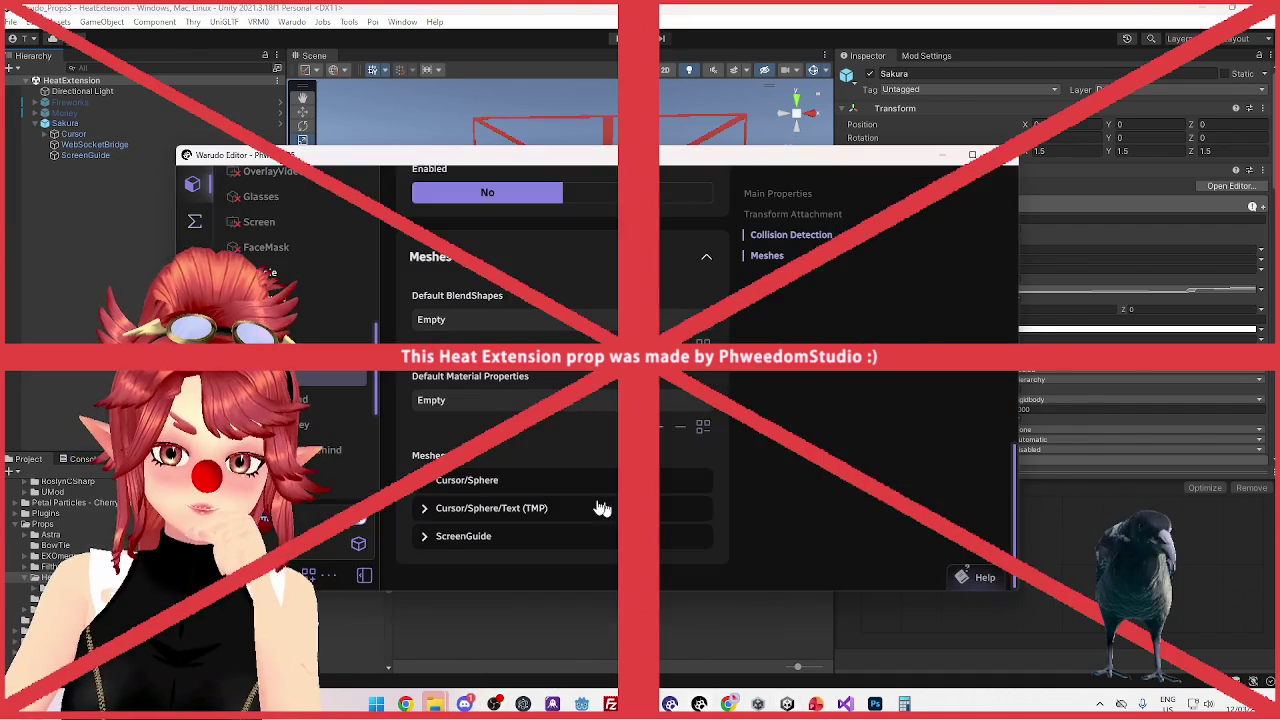
pyautogui.click(421, 538)
pyautogui.scroll(-2, 516, 548)
pyautogui.click(494, 521)
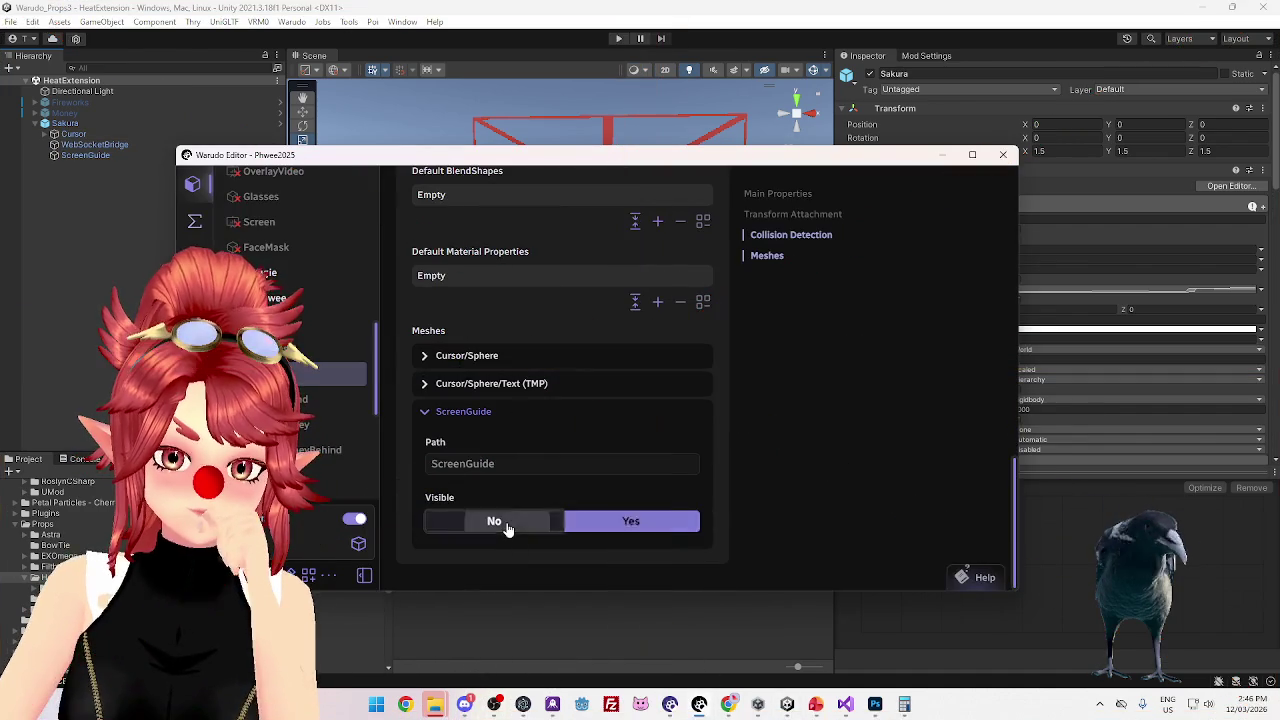
pyautogui.click(150, 200)
pyautogui.click(73, 134)
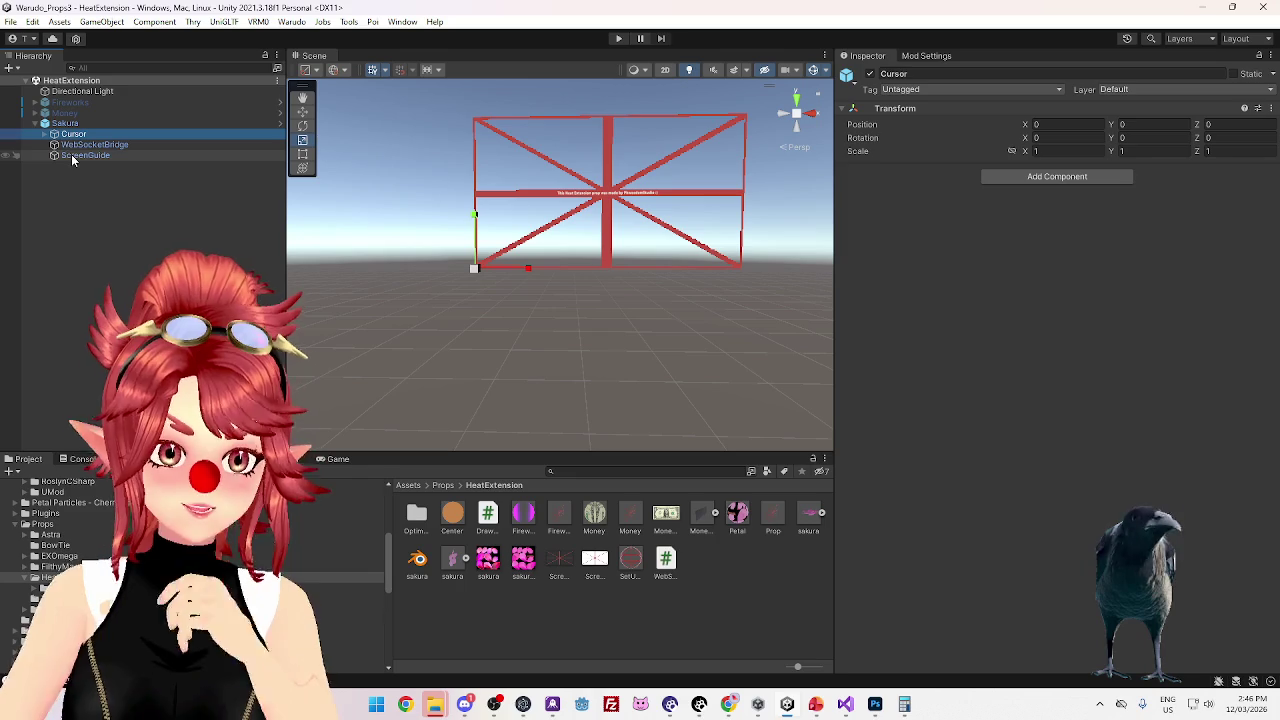
# Inspect the Cursor, WebSocketBridge and ScreenGuide objects, orbiting the view around the ScreenGuide frame
pyautogui.keyDown('shift'); pyautogui.click(71, 155); pyautogui.keyUp('shift')
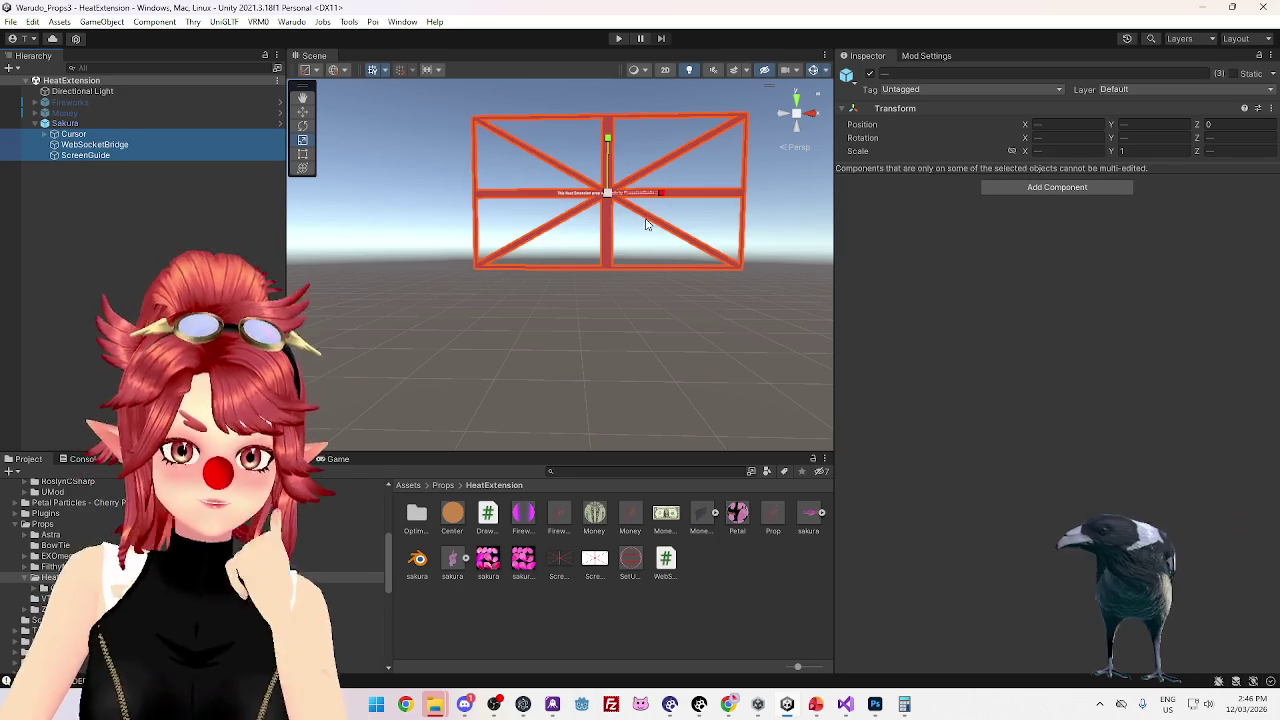
pyautogui.click(85, 138)
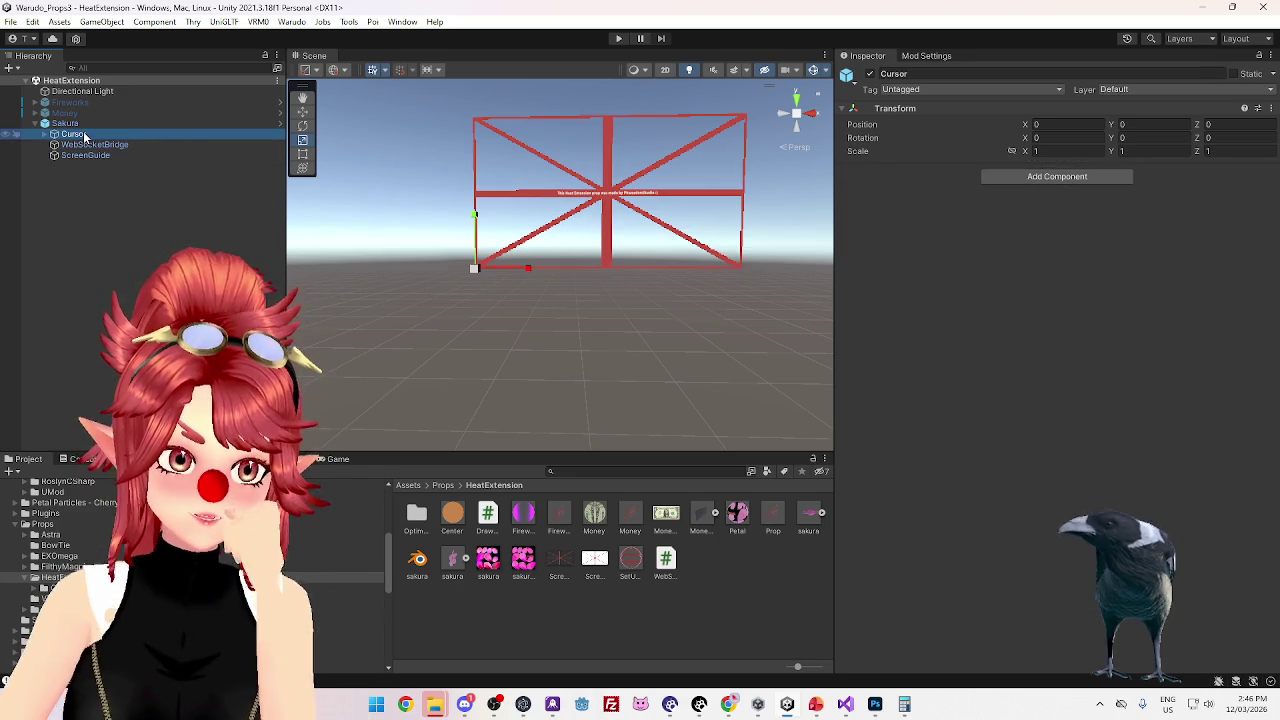
pyautogui.click(90, 146)
pyautogui.click(90, 156)
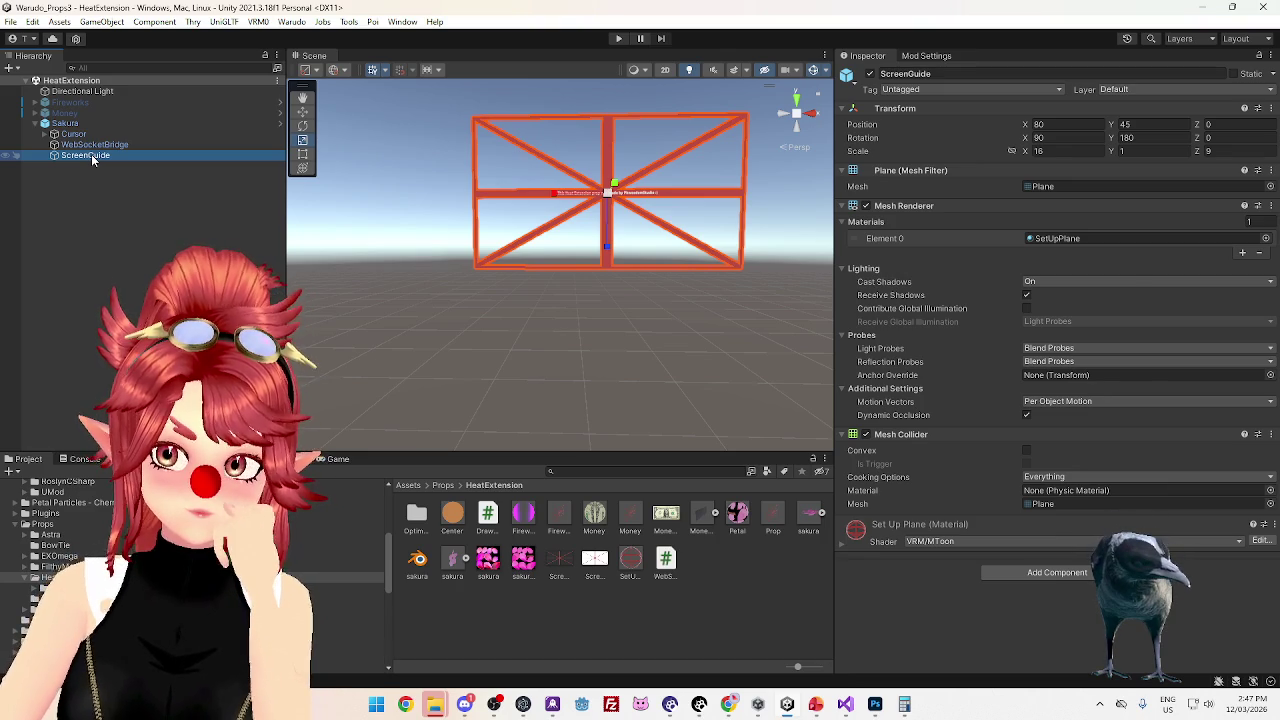
pyautogui.click(88, 135)
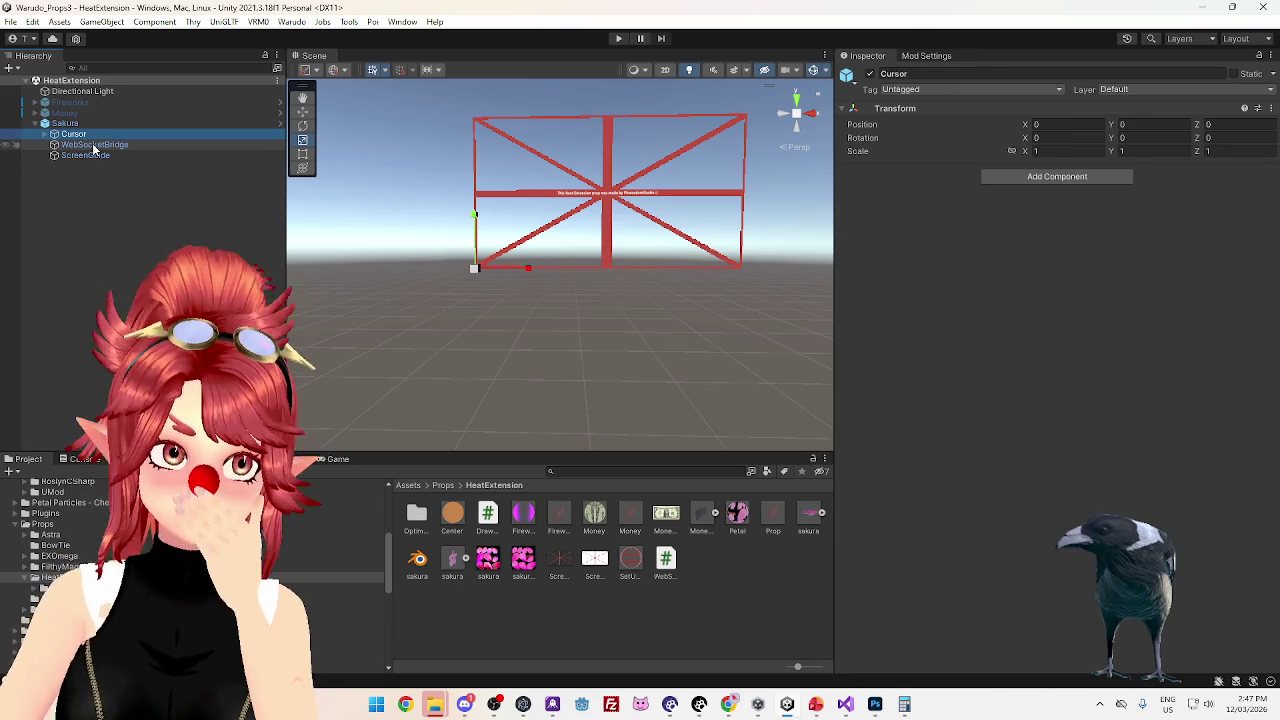
pyautogui.click(97, 158)
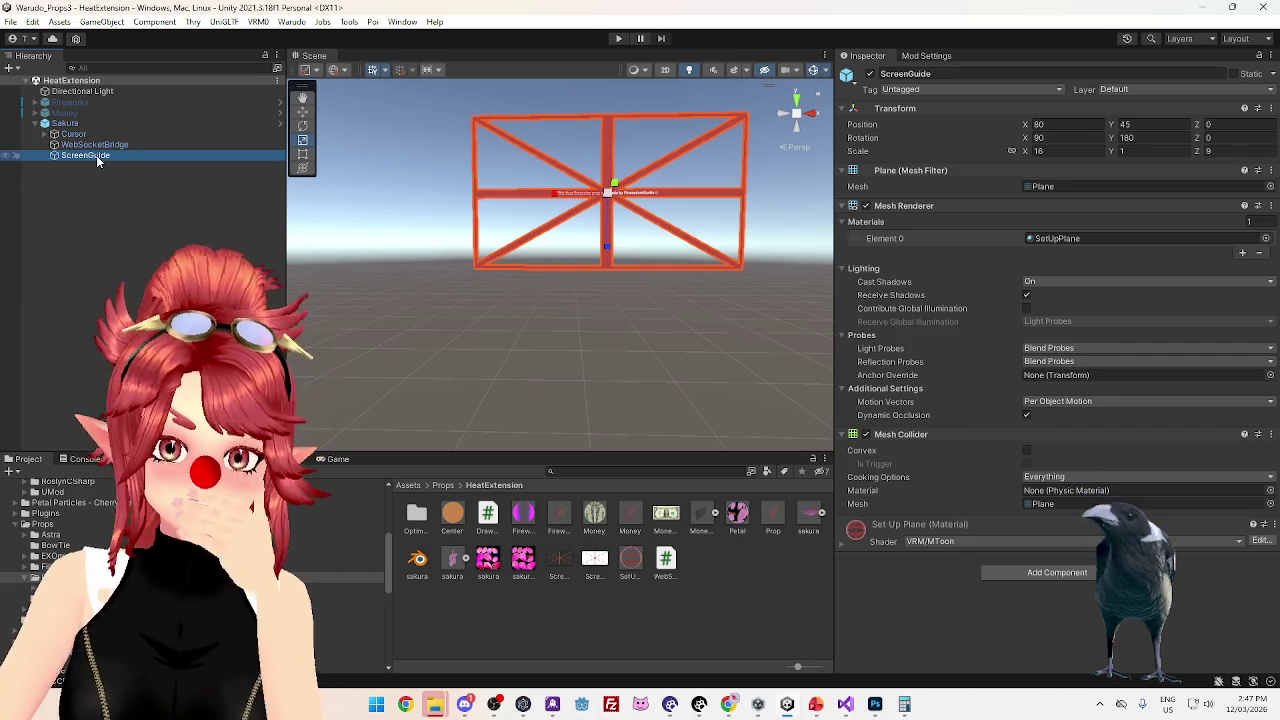
pyautogui.moveTo(414, 280)
pyautogui.mouseDown()
pyautogui.moveTo(471, 297)
pyautogui.moveTo(480, 320)
pyautogui.mouseUp()
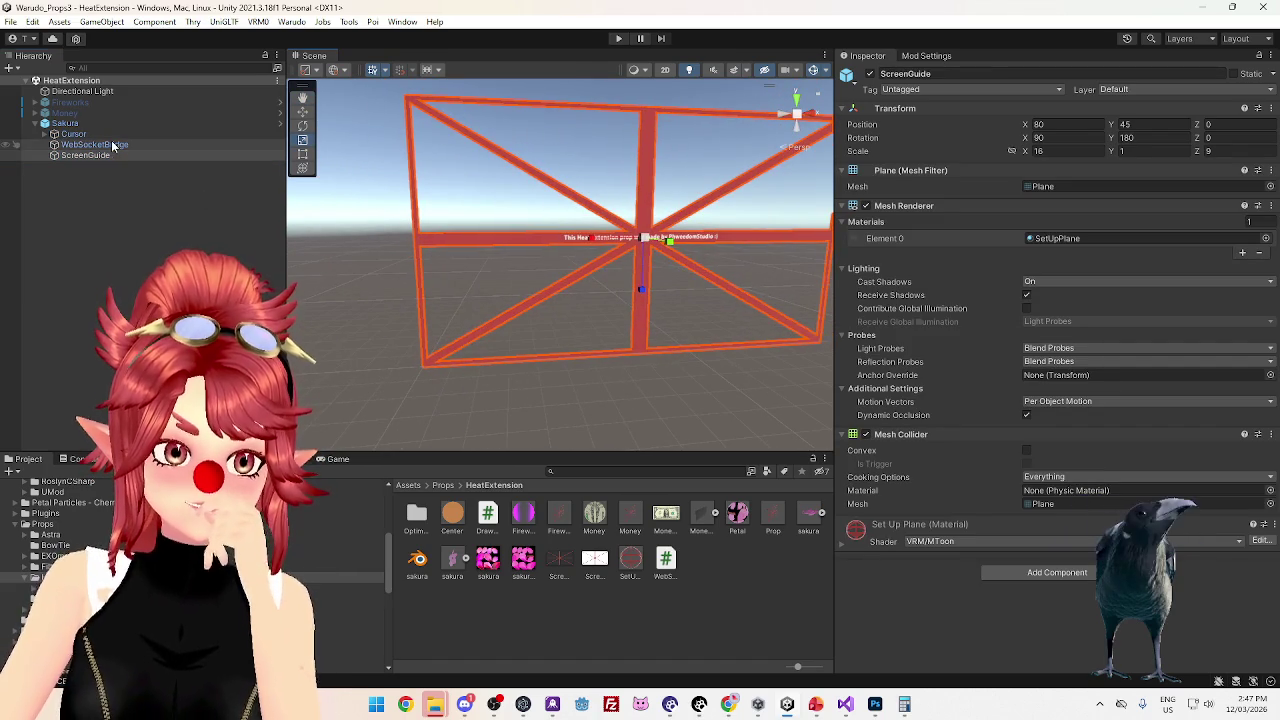
# Reselect Cursor, then switch to Visual Studio and open DrawClick.cs
pyautogui.click(95, 145)
pyautogui.click(80, 134)
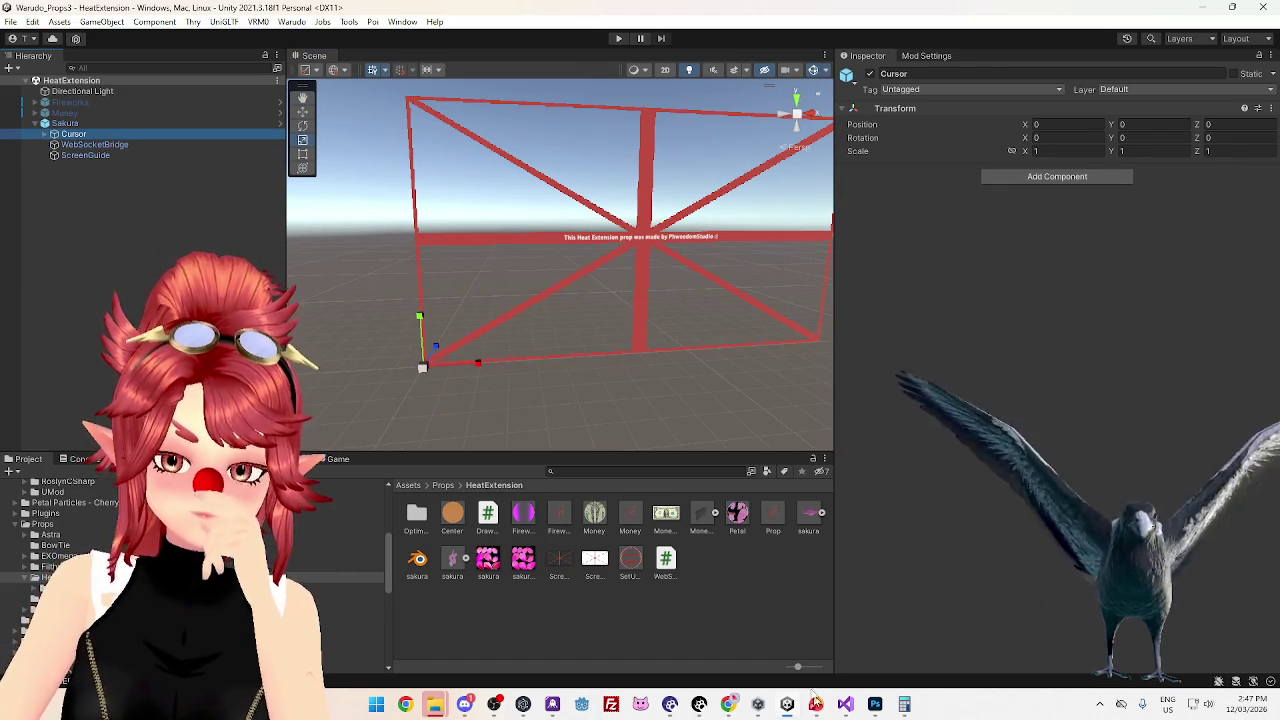
pyautogui.click(846, 706)
pyautogui.click(330, 55)
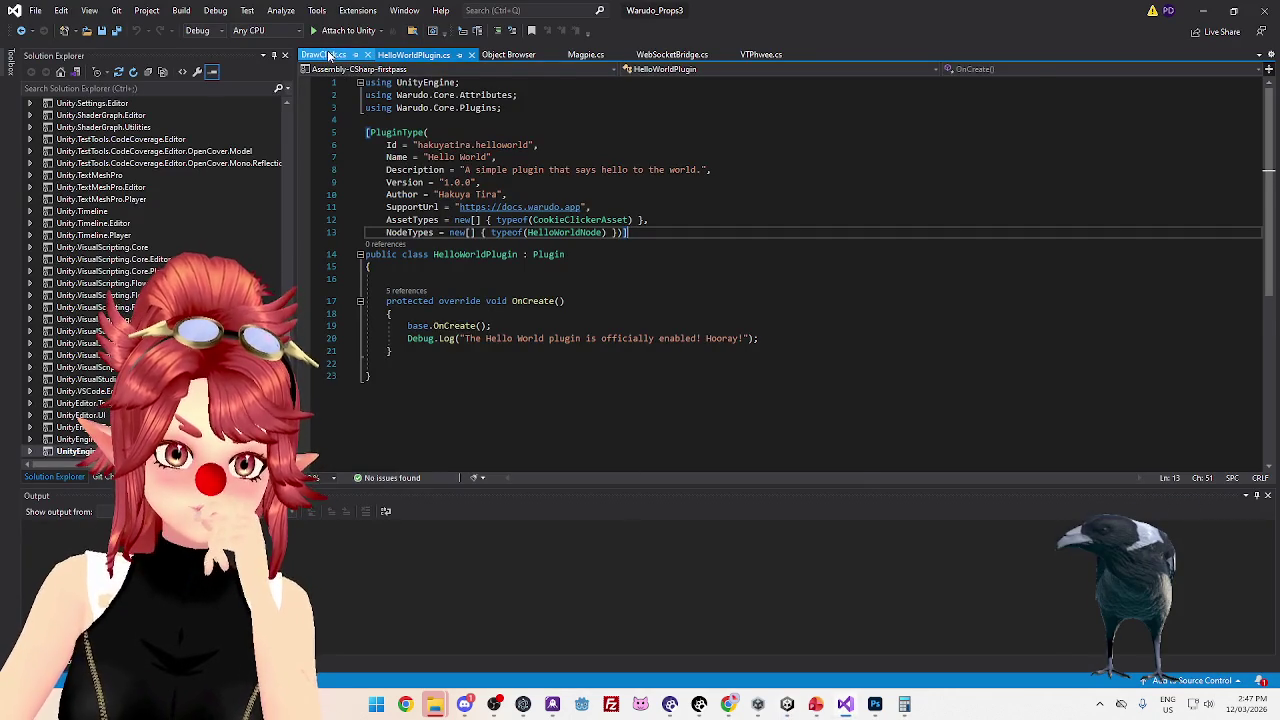
# Scroll through DrawClick.cs and inspect resultCoord and _ClickCoord.x in ClickScreen on line 55
pyautogui.scroll(-1, 545, 175)
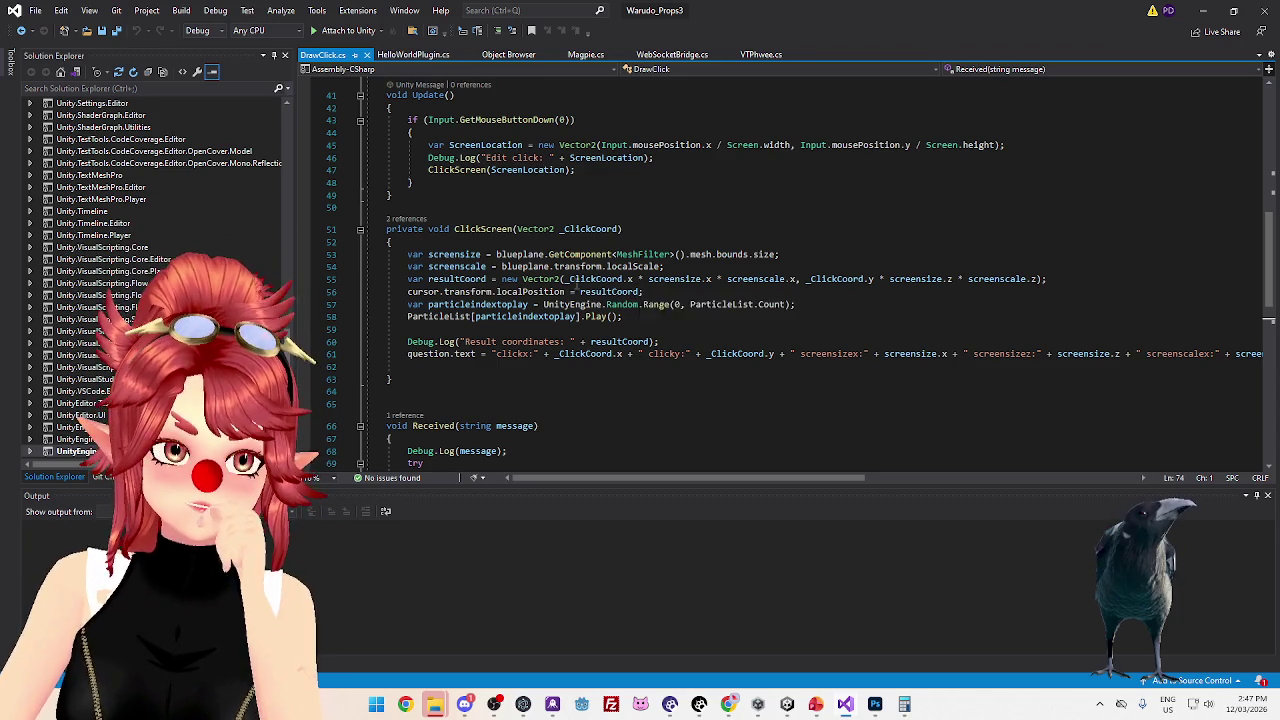
pyautogui.scroll(-1, 520, 295)
pyautogui.scroll(1, 520, 295)
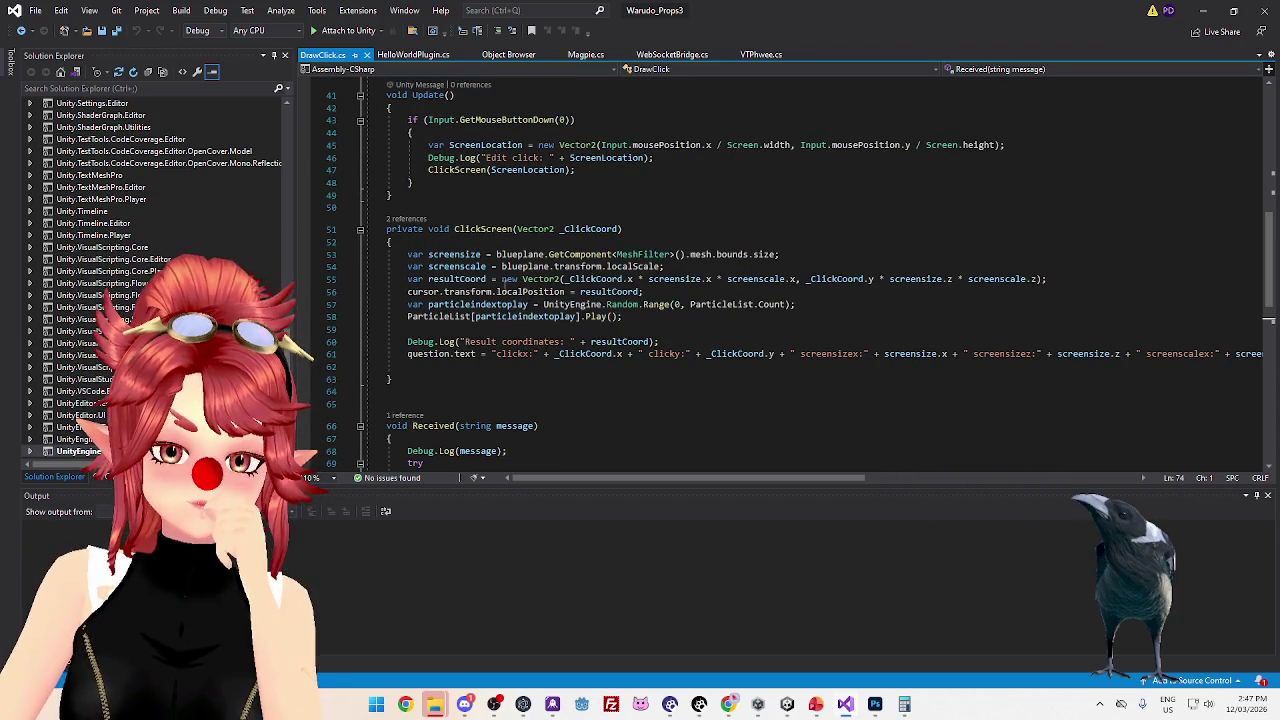
pyautogui.click(465, 279)
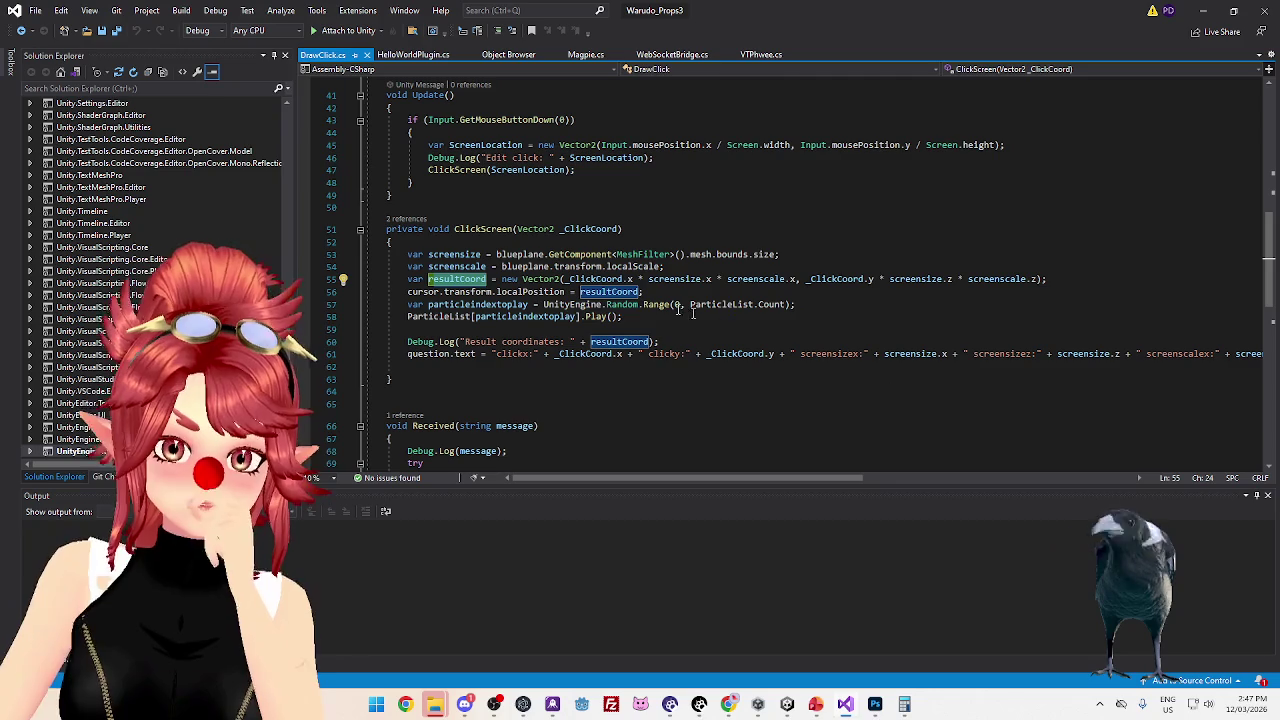
pyautogui.click(565, 280)
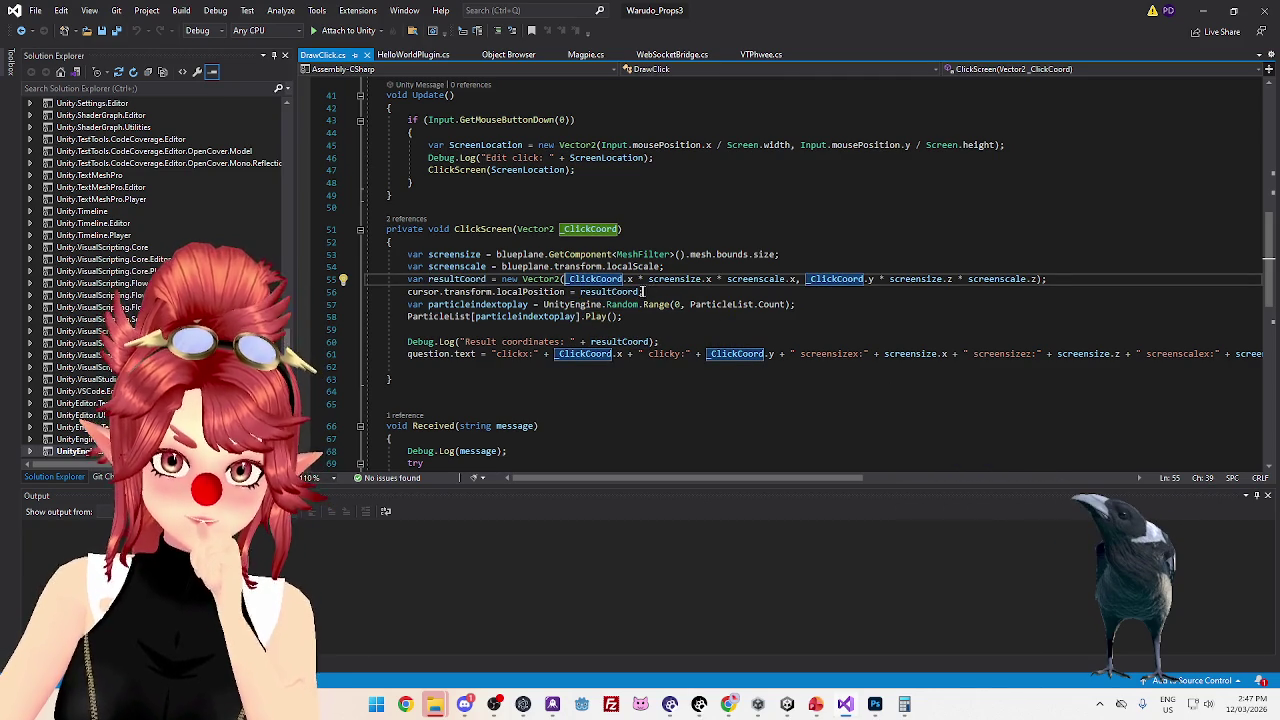
pyautogui.scroll(-7, 619, 305)
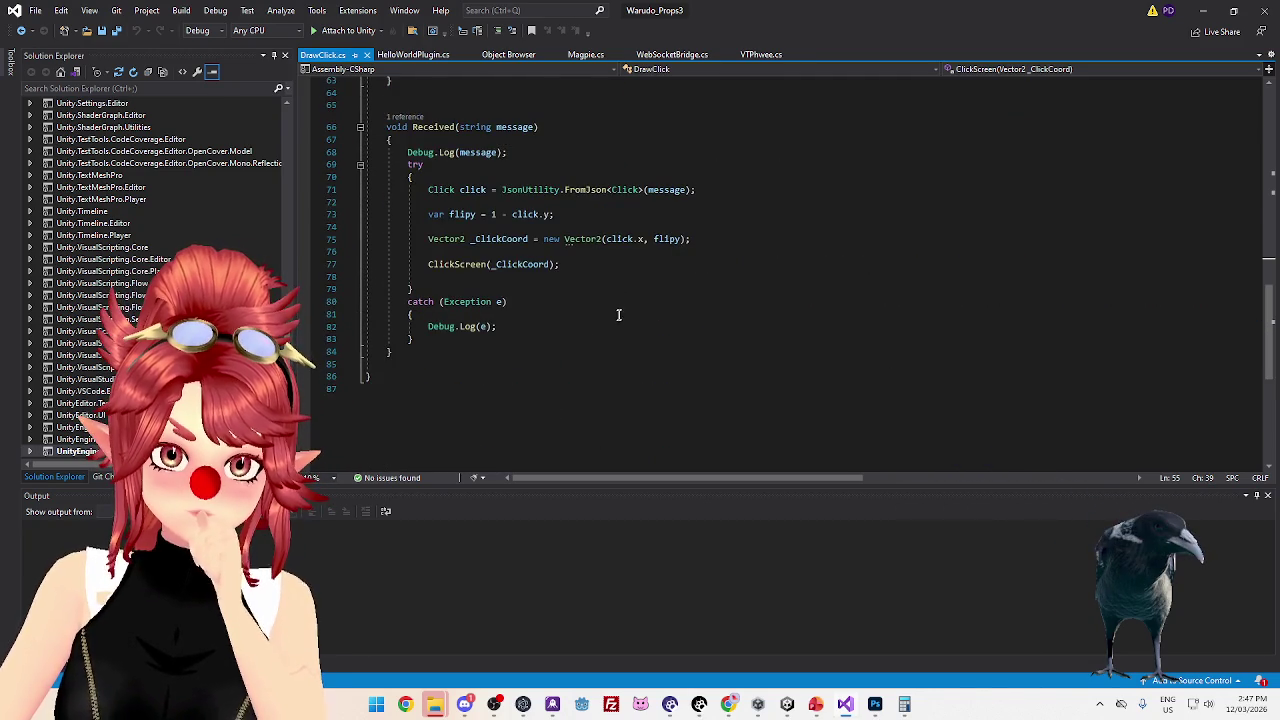
pyautogui.scroll(7, 619, 313)
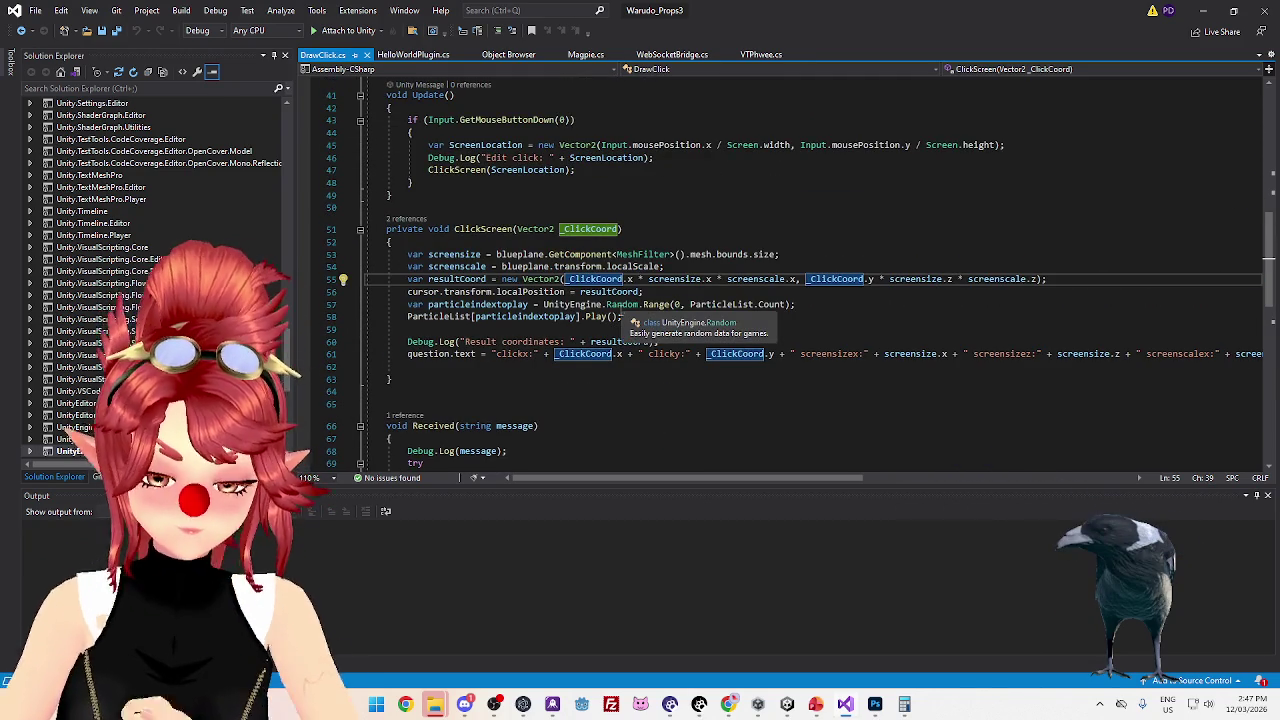
# Change _ClickCoord.x on line 55 to (_ClickCoord.x - 0.5f)
pyautogui.write('(')
pyautogui.click(638, 279)
pyautogui.write(')')
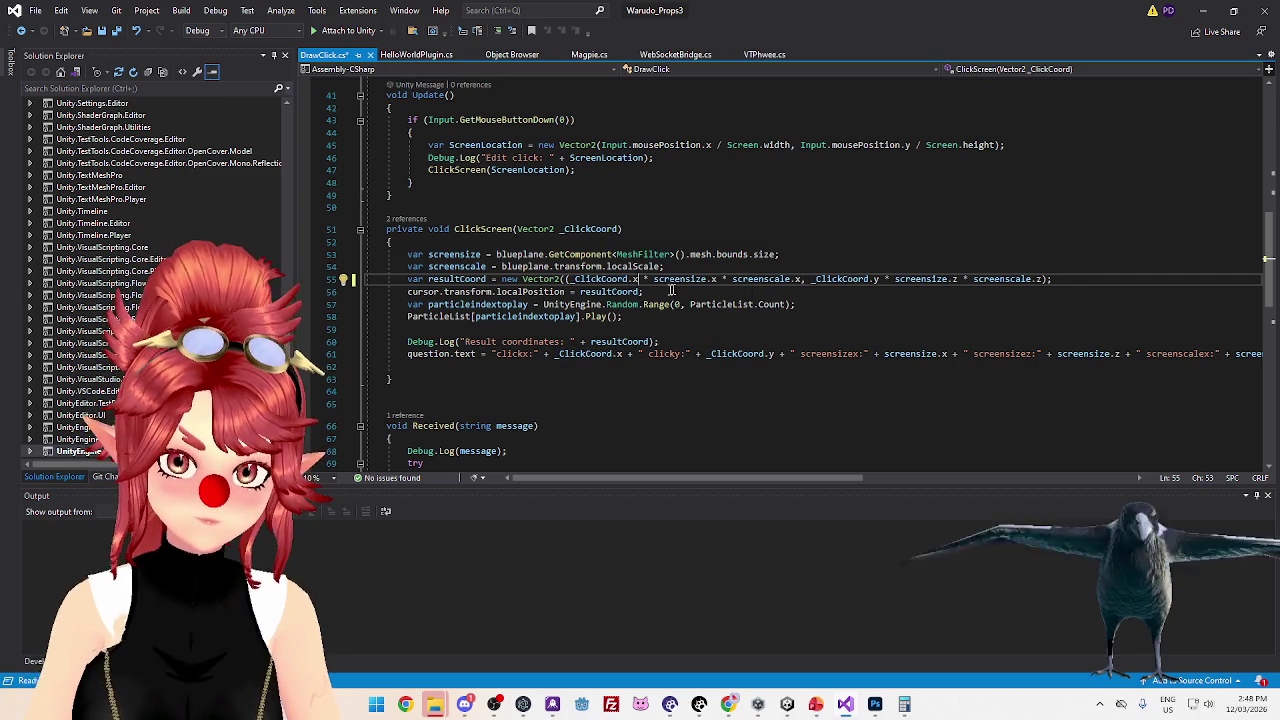
pyautogui.write('-0')
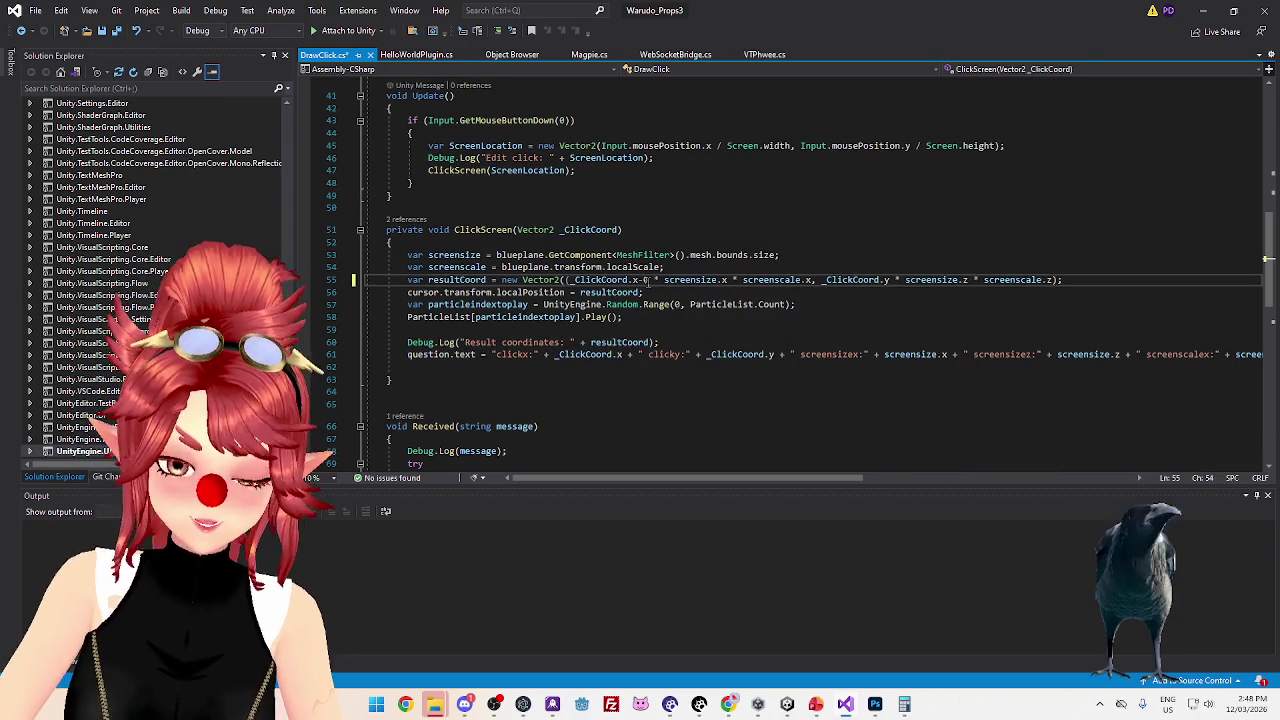
pyautogui.write('5')
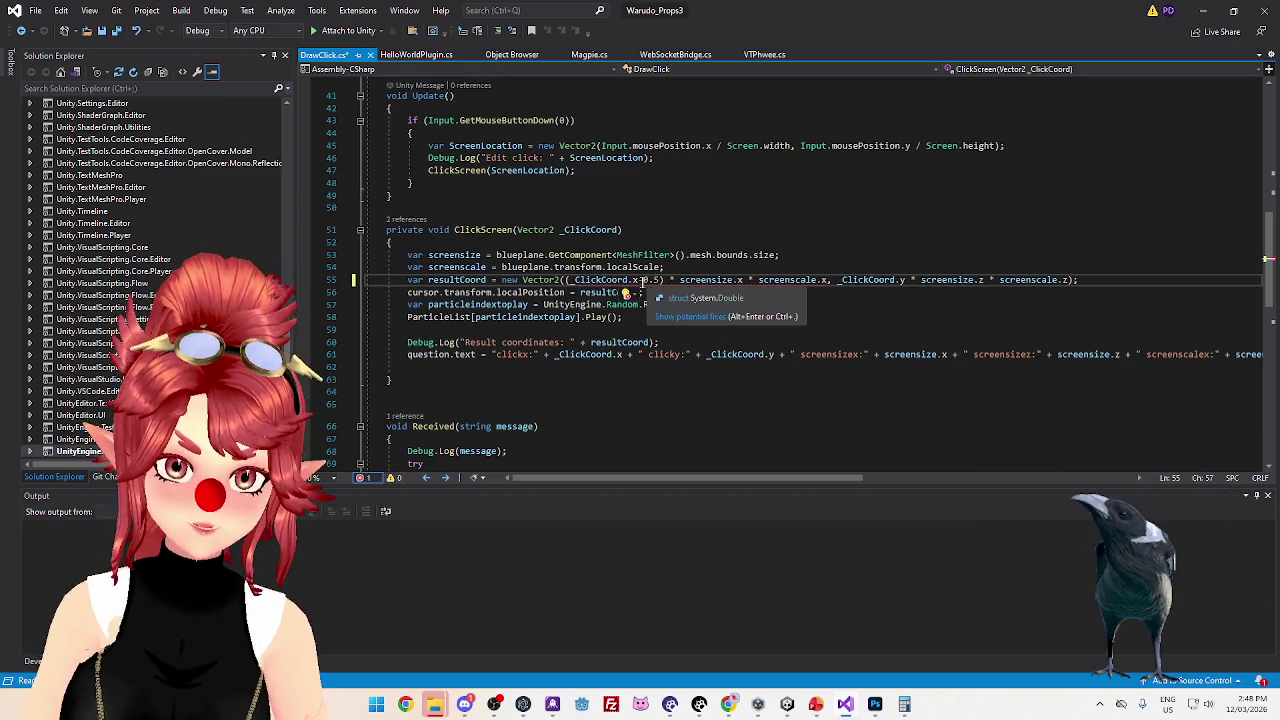
pyautogui.click(633, 280)
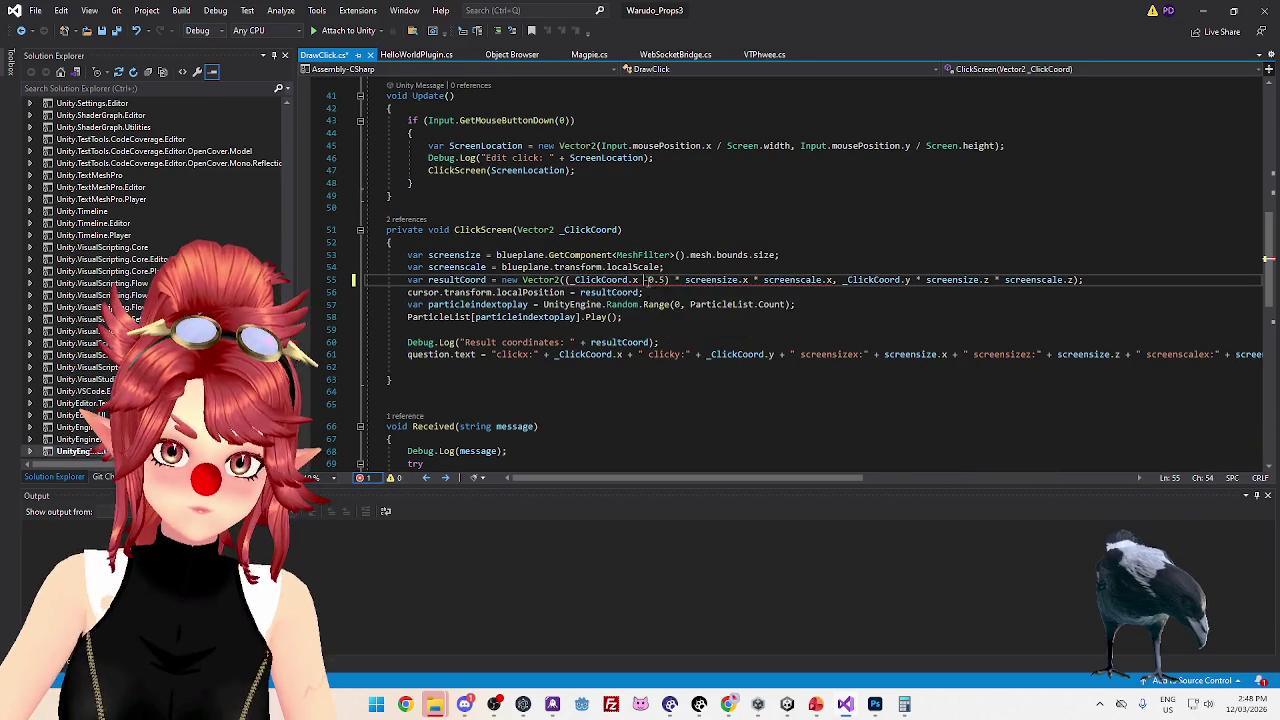
pyautogui.click(652, 280)
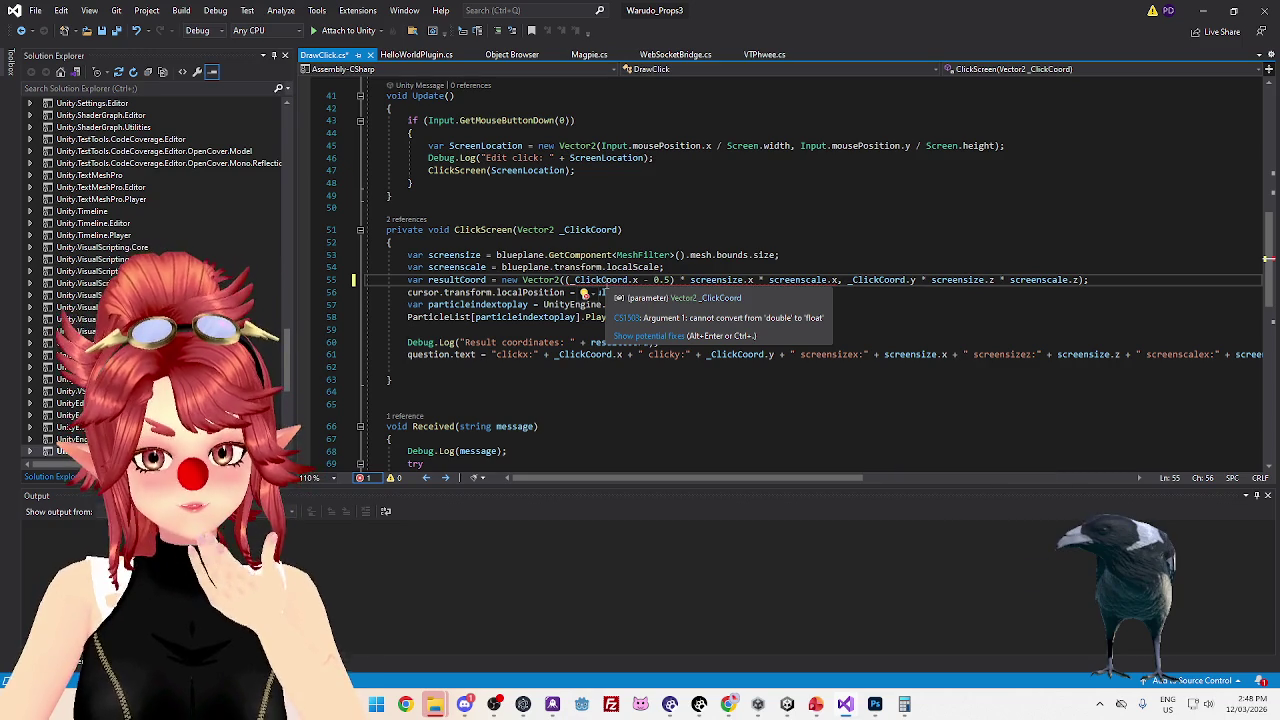
pyautogui.press('Right')
pyautogui.press('Right')
pyautogui.press('Right')
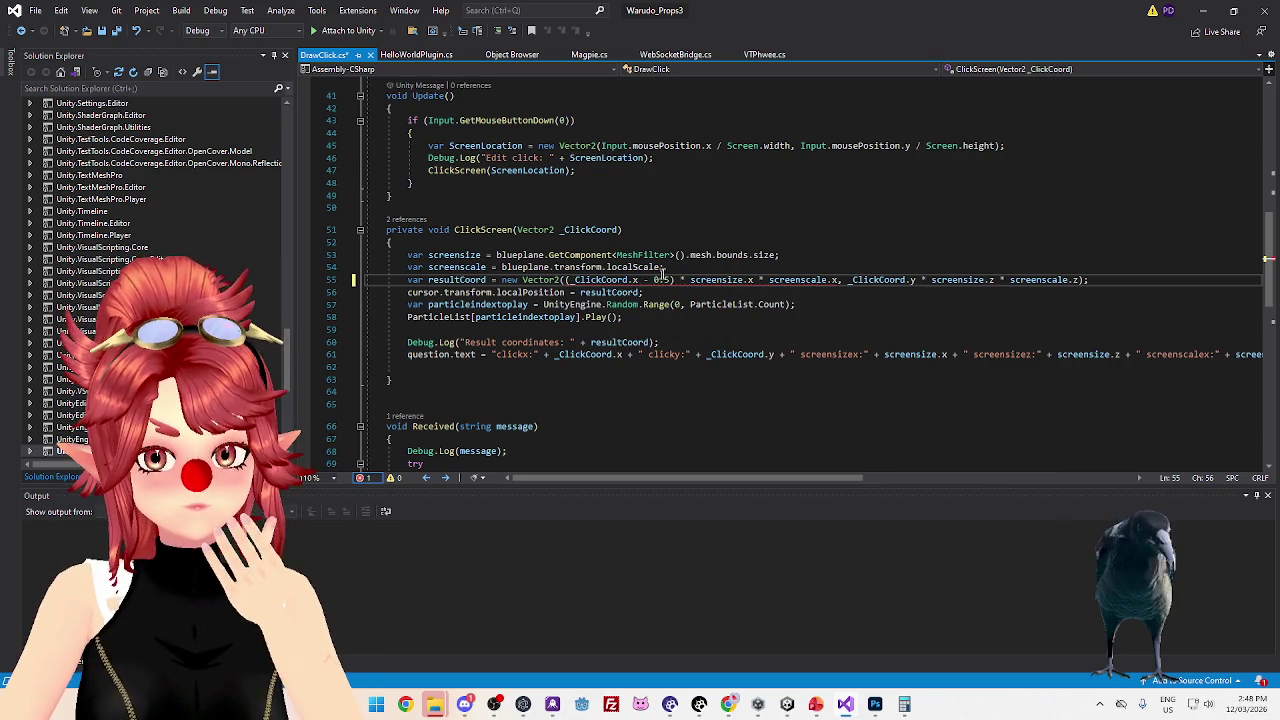
pyautogui.write('f')
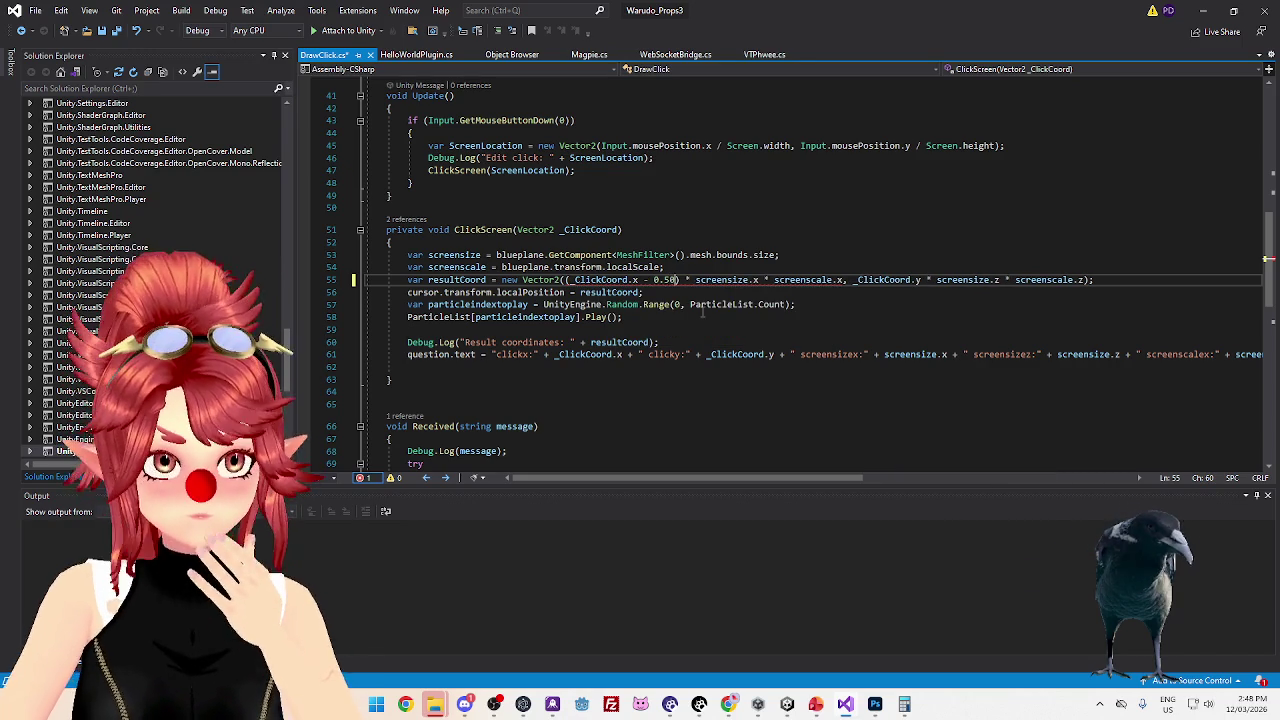
pyautogui.click(698, 319)
pyautogui.hotkey('ctrl', 'z')
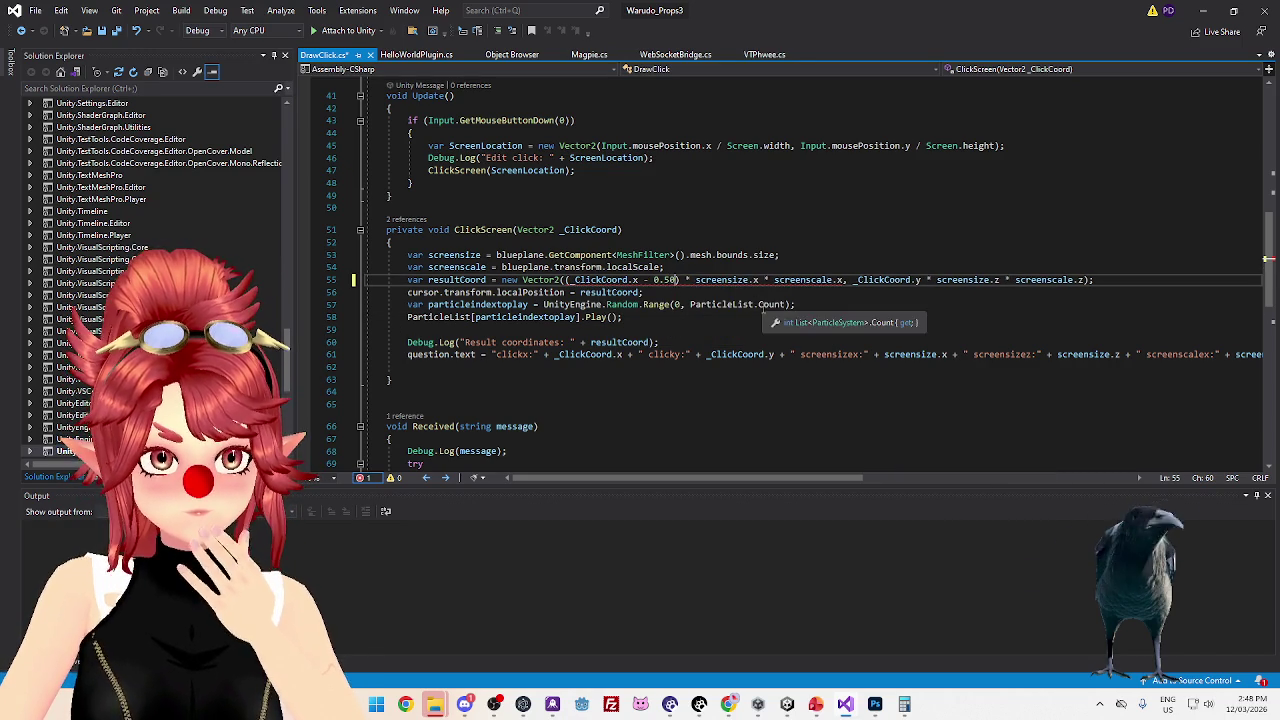
pyautogui.hotkey('ctrl', 'y')
pyautogui.click(731, 330)
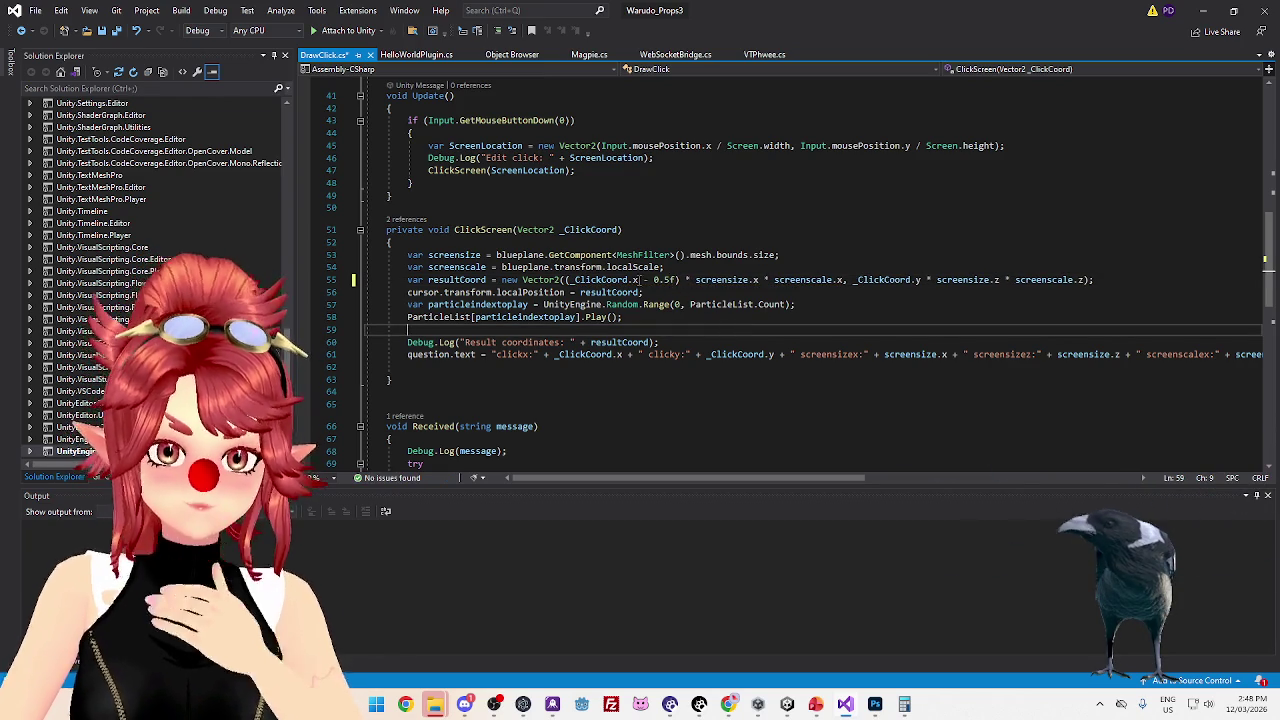
# Copy the - 0.5f offset onto _ClickCoord.y on line 55, wrapped in parentheses
pyautogui.moveTo(677, 282); pyautogui.dragTo(643, 282)
pyautogui.hotkey('ctrl', 'c')
pyautogui.click(924, 281)
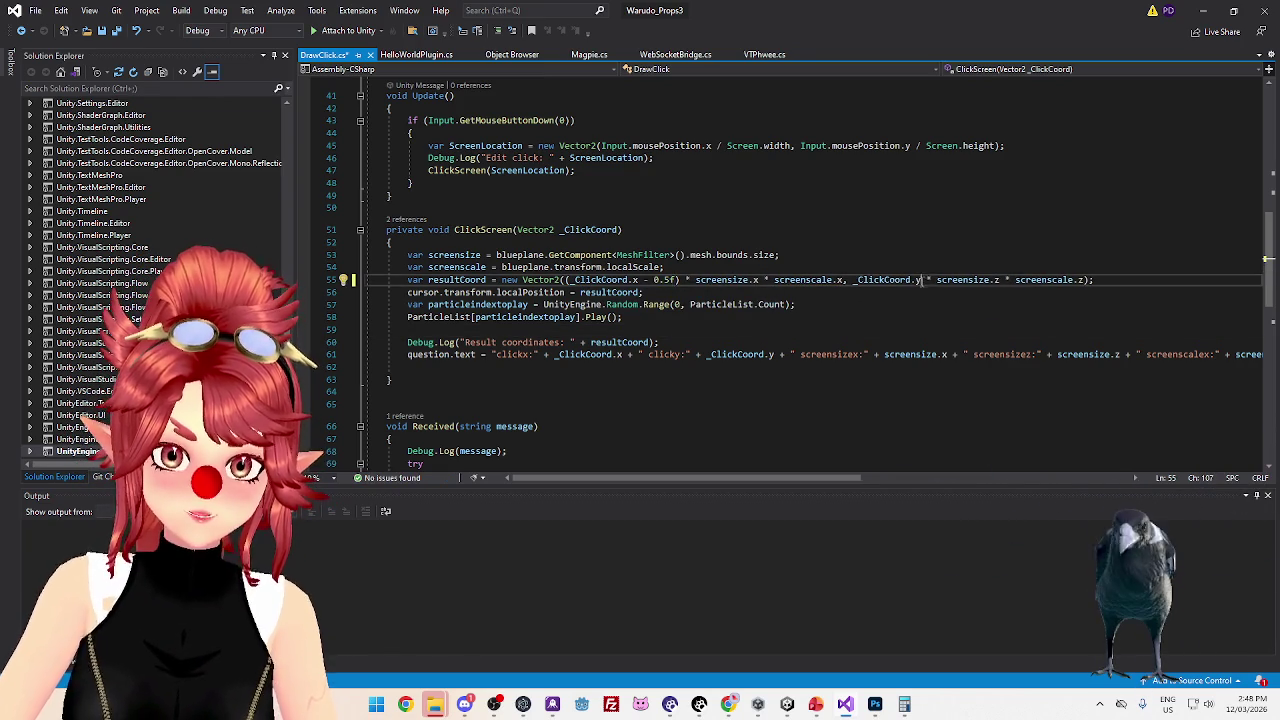
pyautogui.hotkey('ctrl', 'v')
pyautogui.write(')')
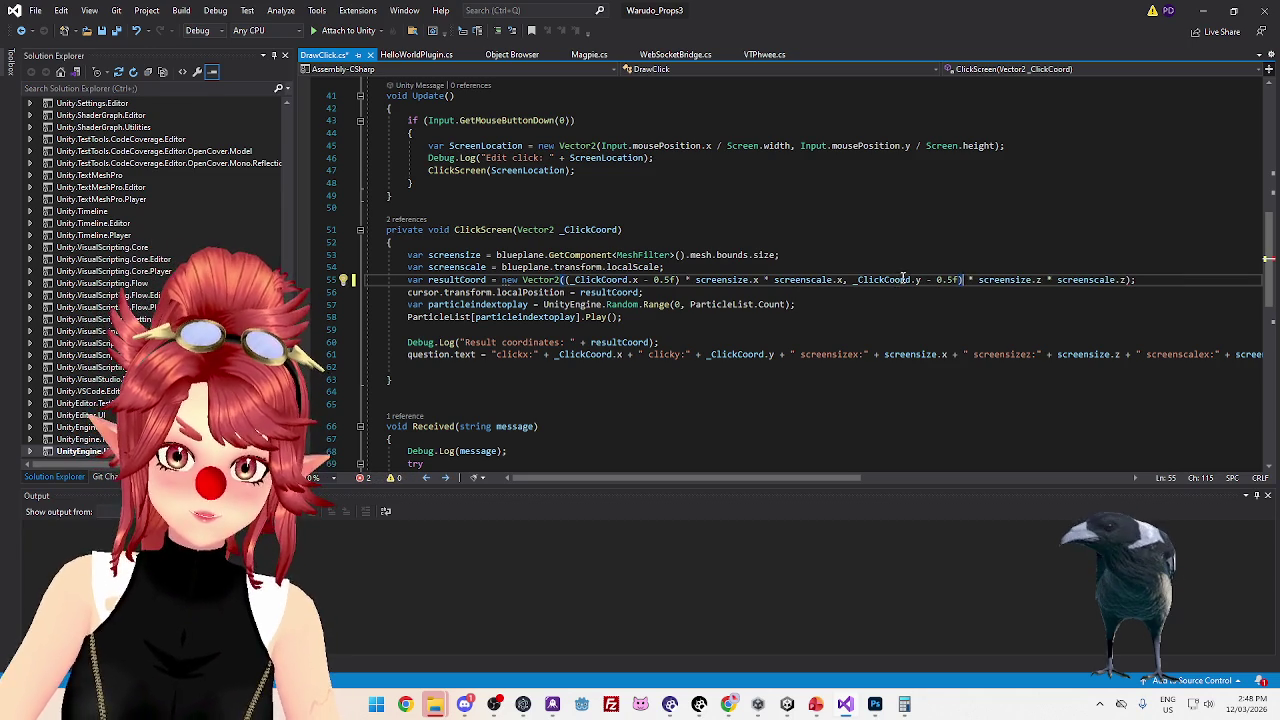
pyautogui.write('(')
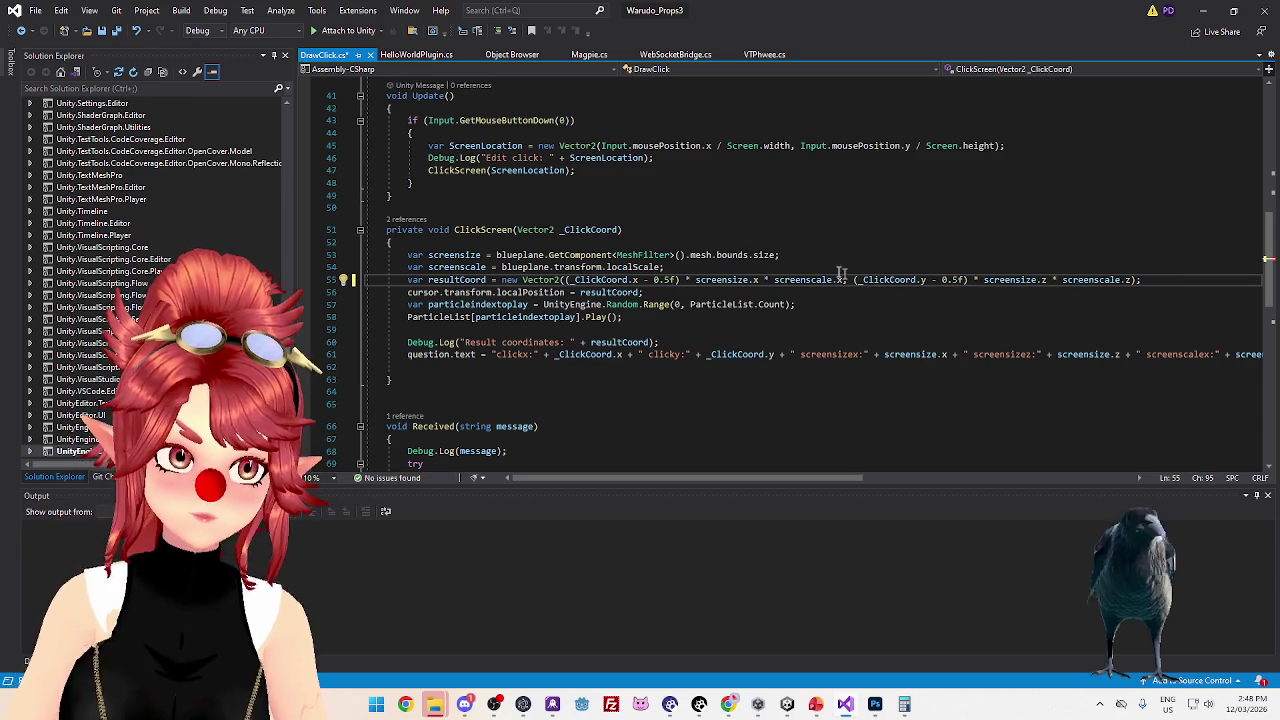
pyautogui.click(850, 296)
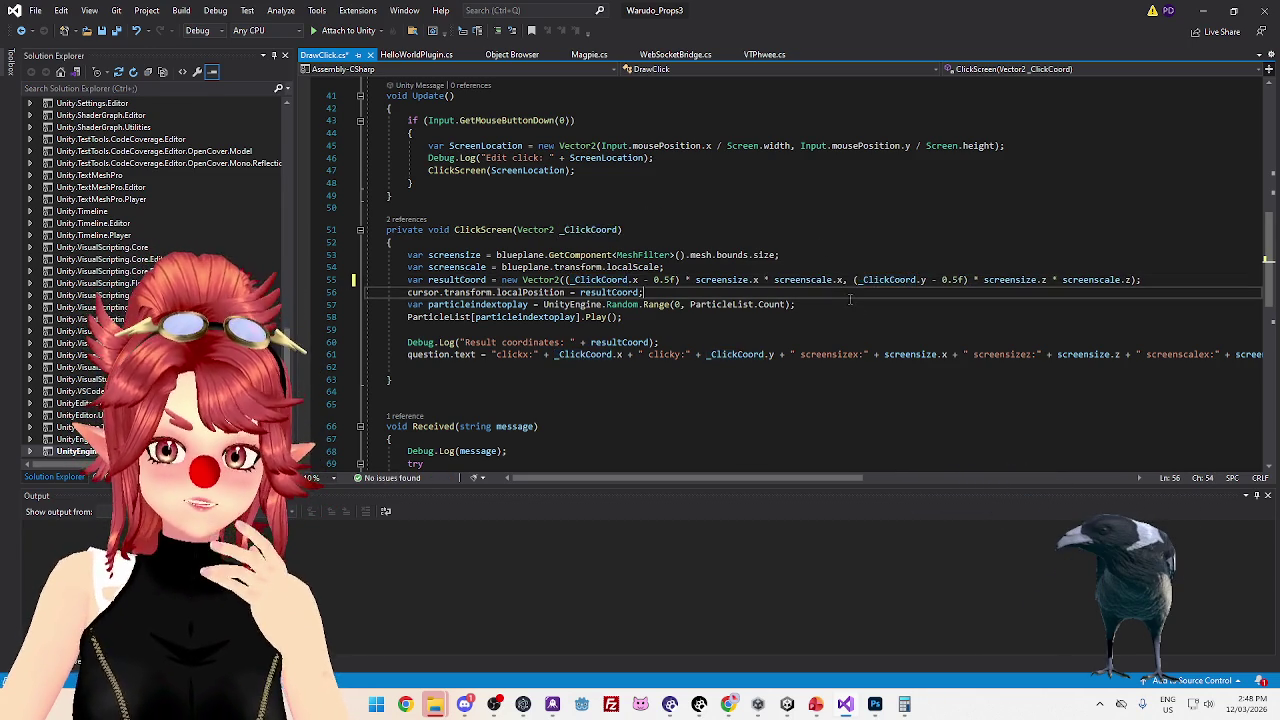
# Check where screensize is used, then return to the Unity editor
pyautogui.click(706, 280)
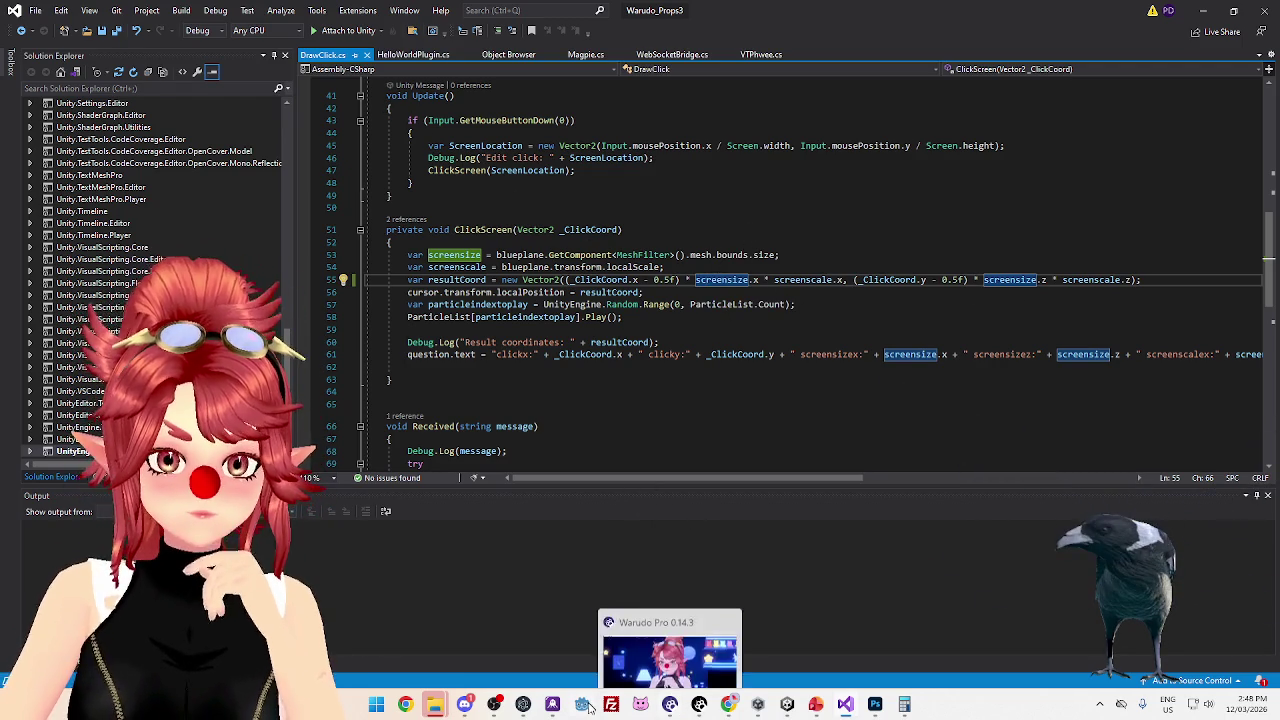
pyautogui.moveTo(787, 710)
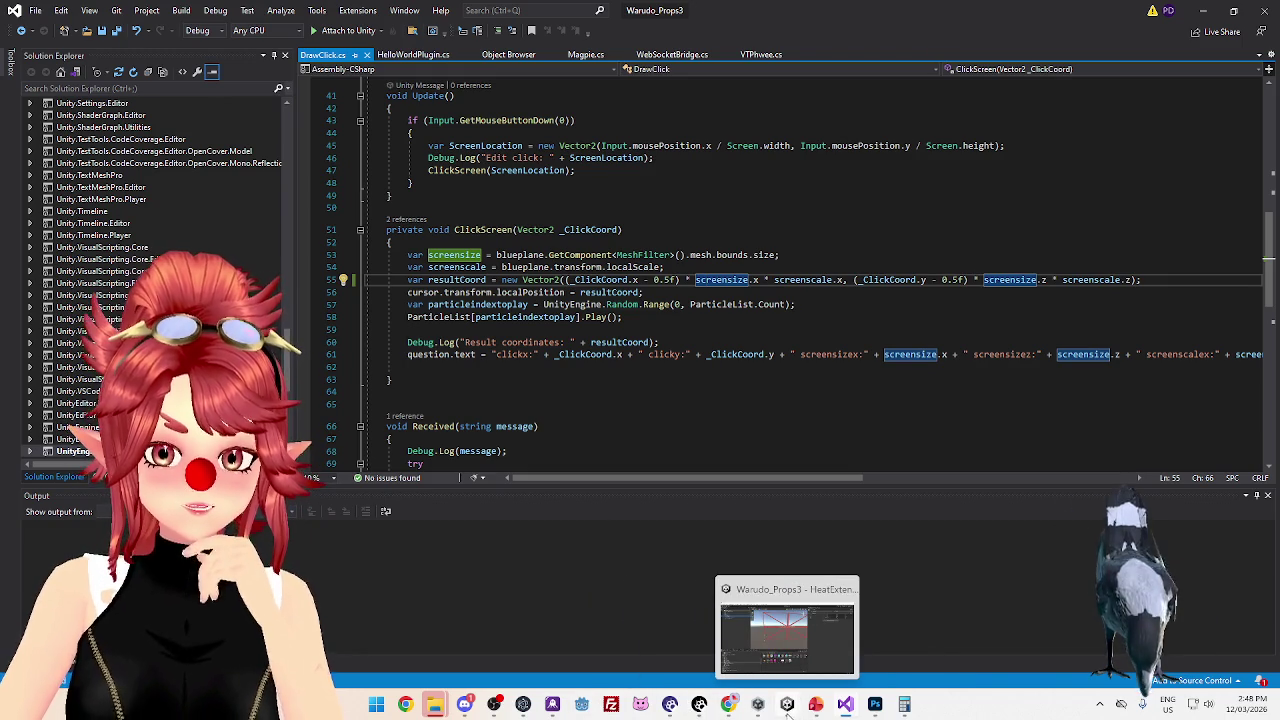
pyautogui.click(787, 710)
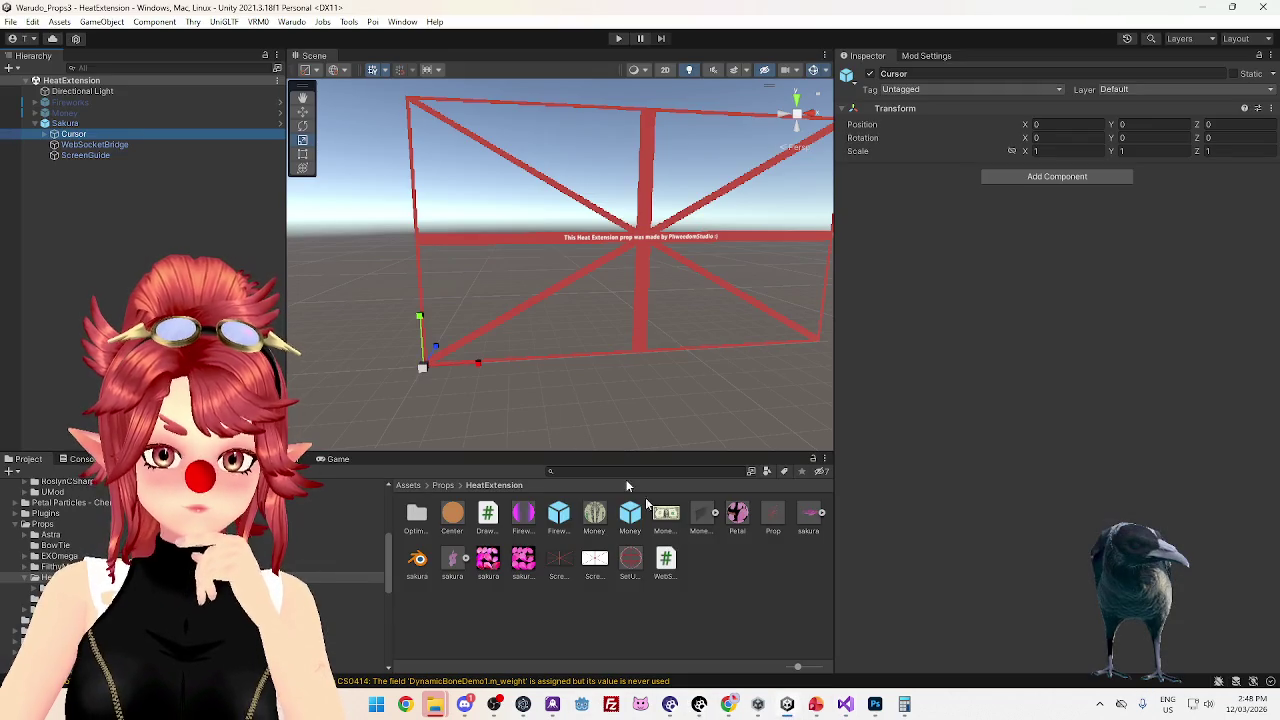
# Play the scene, zero ScreenGuide's X and Y position to test petal bursts, then stop playing
pyautogui.moveTo(323, 306)
pyautogui.mouseDown()
pyautogui.moveTo(560, 374)
pyautogui.moveTo(597, 303)
pyautogui.mouseUp()
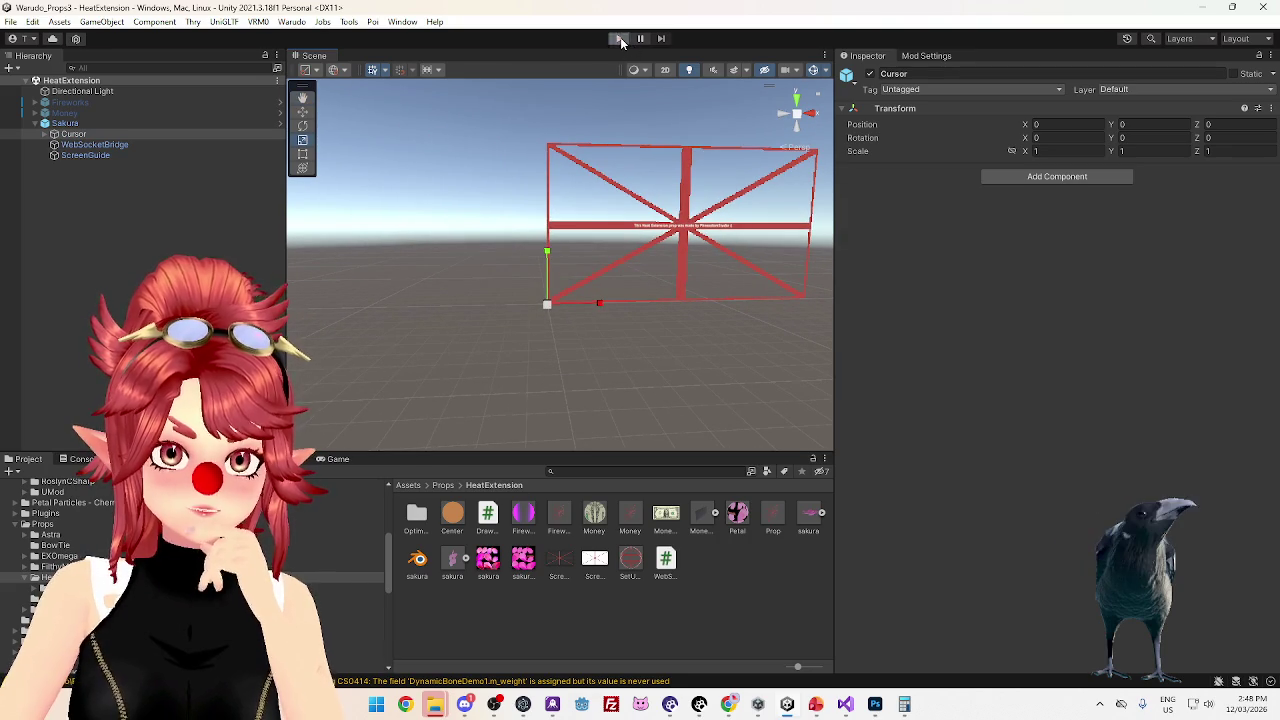
pyautogui.click(619, 39)
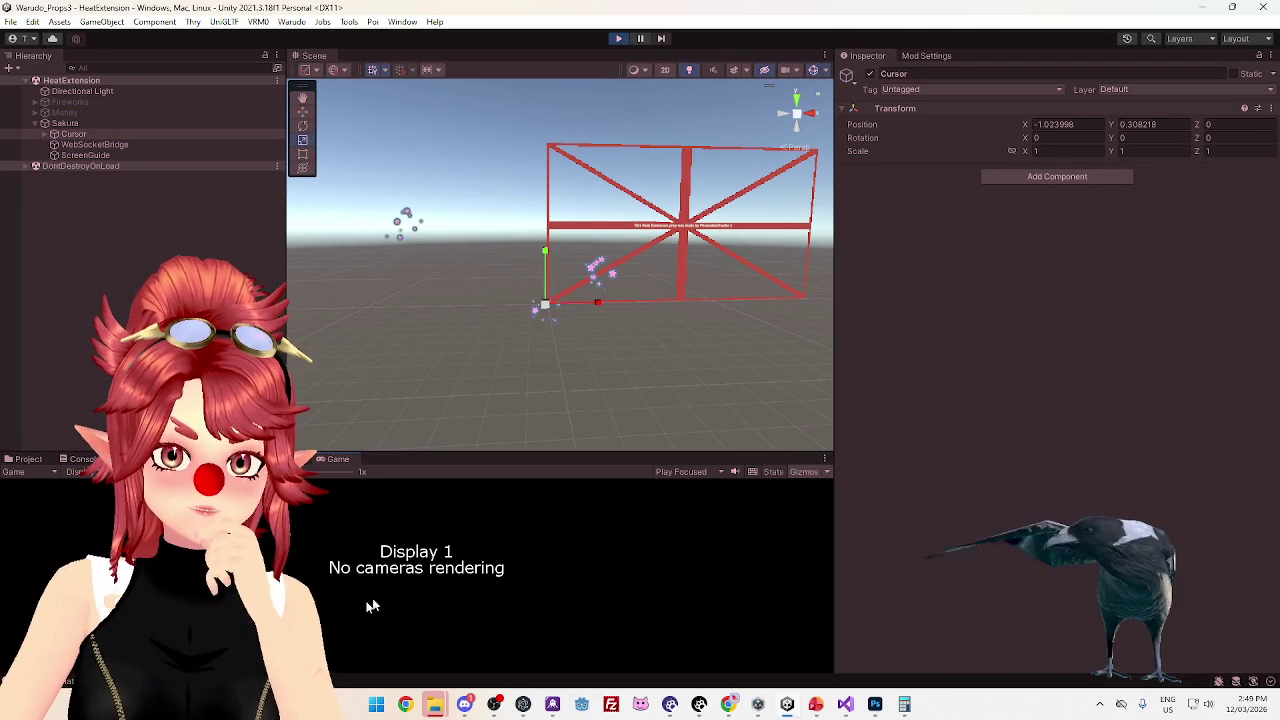
pyautogui.click(151, 157)
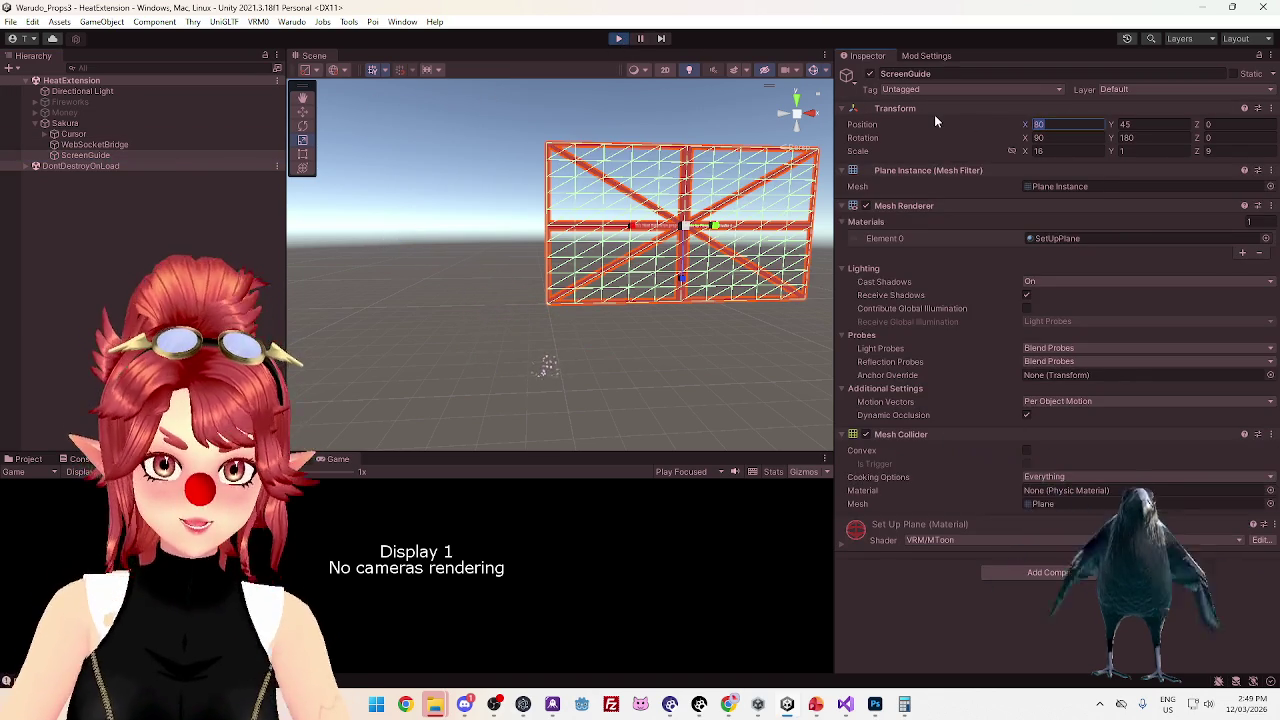
pyautogui.write('0')
pyautogui.press('Tab')
pyautogui.write('0')
pyautogui.press('Return')
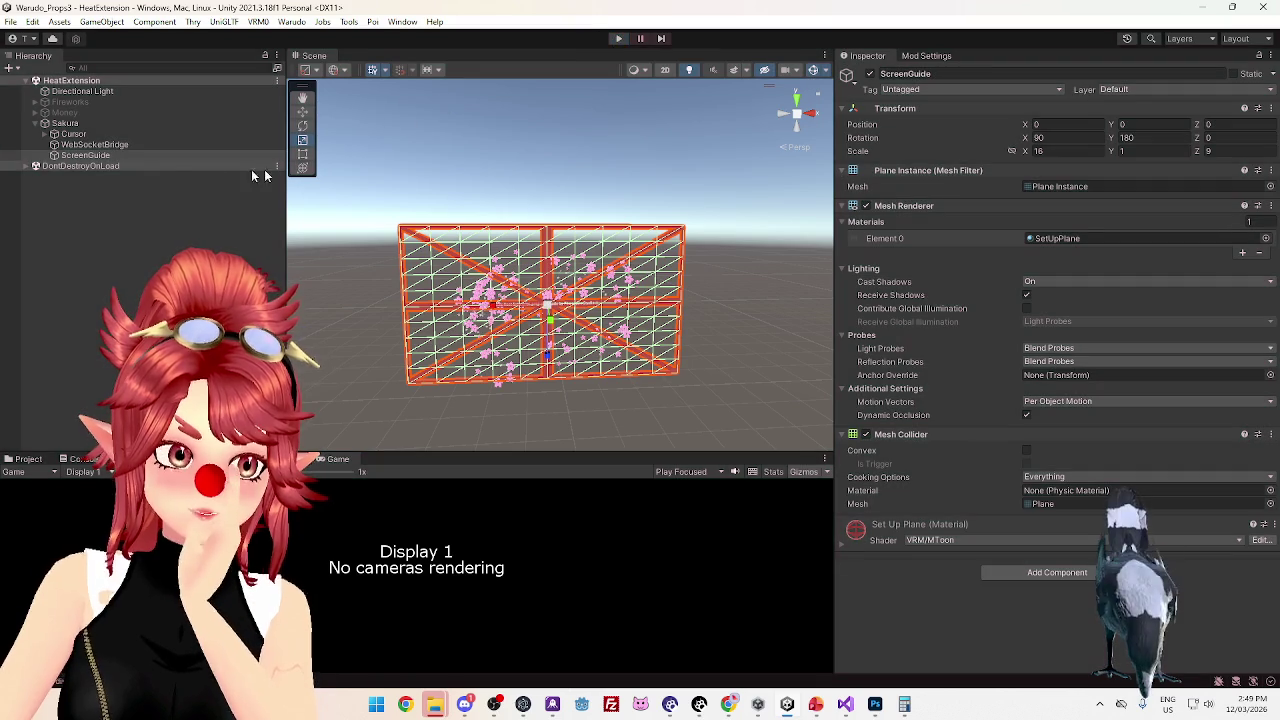
pyautogui.hotkey('ctrl', 'p')
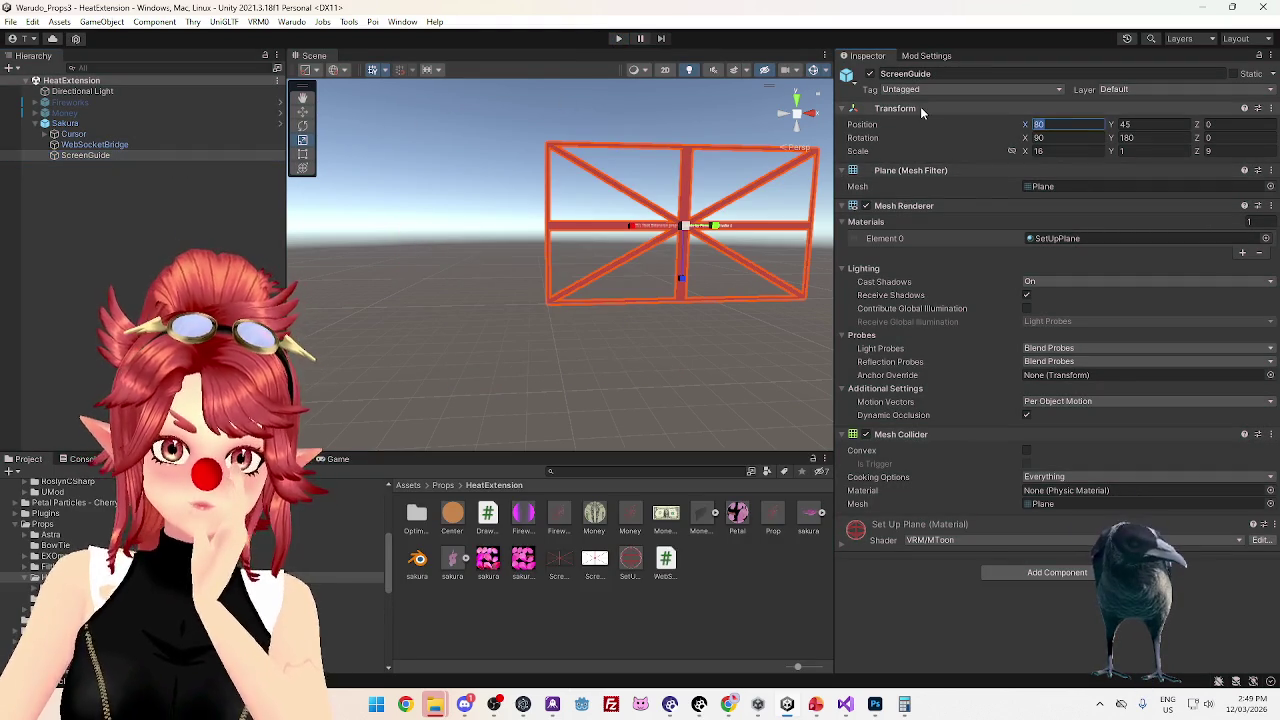
# Set ScreenGuide's X and Y position to 0 outside Play mode
pyautogui.write('0')
pyautogui.press('Tab')
pyautogui.write('0')
pyautogui.press('Return')
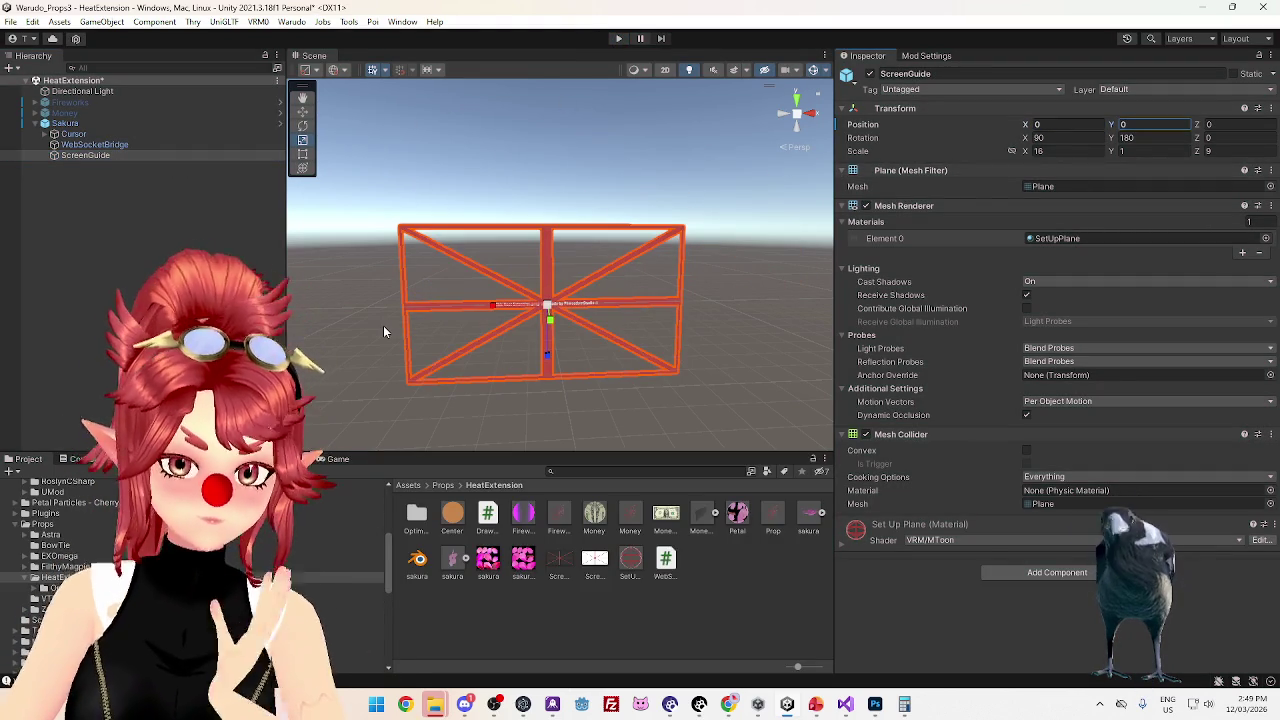
# Unpack the Sakura object completely from its prefab
pyautogui.click(97, 121)
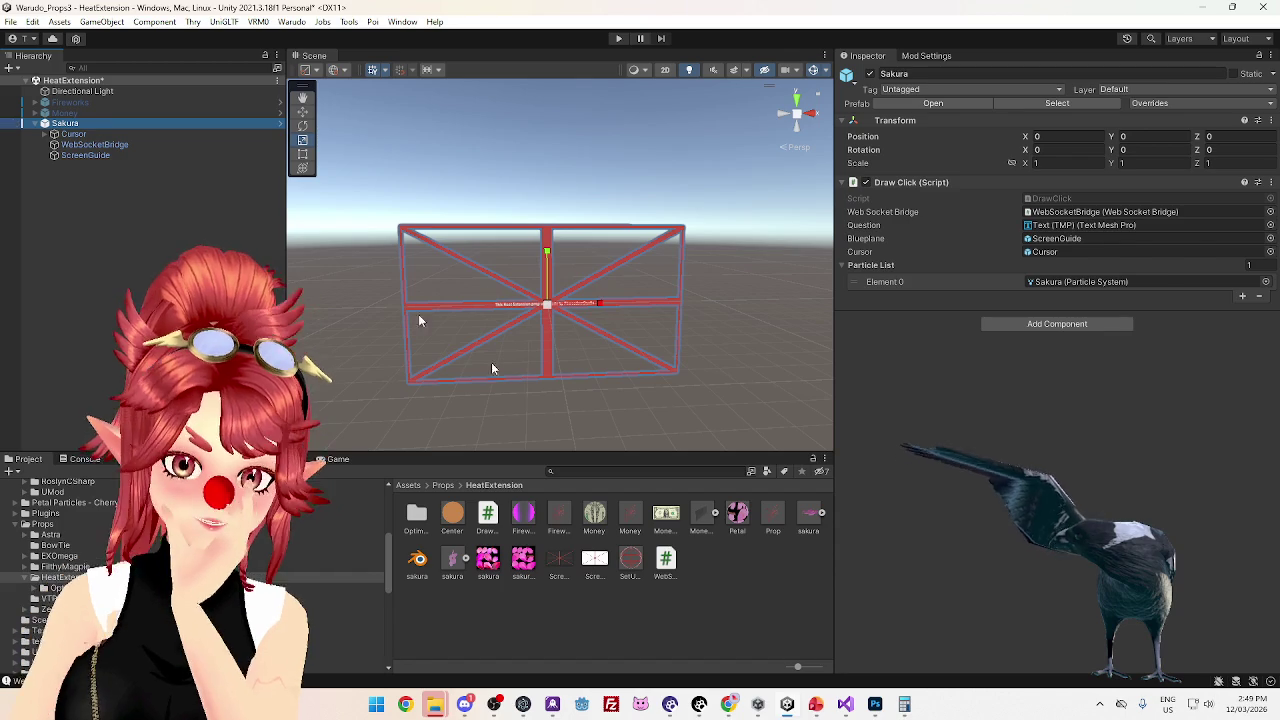
pyautogui.moveTo(88, 155); pyautogui.dragTo(100, 156)
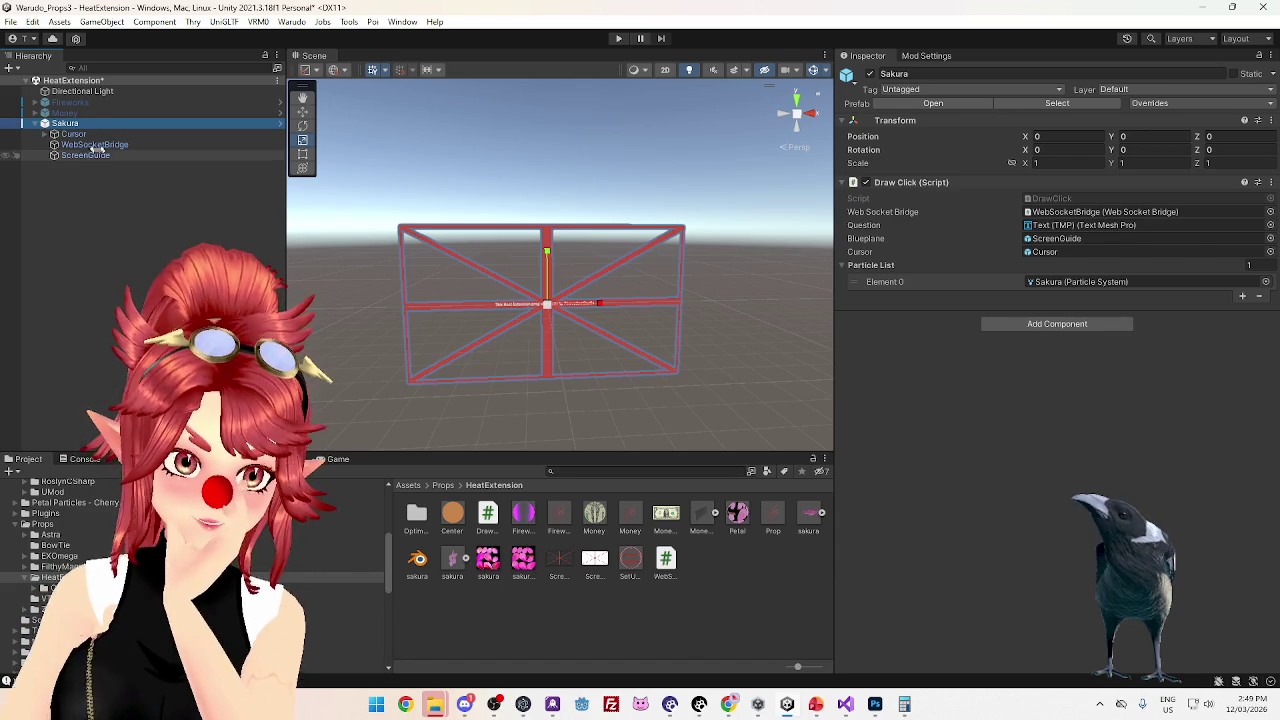
pyautogui.rightClick(75, 123)
pyautogui.moveTo(115, 289)
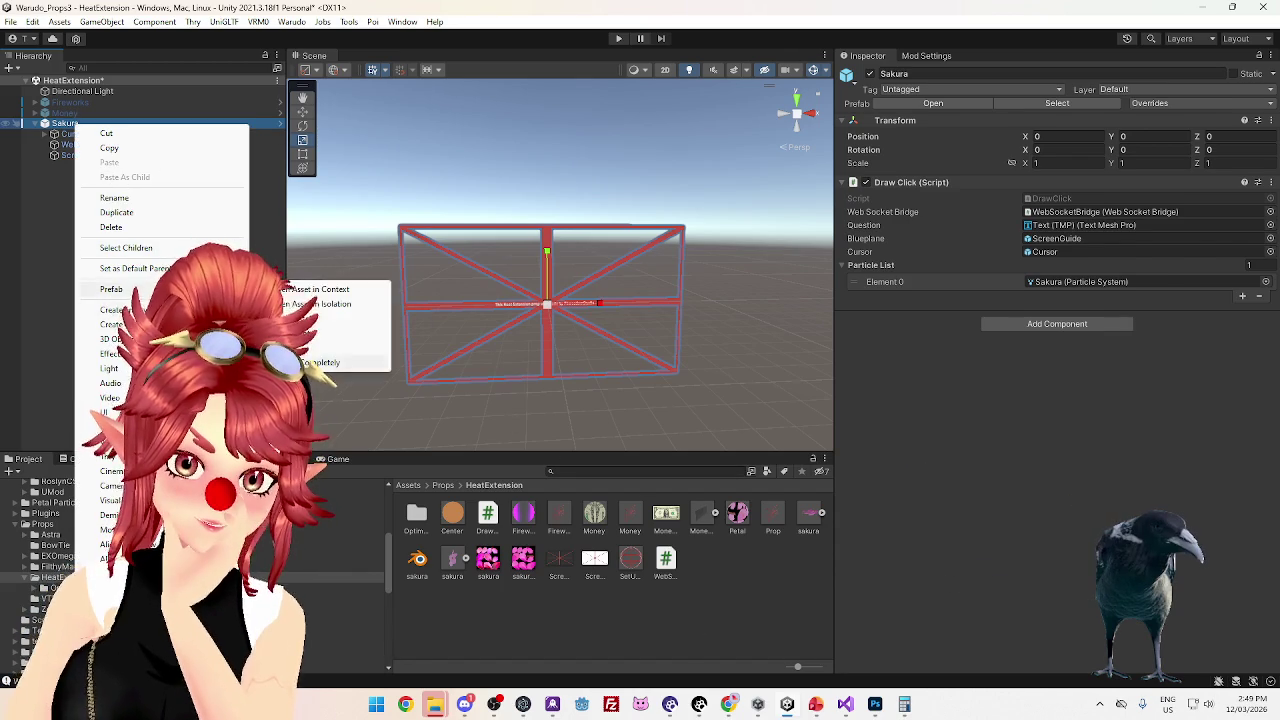
pyautogui.click(320, 362)
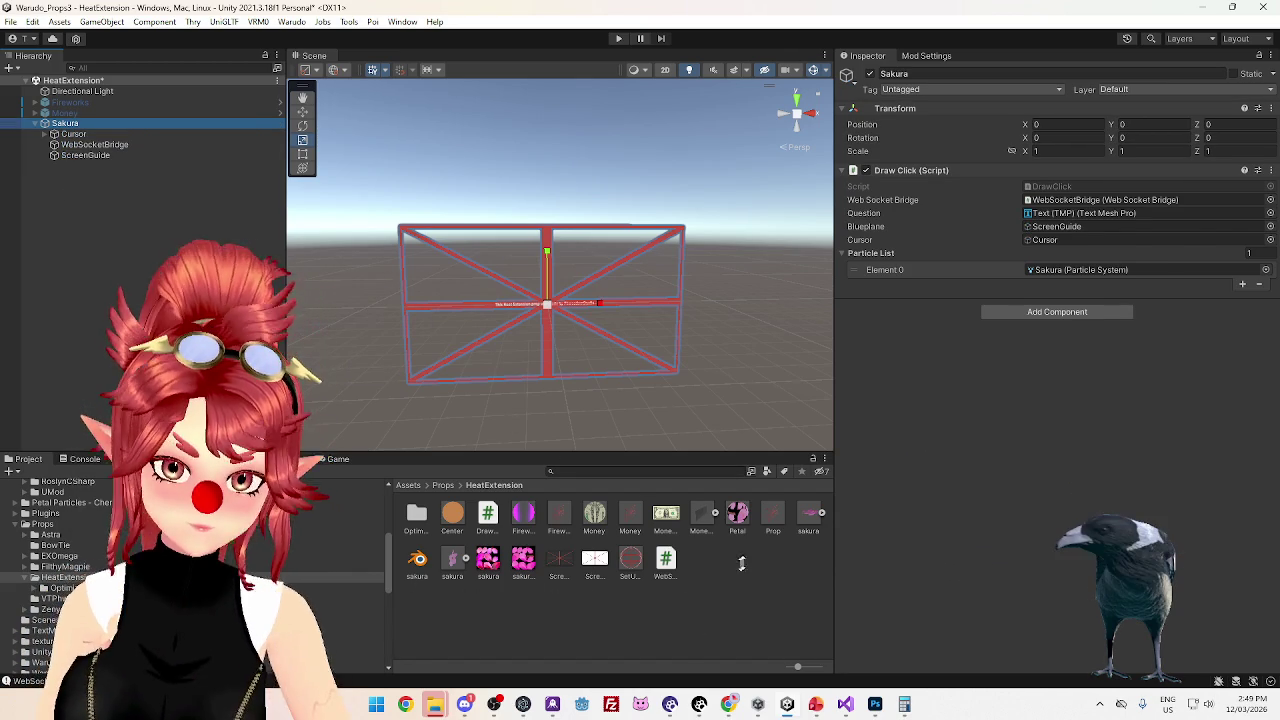
# Delete the old Prop prefab and save Sakura as a new HeatExtension prefab named Prop
pyautogui.click(773, 515)
pyautogui.press('Delete')
pyautogui.click(674, 378)
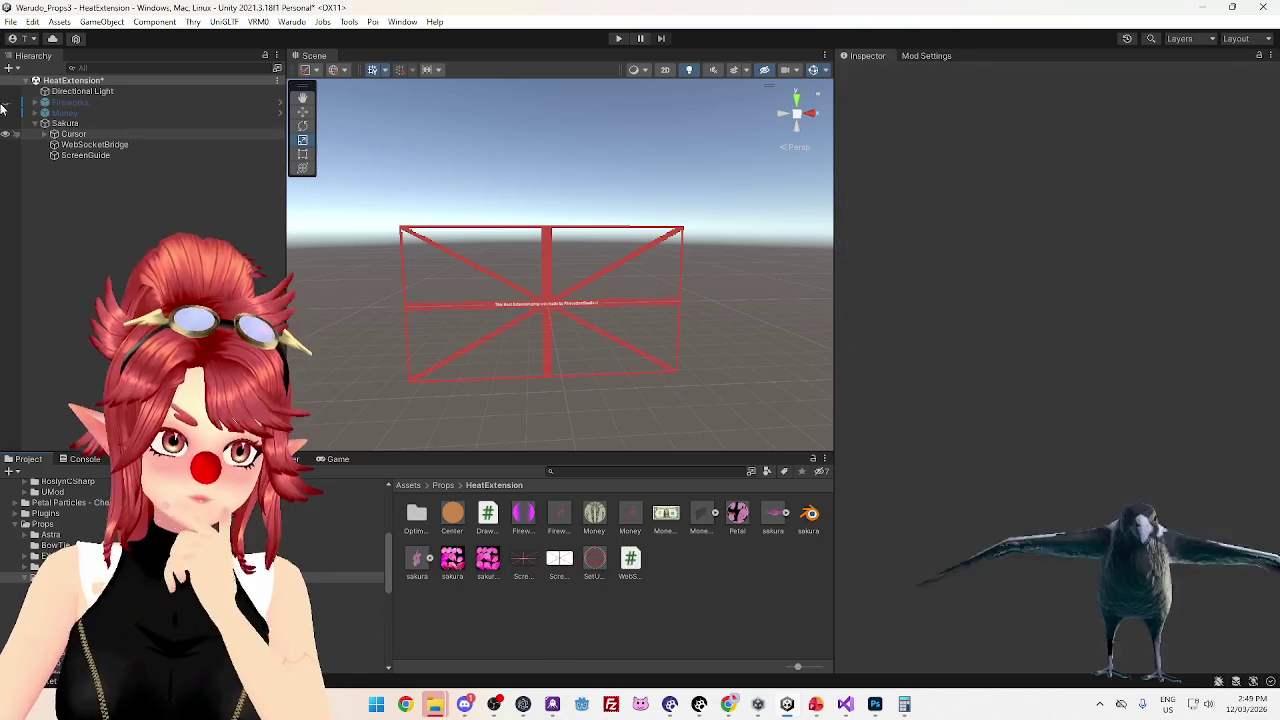
pyautogui.moveTo(65, 123)
pyautogui.mouseDown()
pyautogui.moveTo(565, 516)
pyautogui.moveTo(712, 586)
pyautogui.mouseUp()
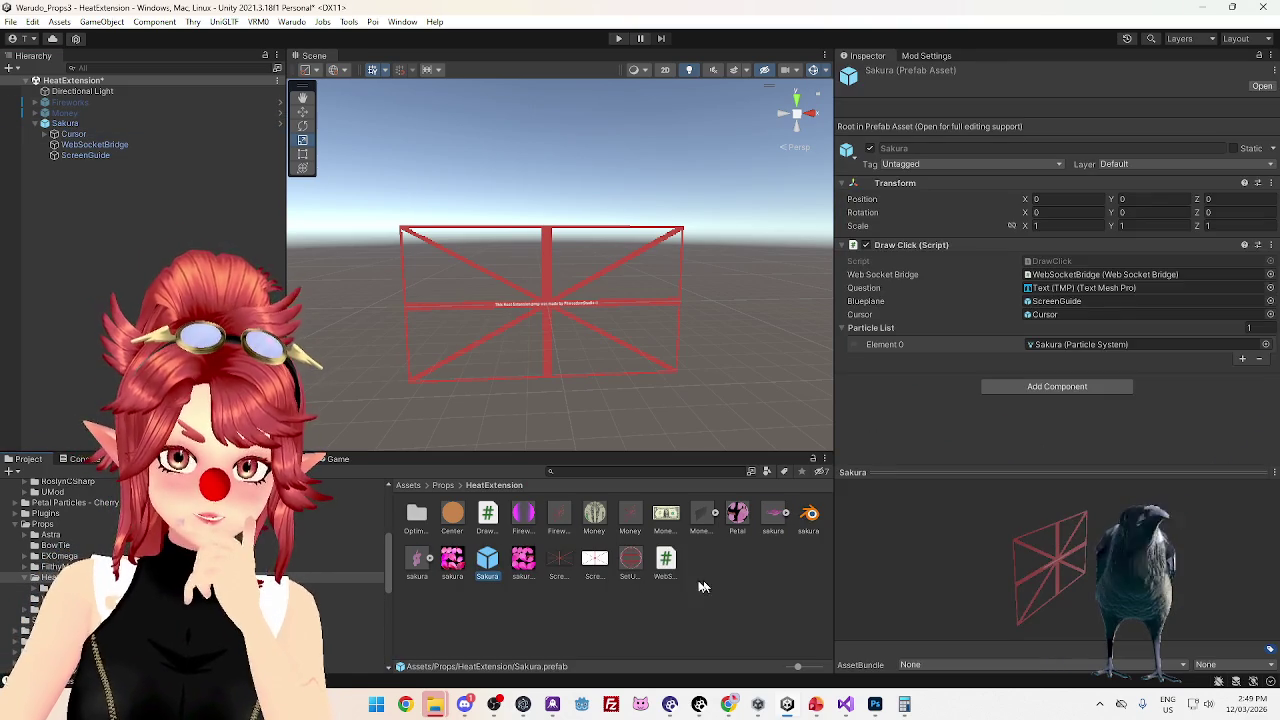
pyautogui.click(485, 577)
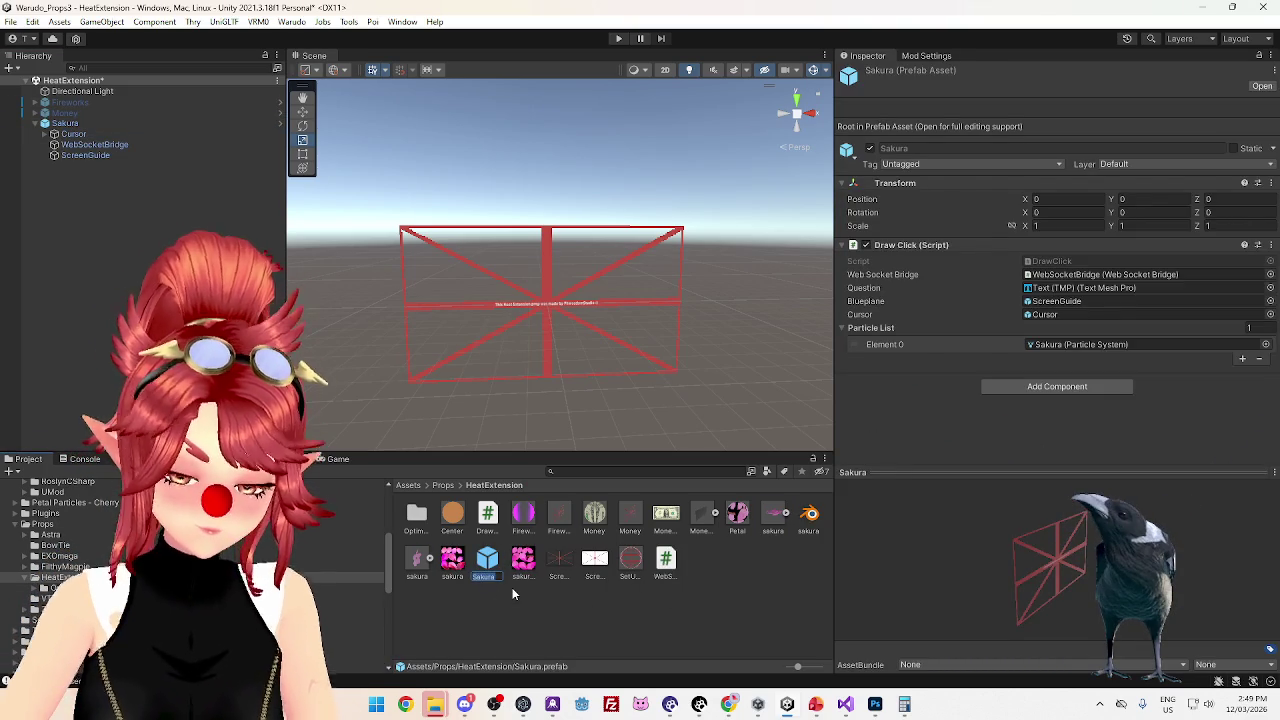
pyautogui.write('Prop')
pyautogui.press('Return')
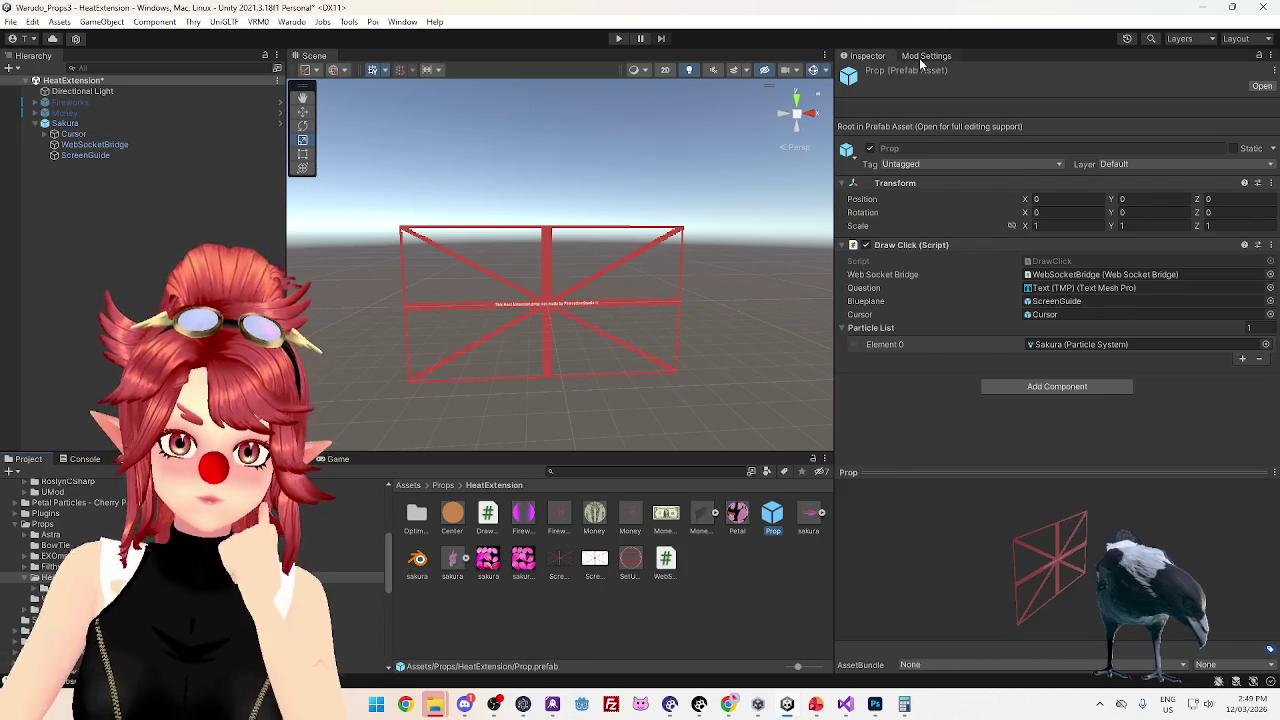
# Name the mod Sakura and set its asset directory to the Props/HeatExtension folder
pyautogui.click(919, 59)
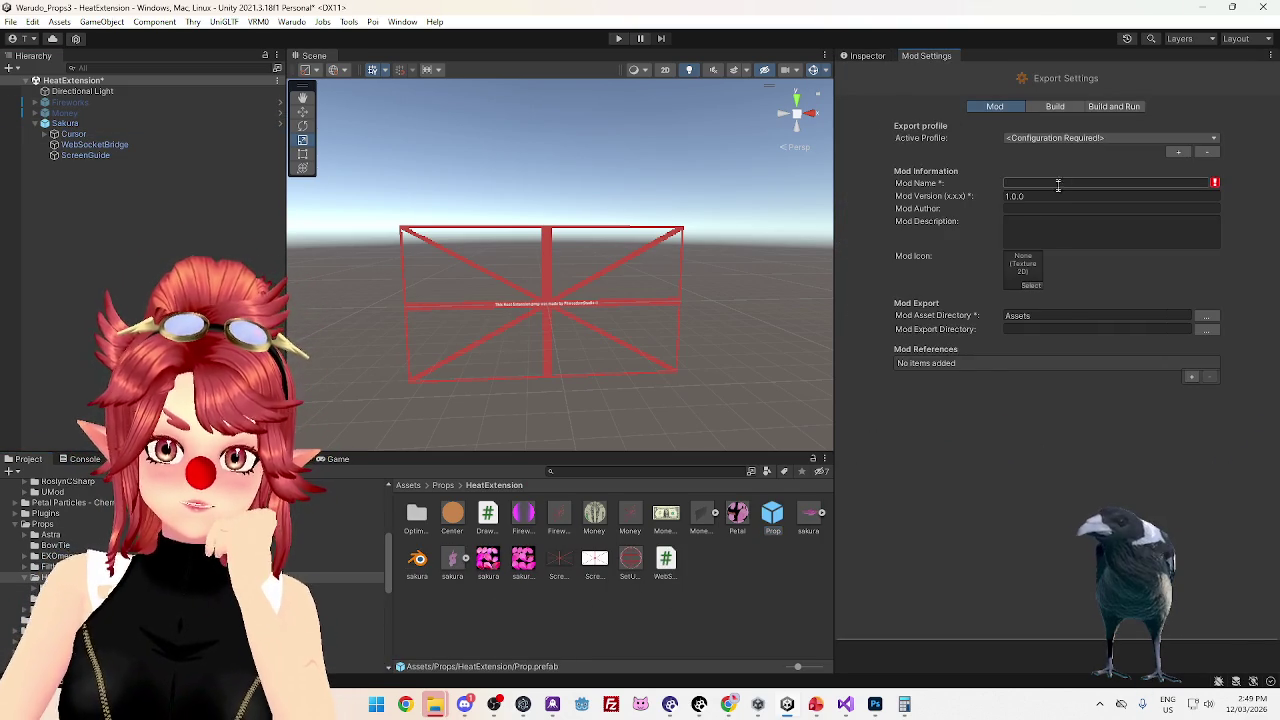
pyautogui.click(1059, 182)
pyautogui.write('Sakura')
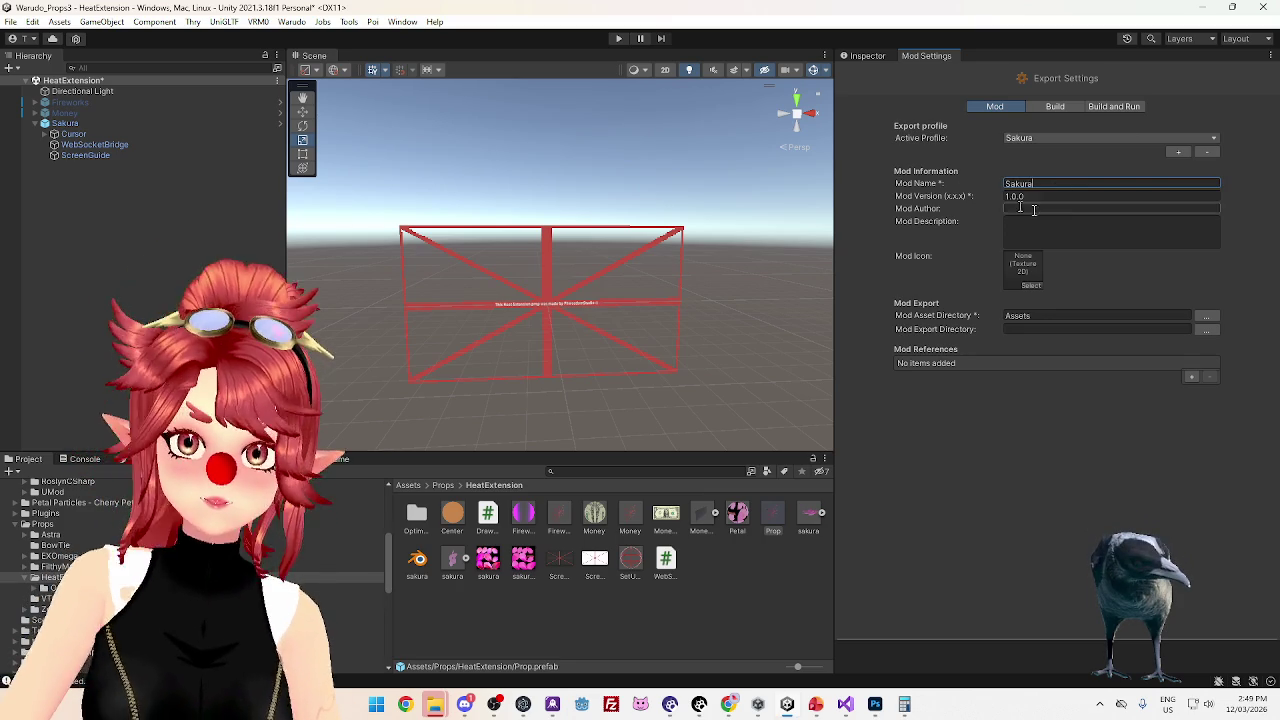
pyautogui.click(1205, 316)
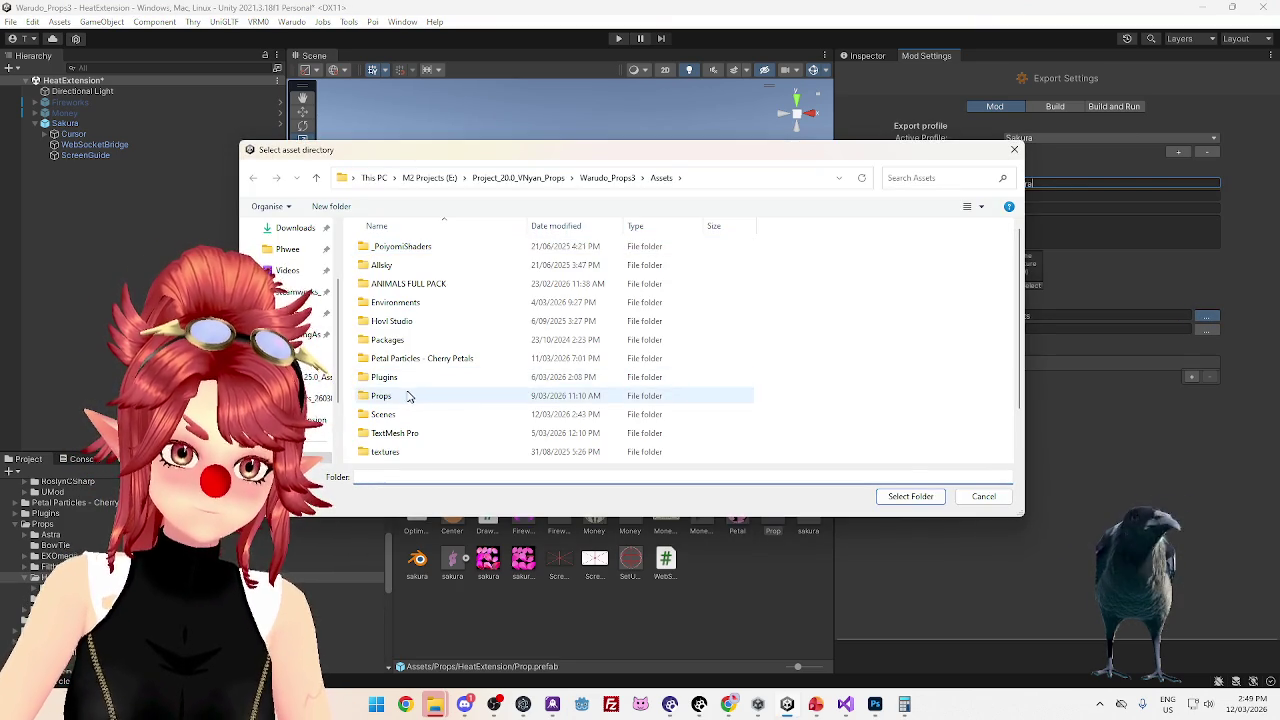
pyautogui.doubleClick(381, 396)
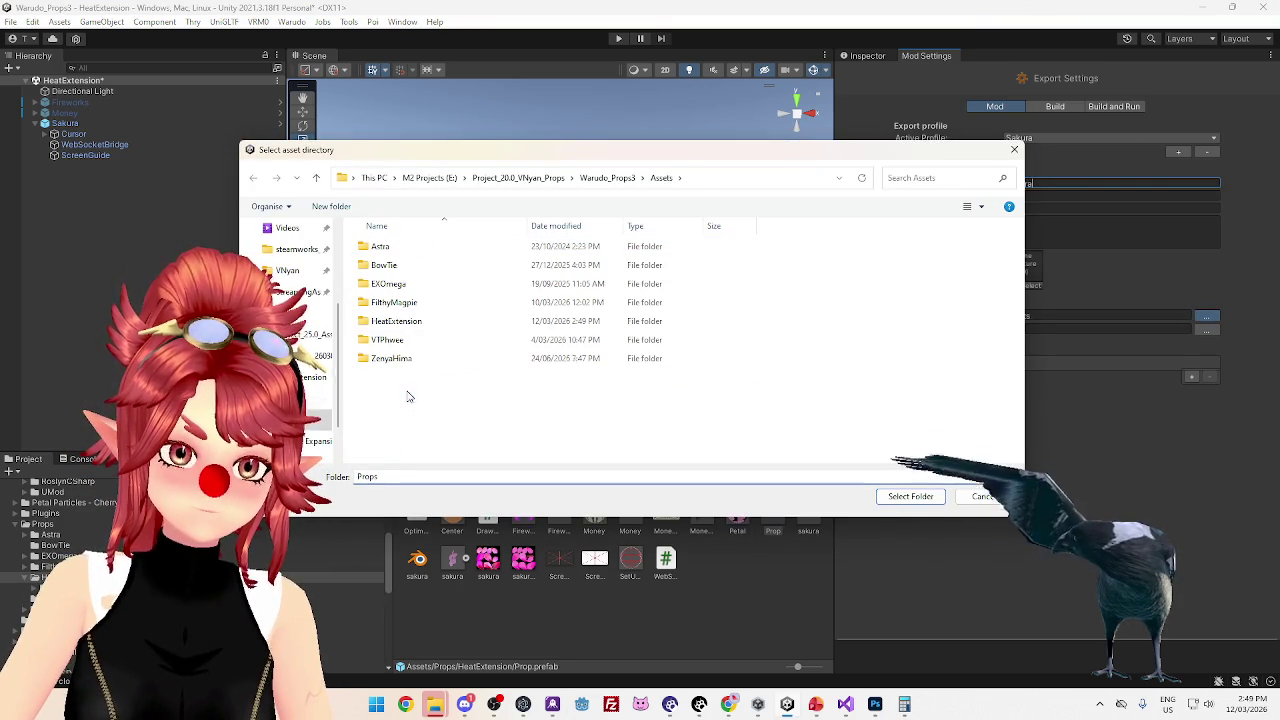
pyautogui.doubleClick(403, 322)
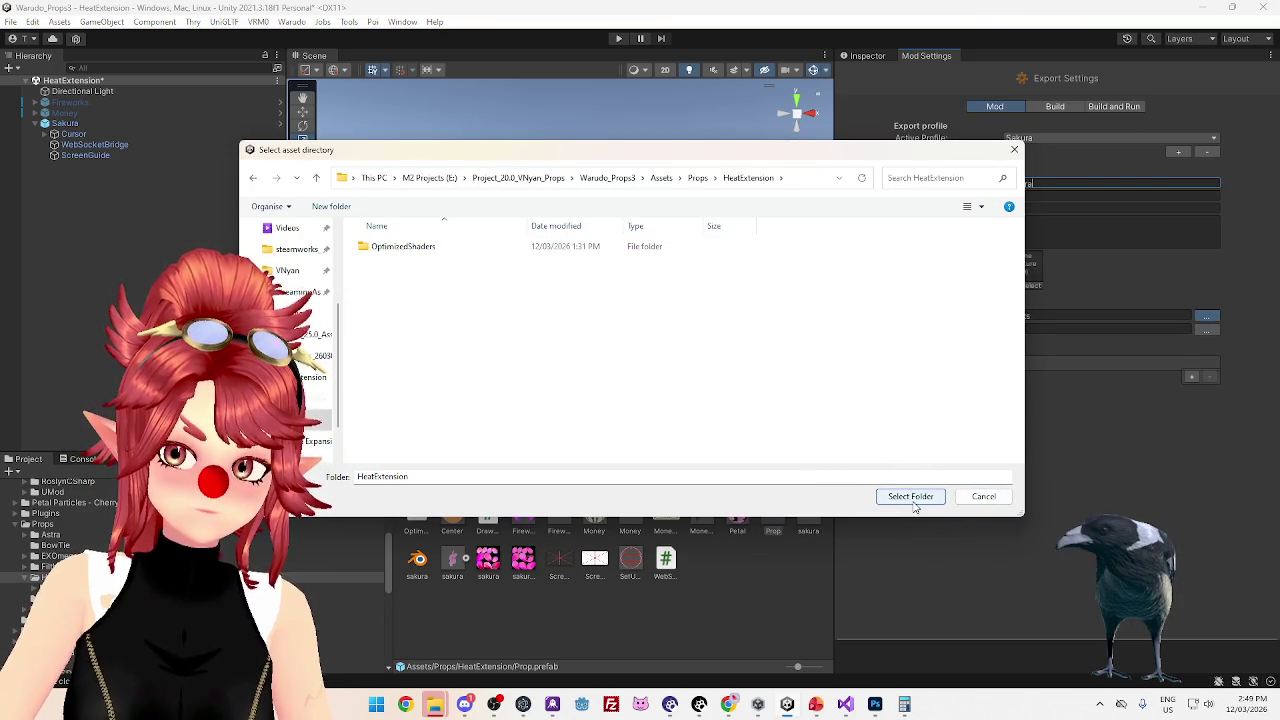
pyautogui.click(912, 500)
# Set the mod export directory to Warudo's StreamingAssets Props folder
pyautogui.click(1208, 330)
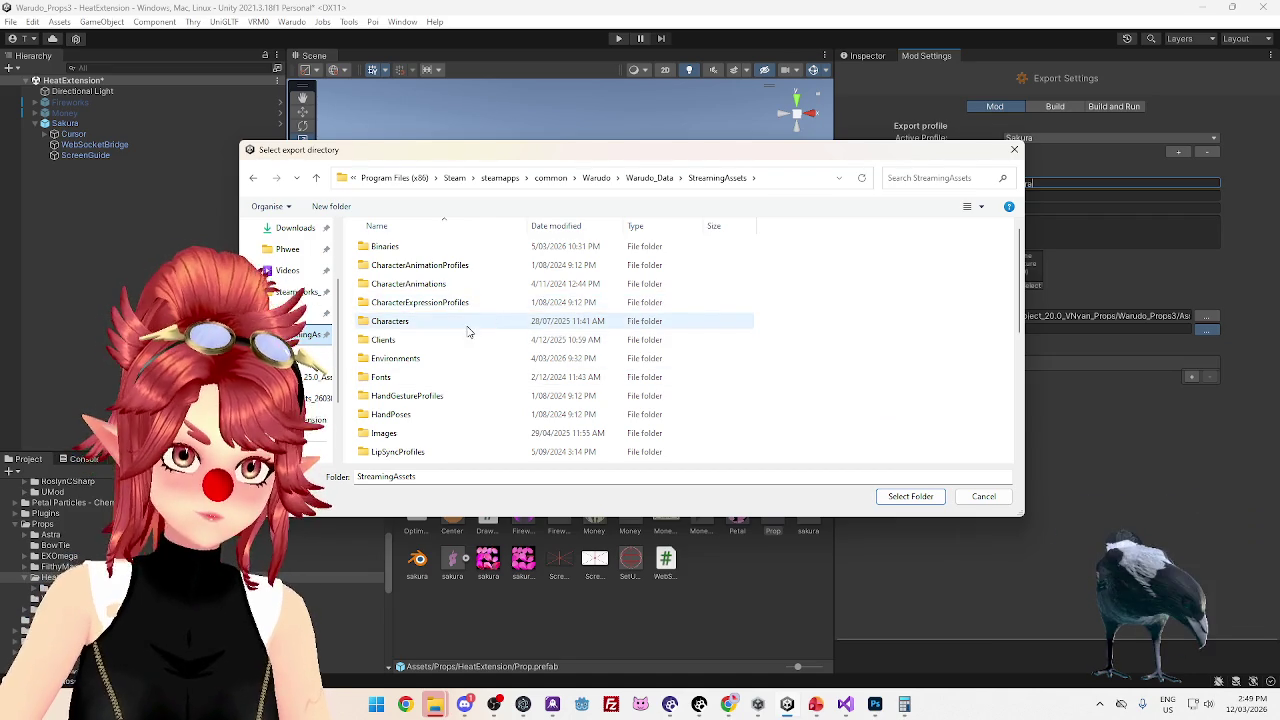
pyautogui.scroll(-3, 465, 331)
pyautogui.scroll(-1, 405, 395)
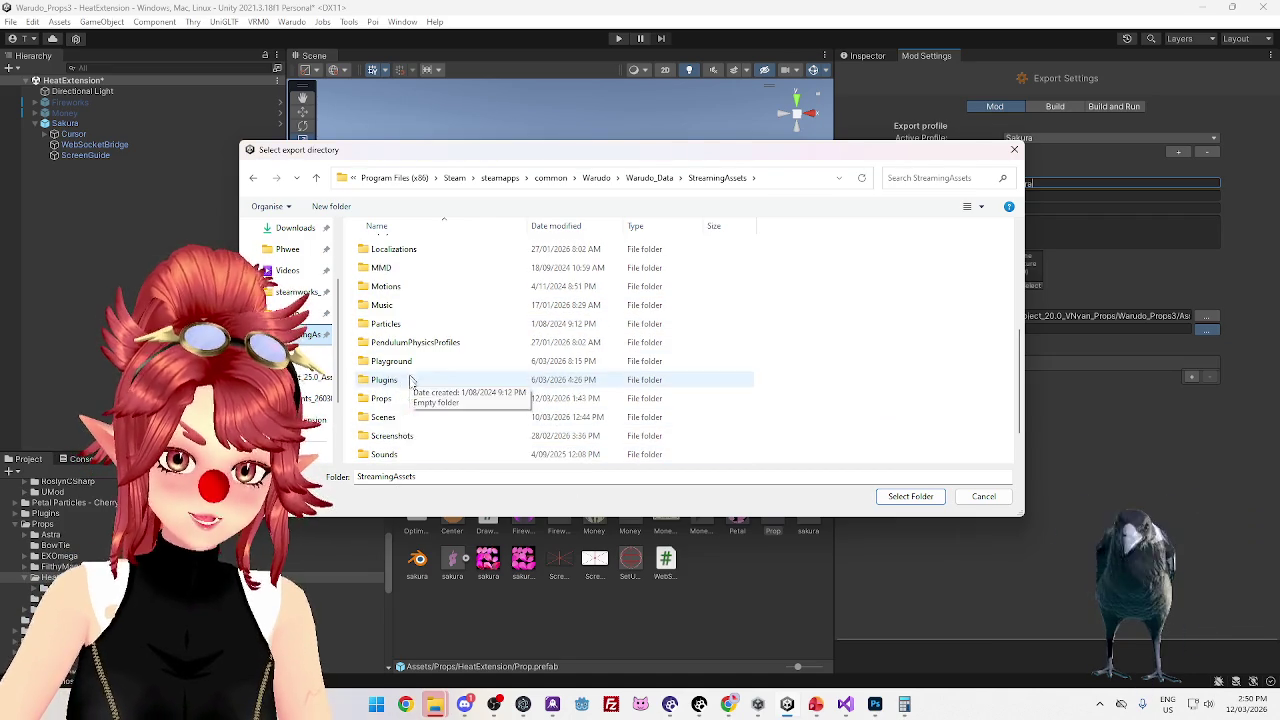
pyautogui.doubleClick(395, 398)
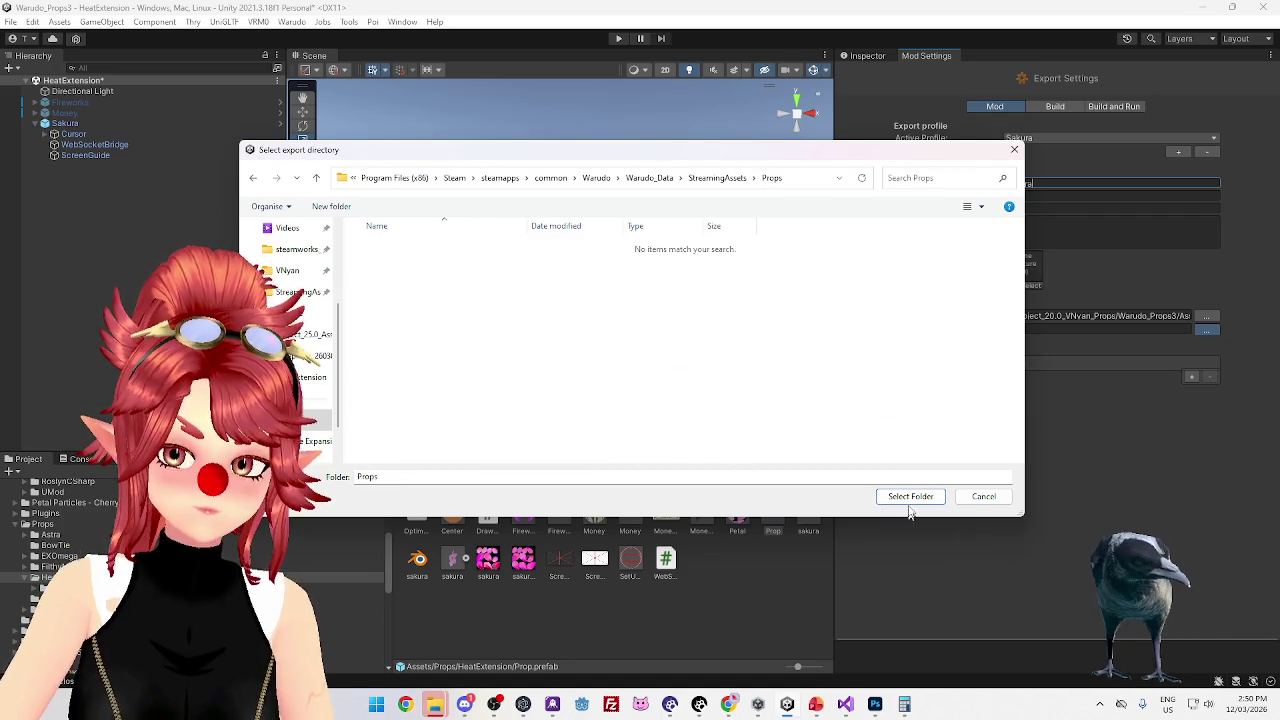
pyautogui.click(910, 496)
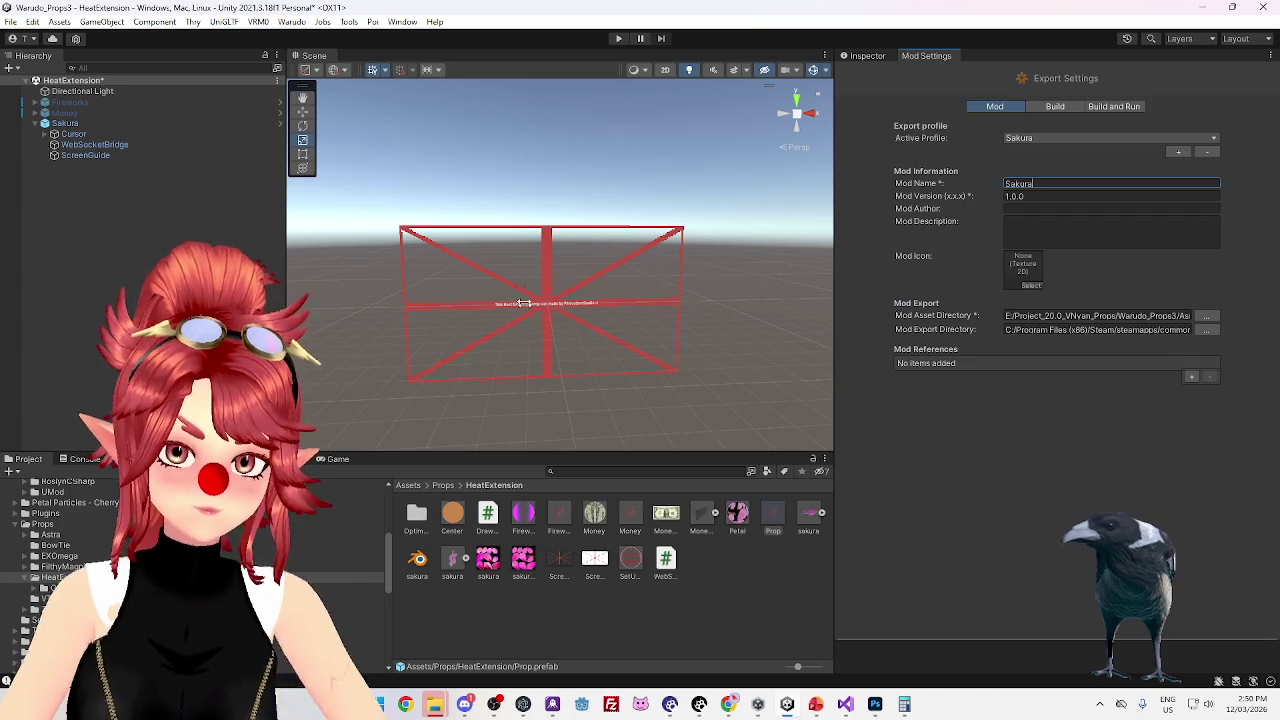
# Build the Sakura mod from the Warudo menu, saving the scene first
pyautogui.click(293, 22)
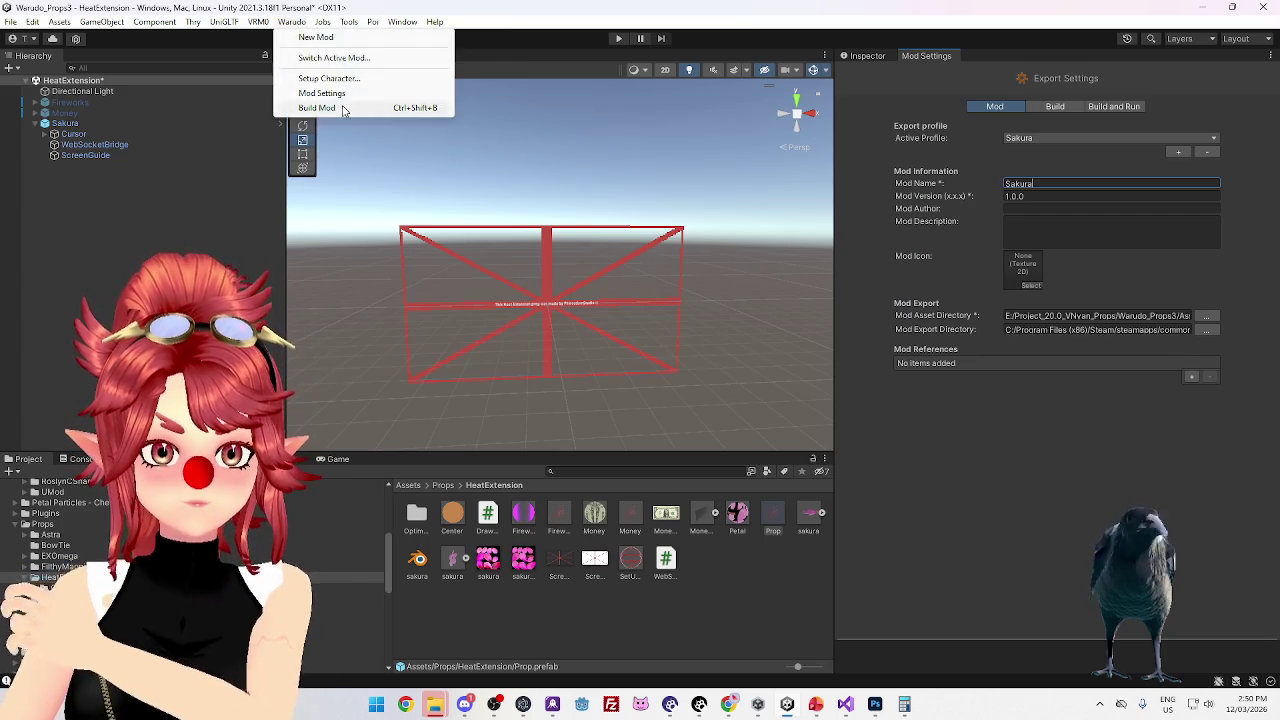
pyautogui.click(345, 109)
pyautogui.click(620, 376)
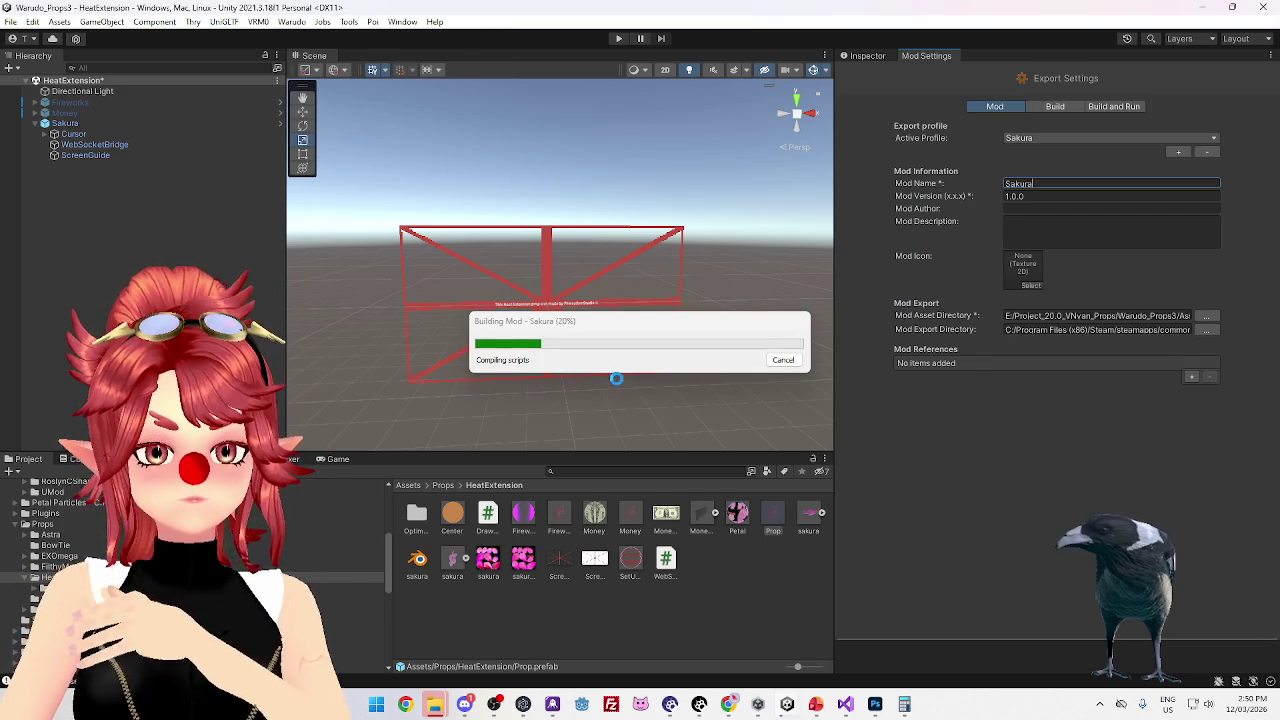
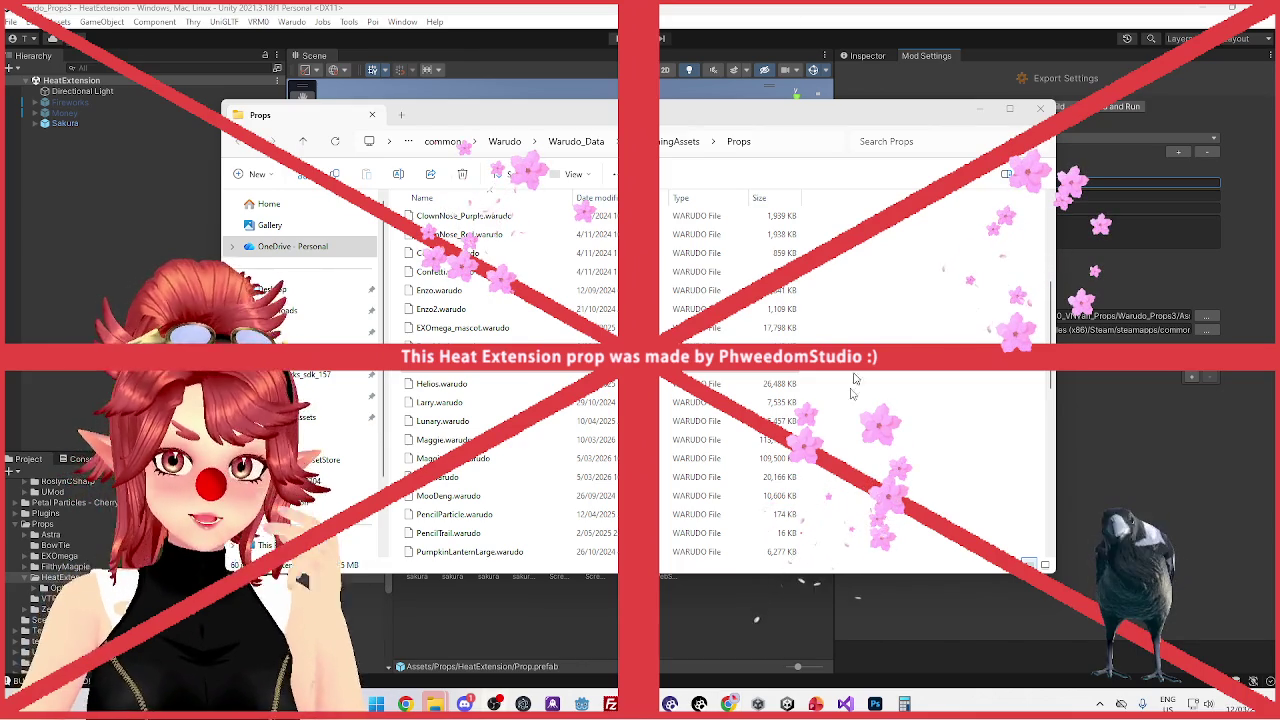
# In Warudo, check the Sakura prop's Transform position and its OverlayCam attachment, then return to Unity
pyautogui.click(700, 704)
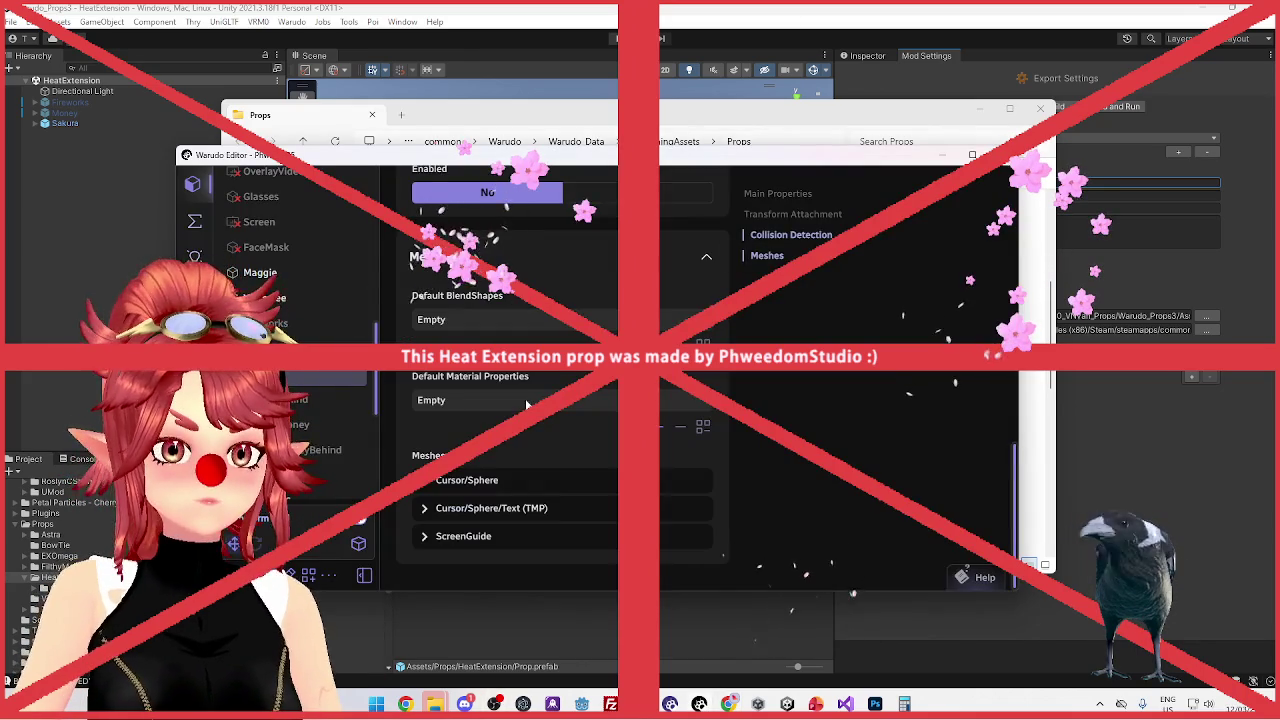
pyautogui.scroll(10, 522, 403)
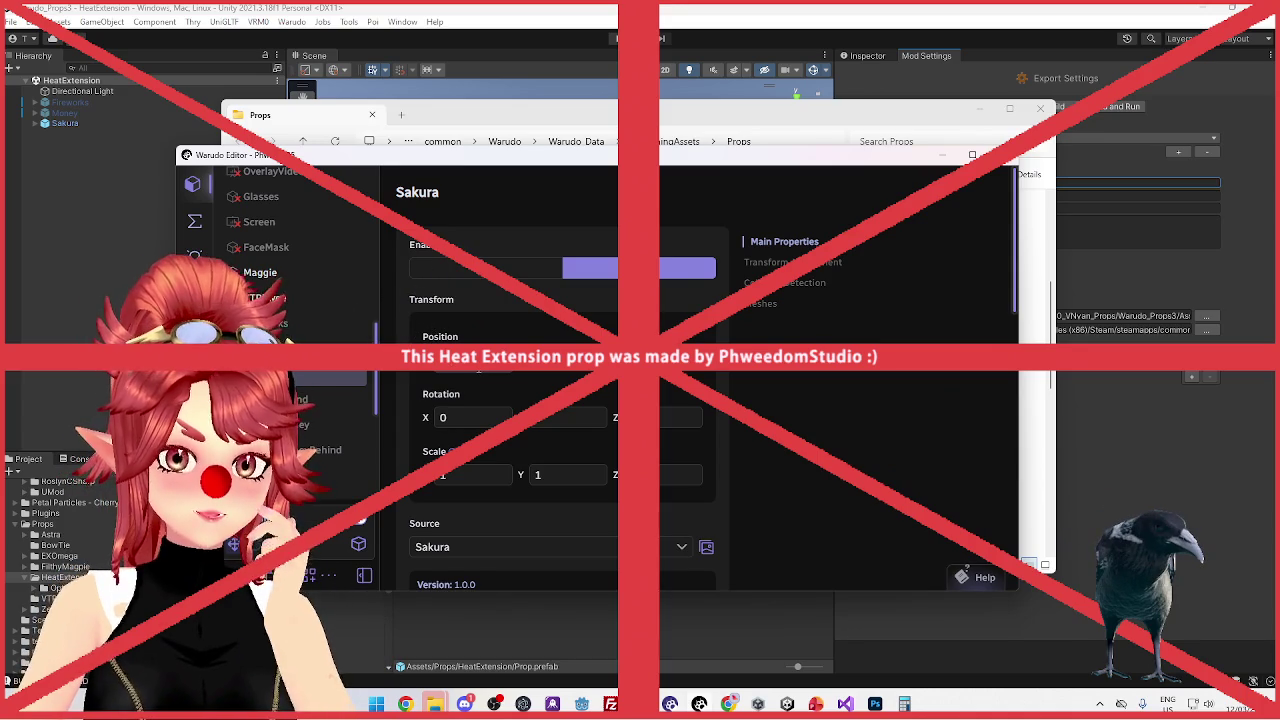
pyautogui.click(478, 362)
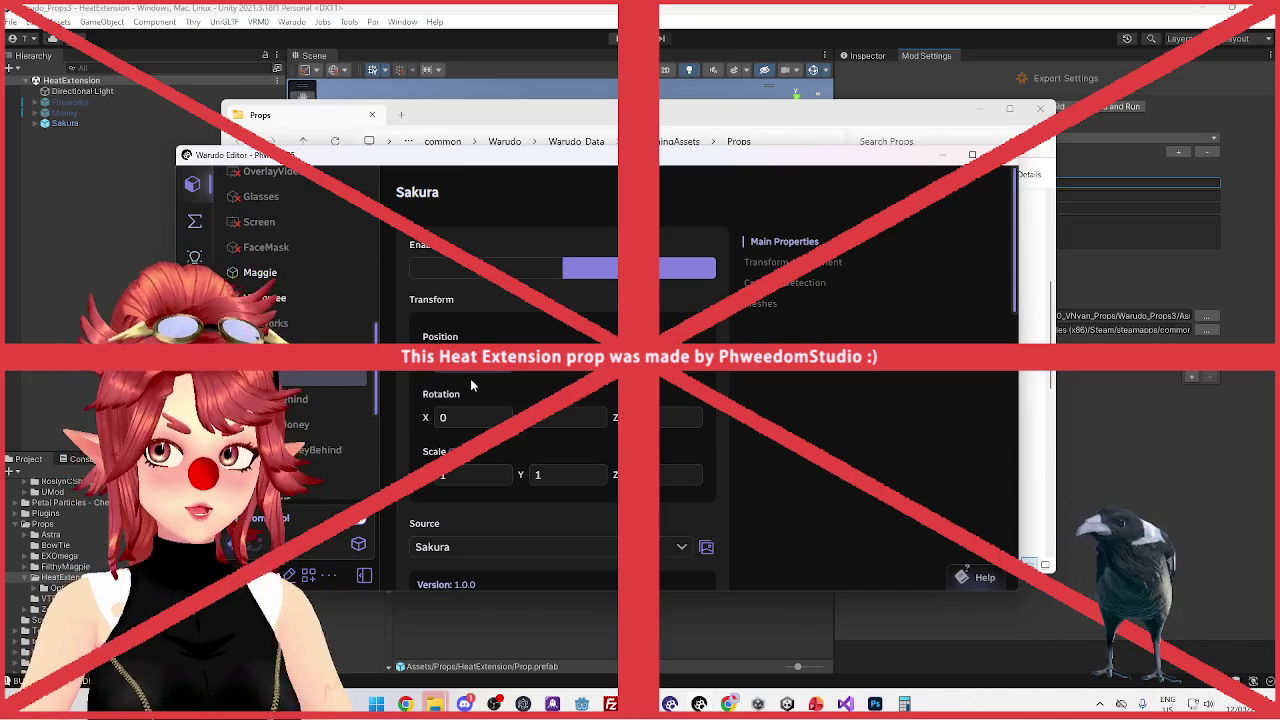
pyautogui.scroll(-3, 500, 460)
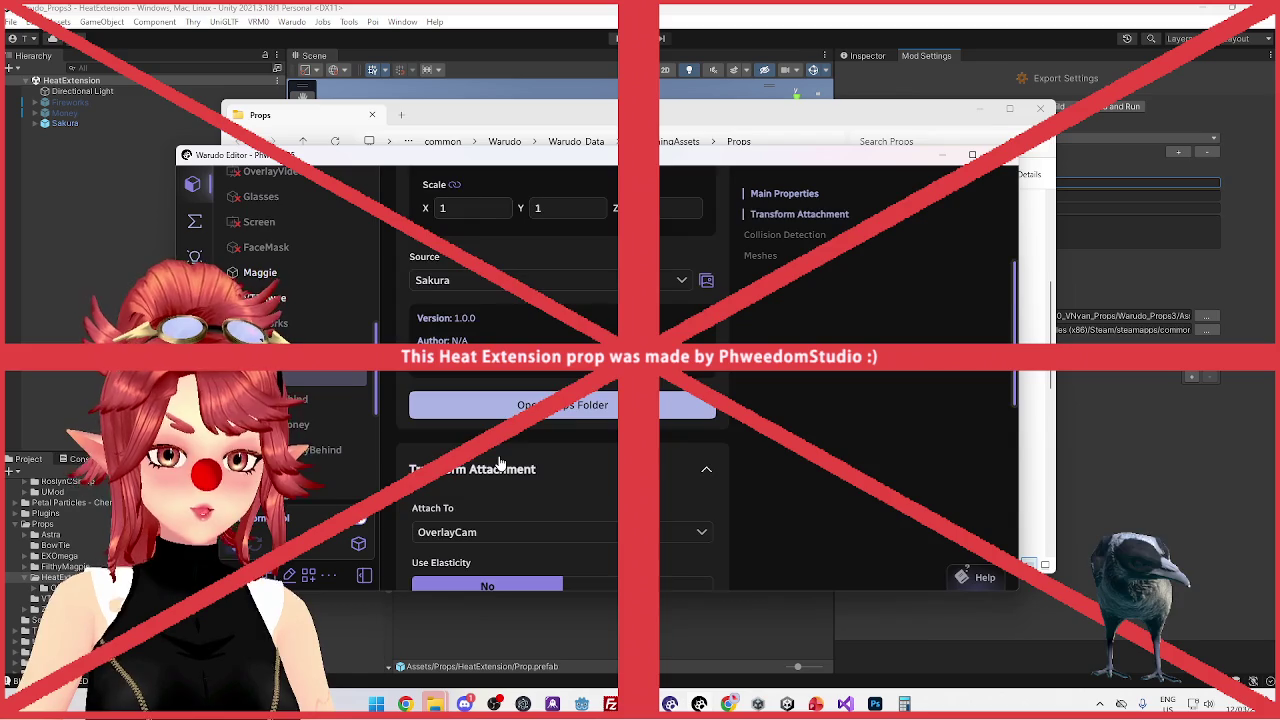
pyautogui.scroll(-2, 495, 458)
pyautogui.scroll(4, 510, 455)
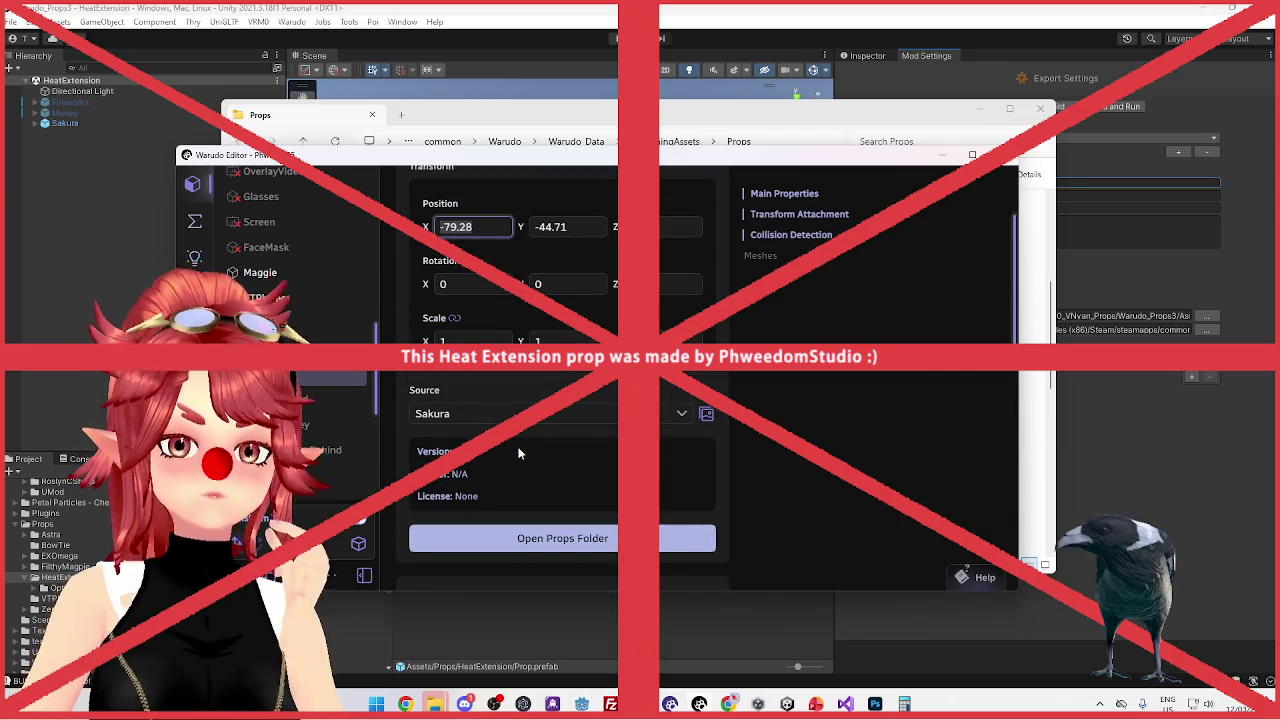
pyautogui.scroll(3, 518, 453)
pyautogui.click(570, 73)
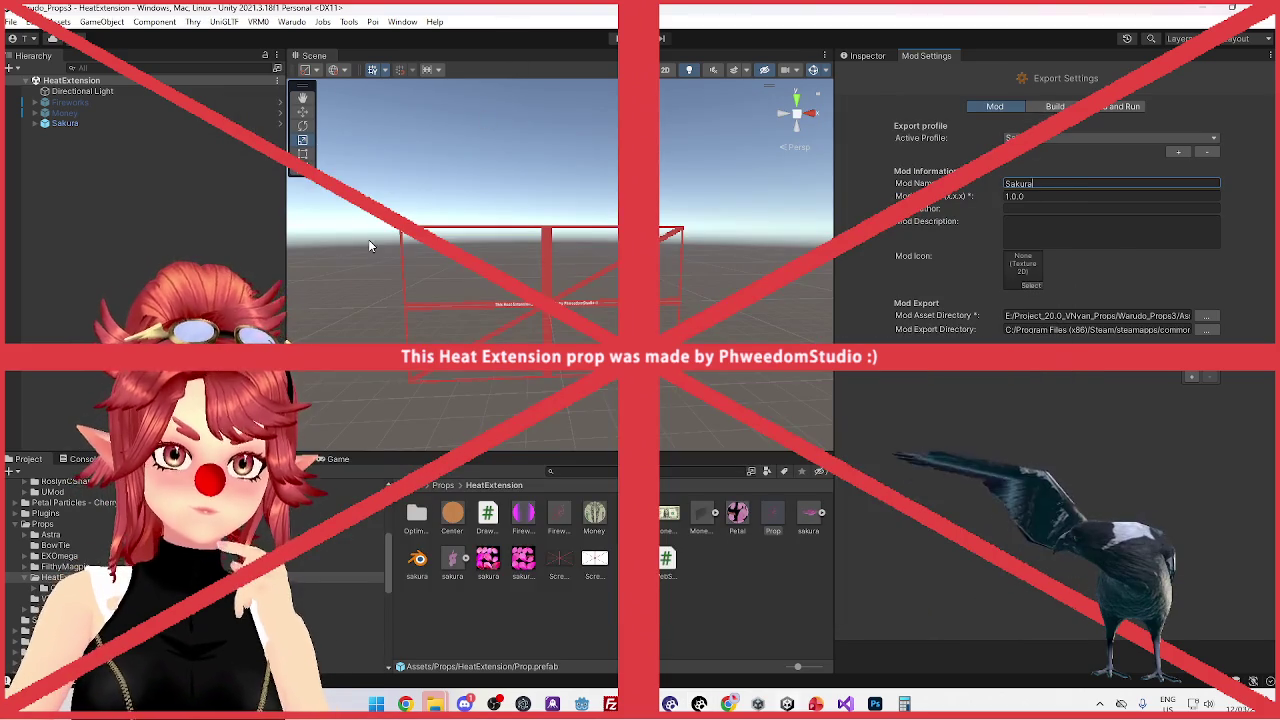
# Expand Sakura in the Hierarchy and inspect its WebSocketBridge and ScreenGuide children
pyautogui.click(50, 124)
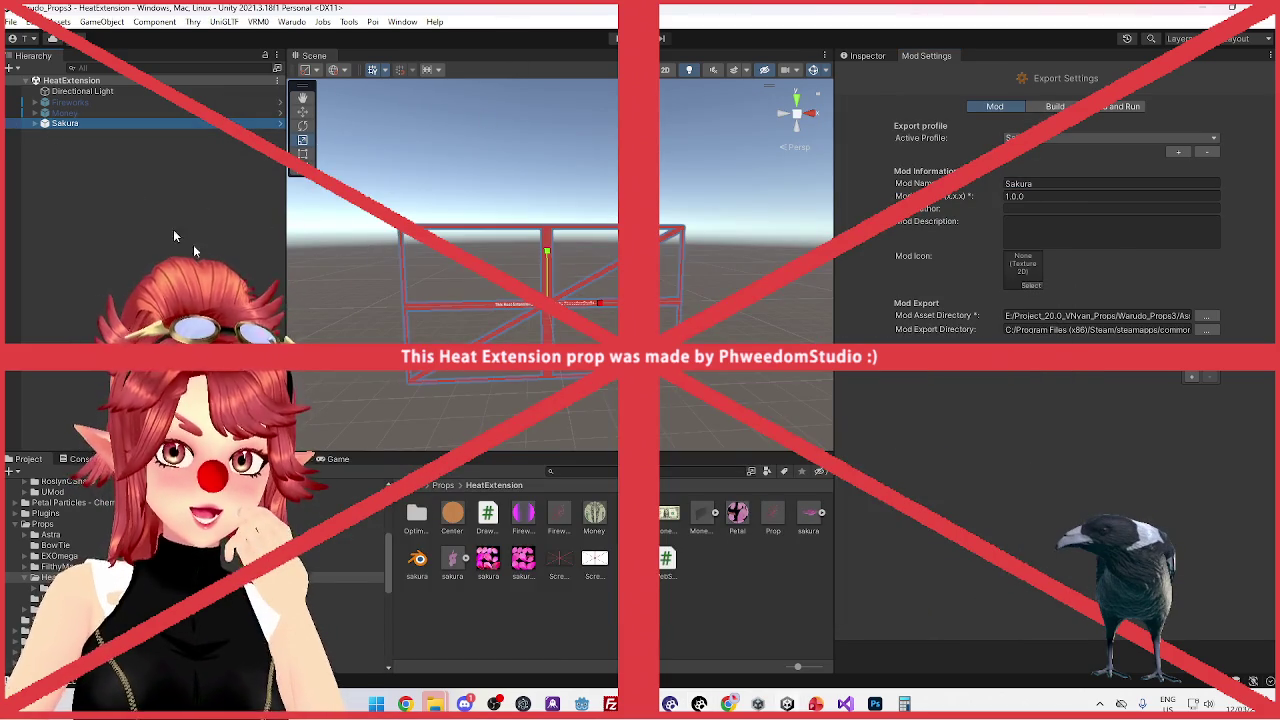
pyautogui.scroll(6, 583, 343)
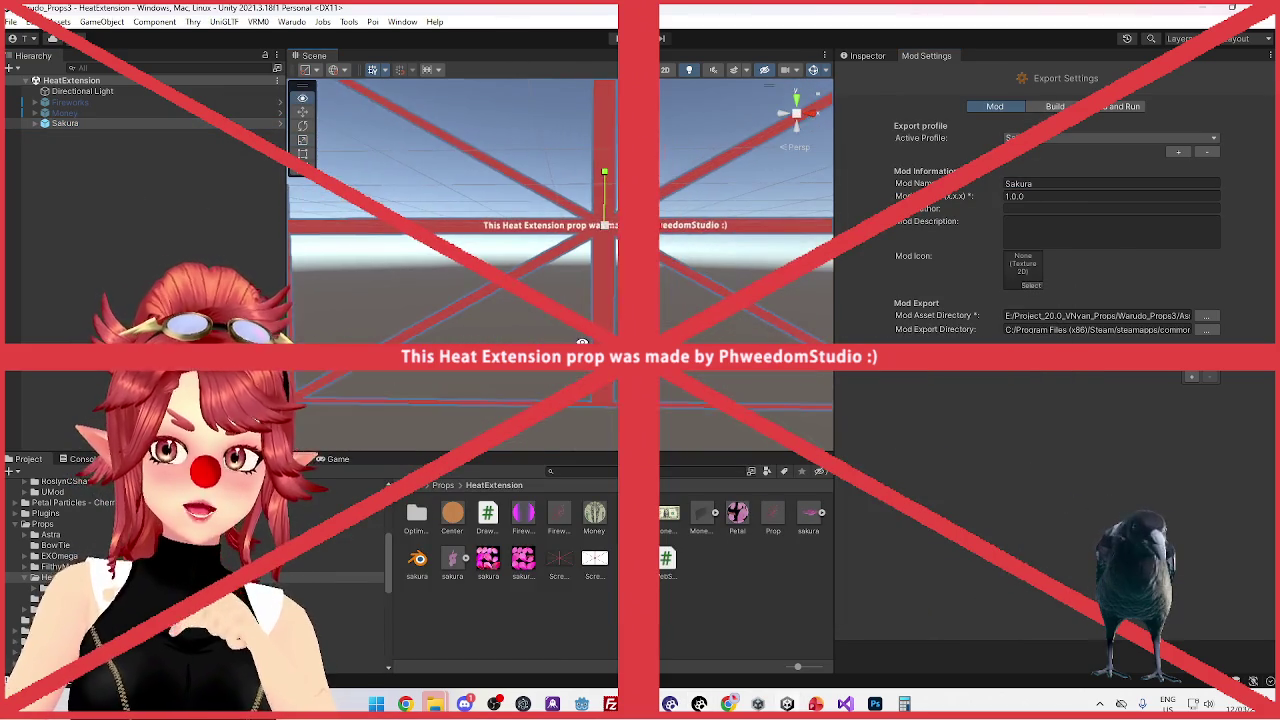
pyautogui.click(36, 124)
pyautogui.click(35, 123)
pyautogui.click(95, 144)
pyautogui.doubleClick(113, 155)
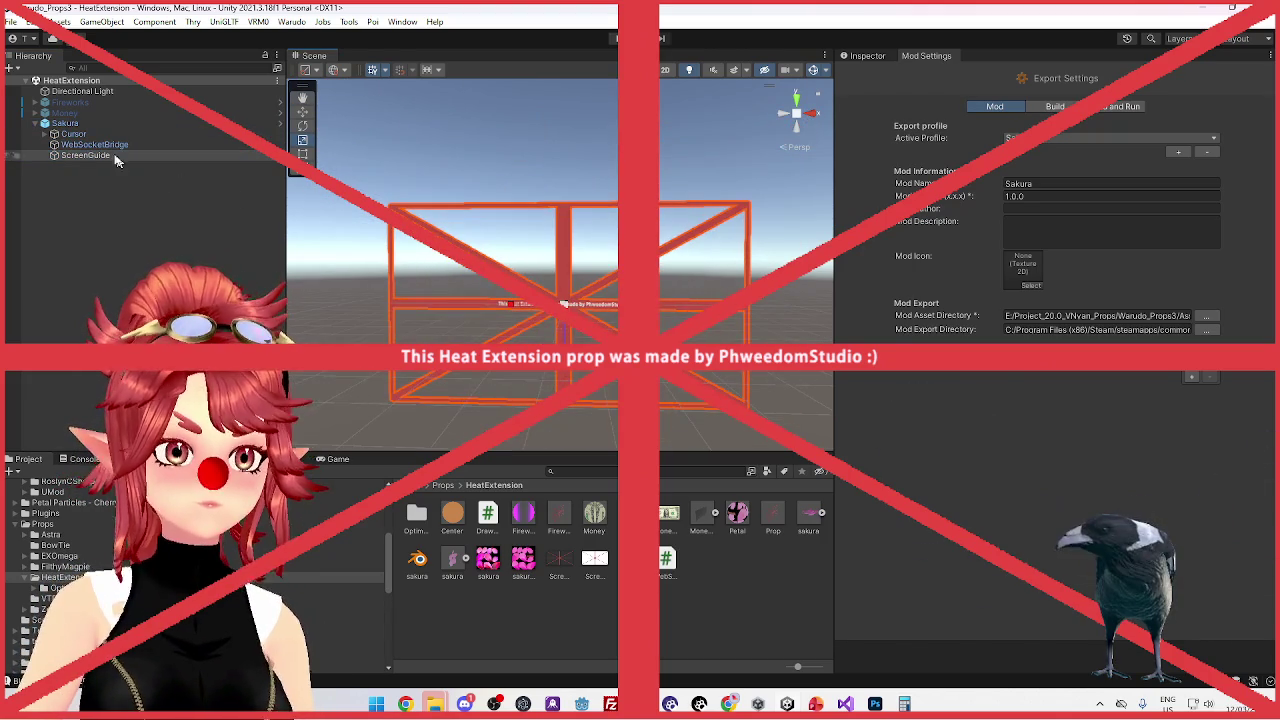
# Reselect Sakura to view its Draw Click components, then open Warudo's prop source list
pyautogui.click(86, 122)
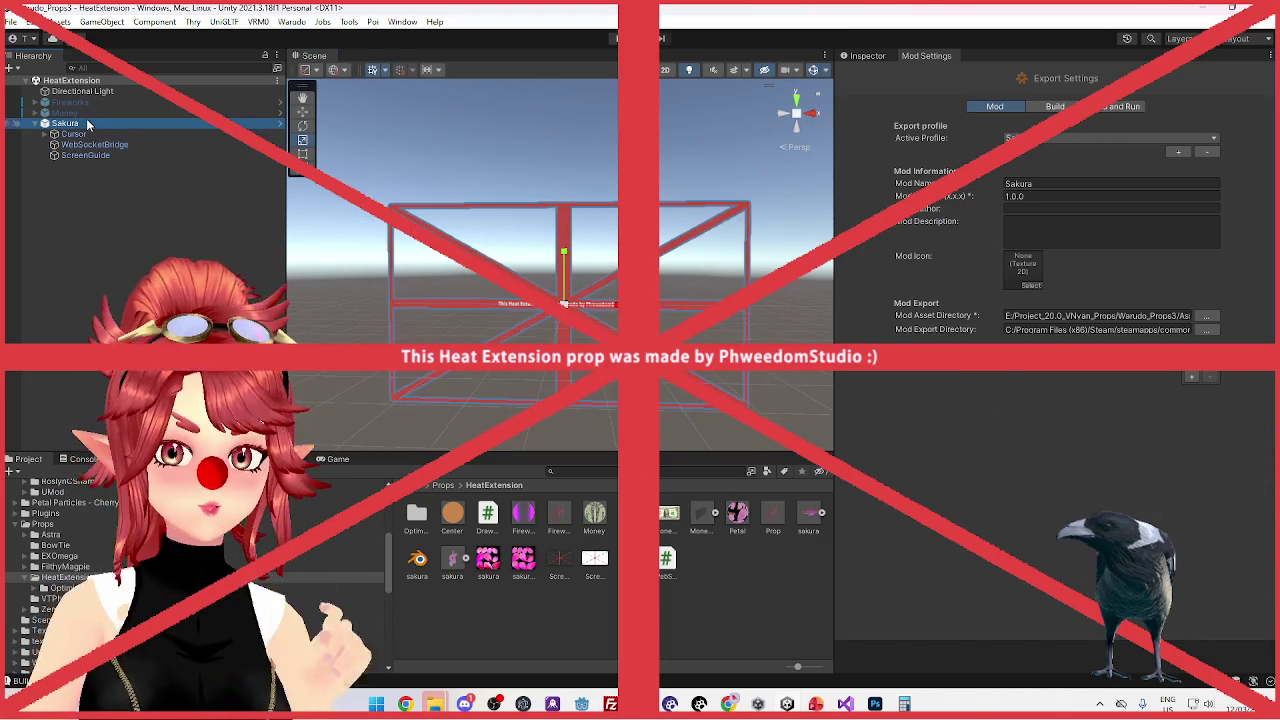
pyautogui.click(860, 57)
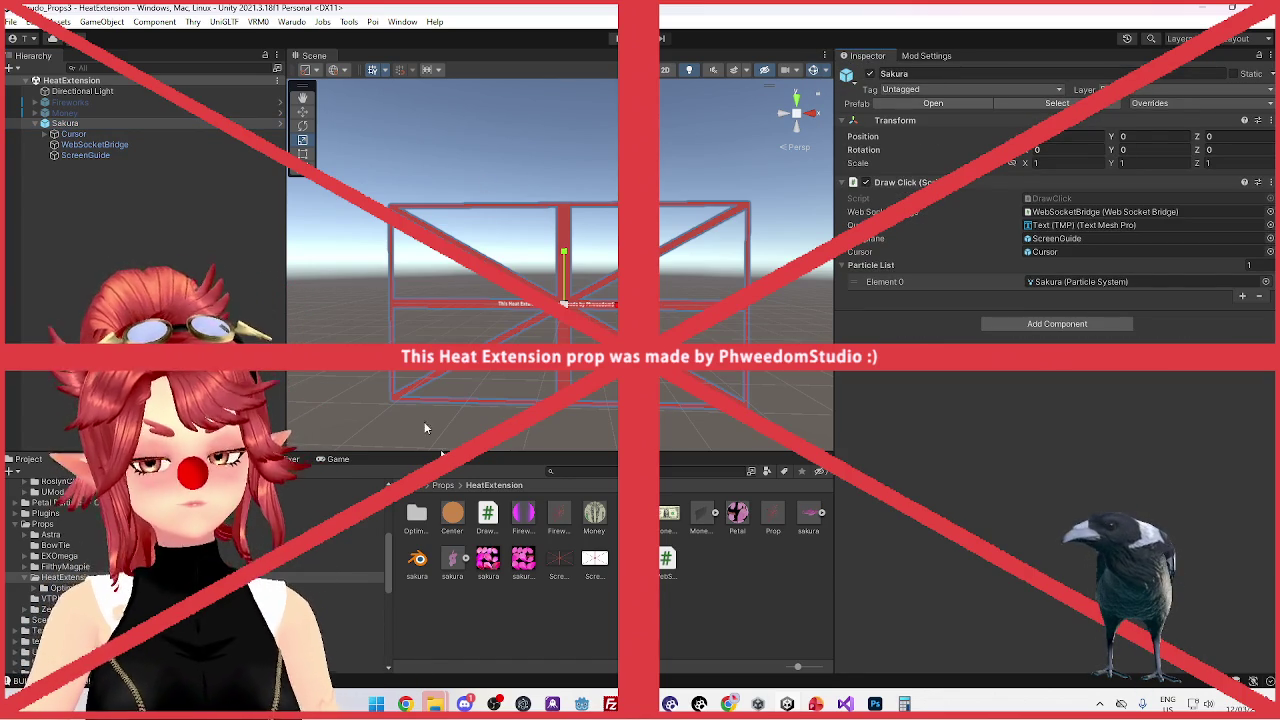
pyautogui.click(816, 704)
pyautogui.click(531, 547)
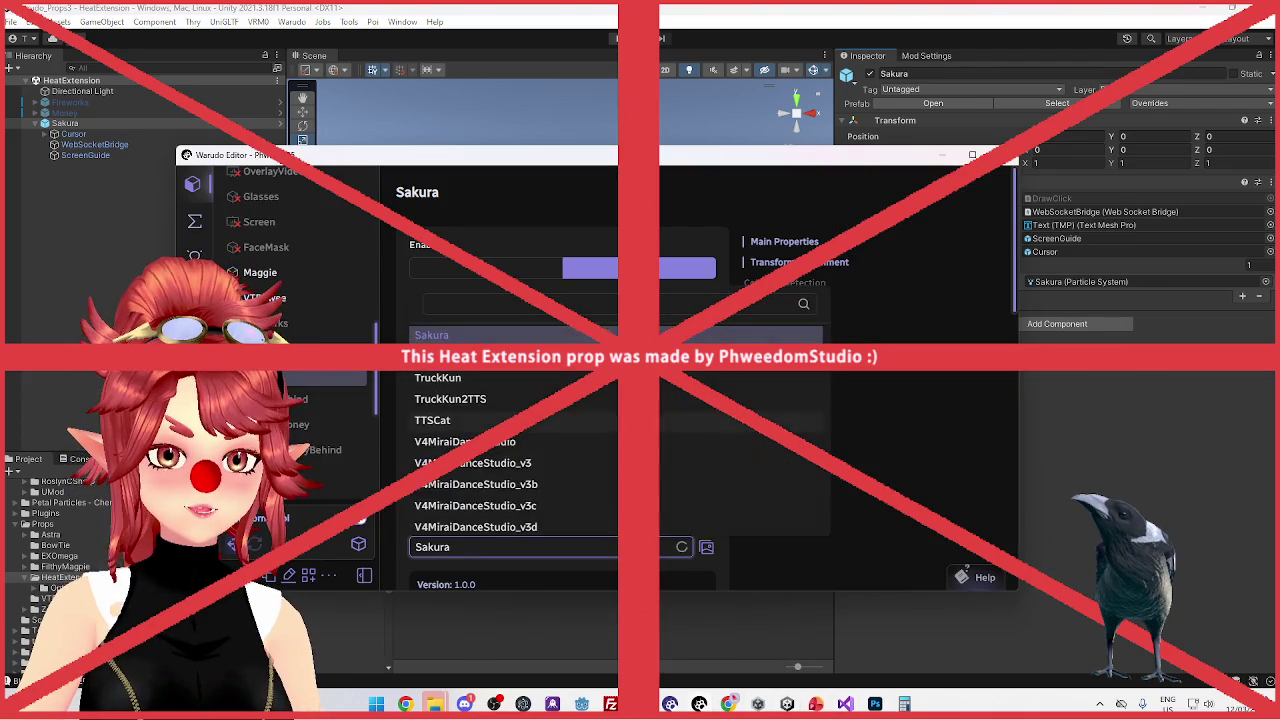
# Clear the Sakura prop's Source to None, reselect Sakura as the source, and return to Unity
pyautogui.scroll(10, 480, 440)
pyautogui.click(427, 335)
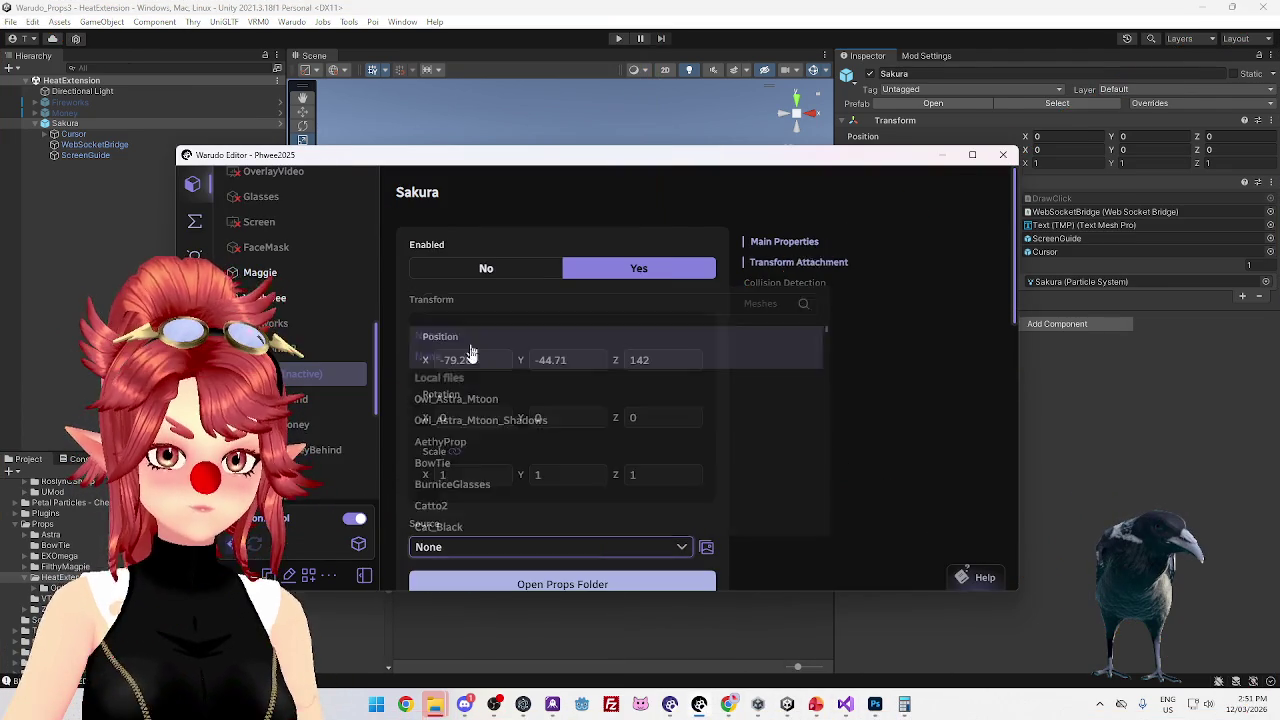
pyautogui.click(478, 545)
pyautogui.scroll(-2, 487, 437)
pyautogui.scroll(-10, 487, 437)
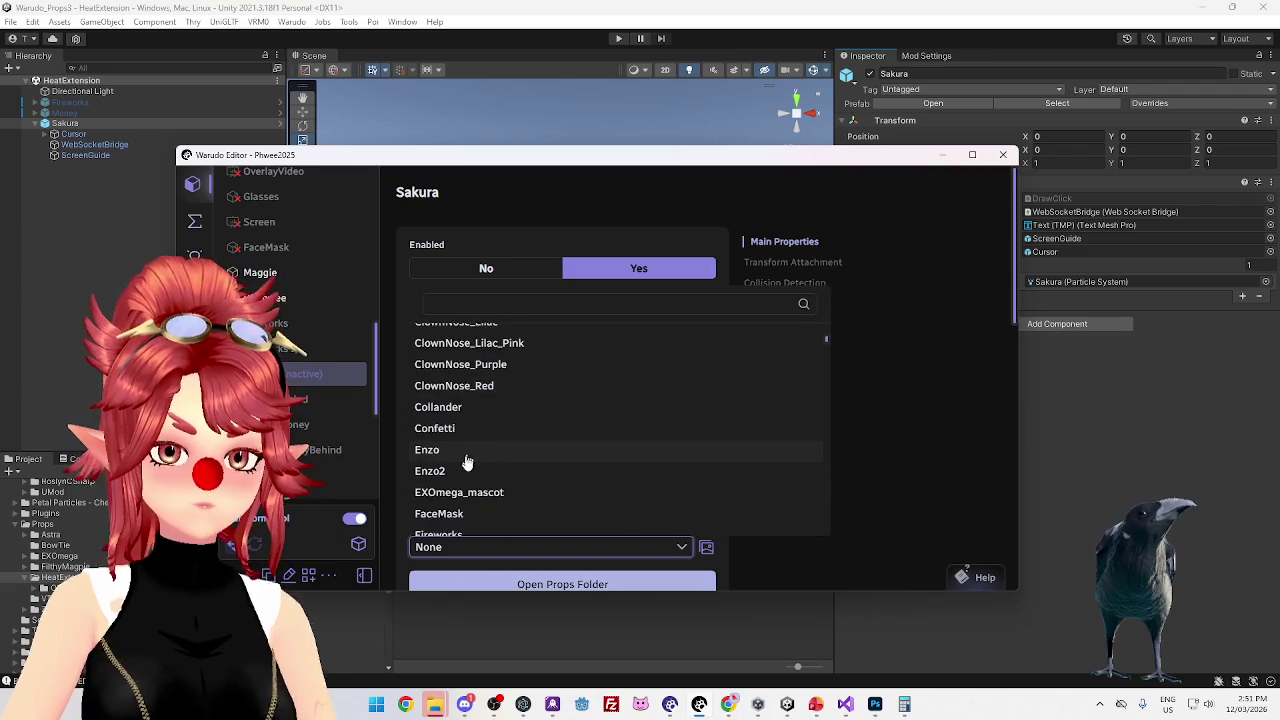
pyautogui.scroll(-2, 465, 468)
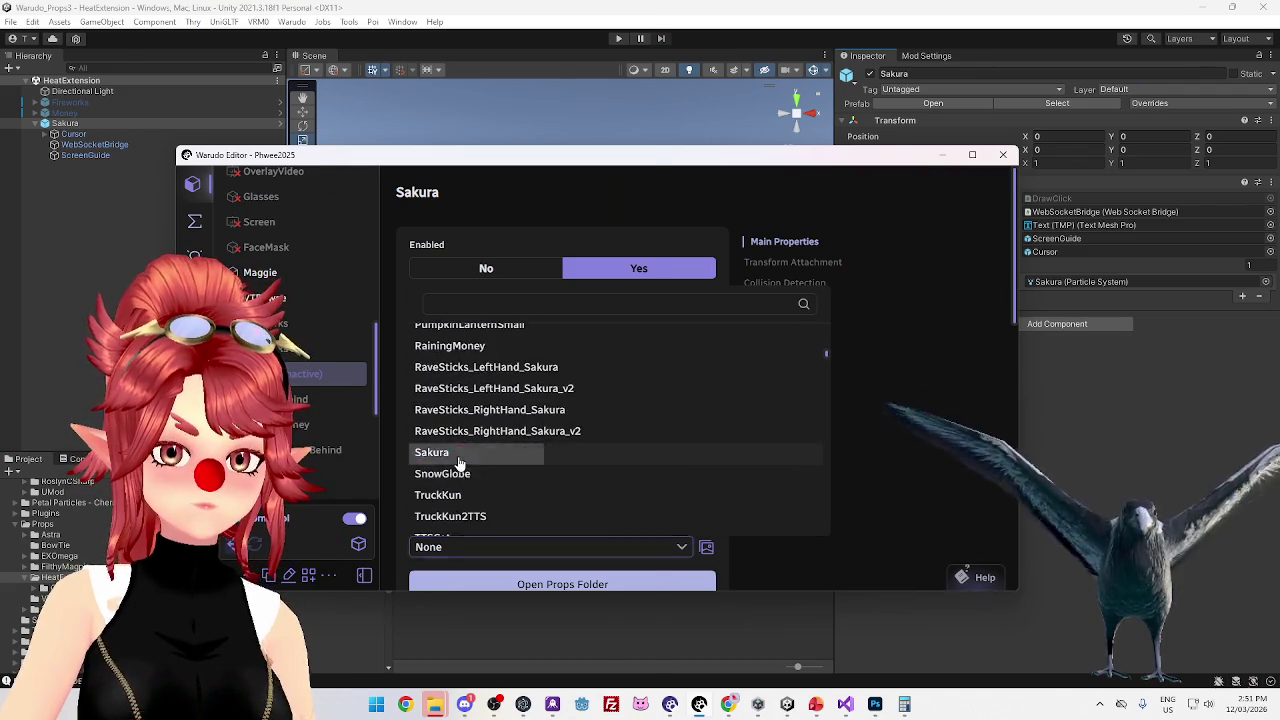
pyautogui.click(466, 463)
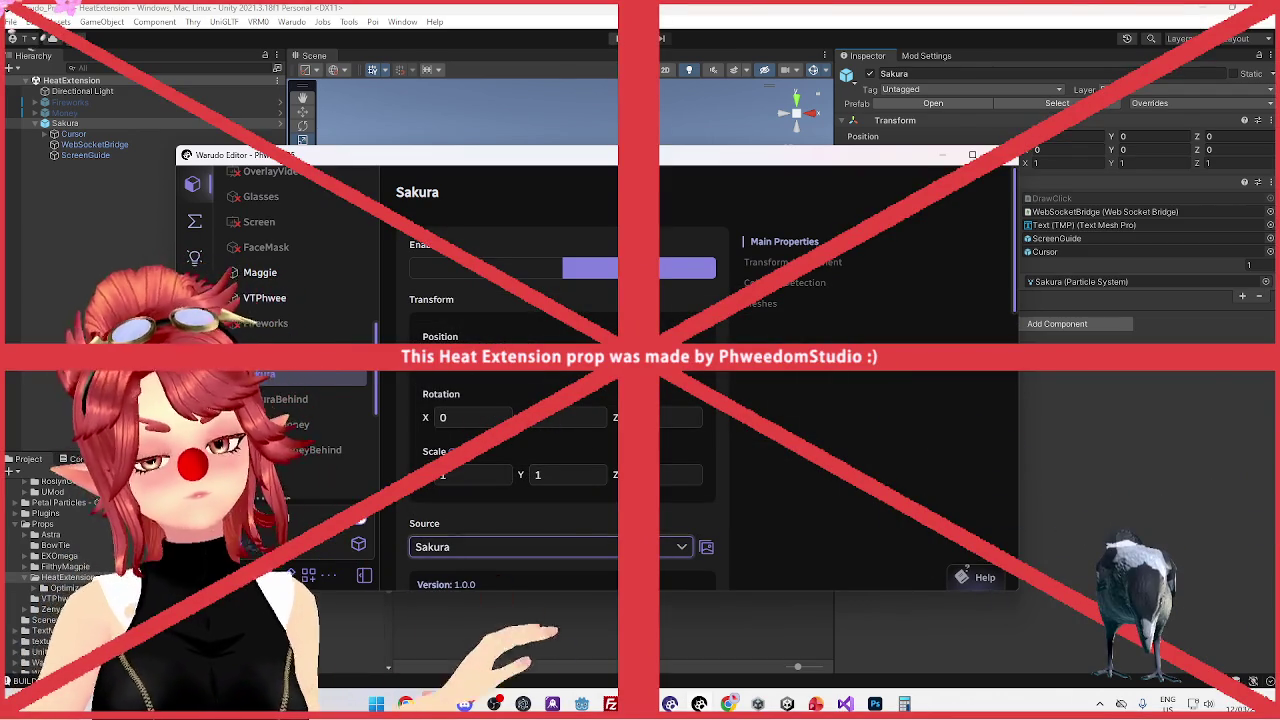
pyautogui.click(532, 552)
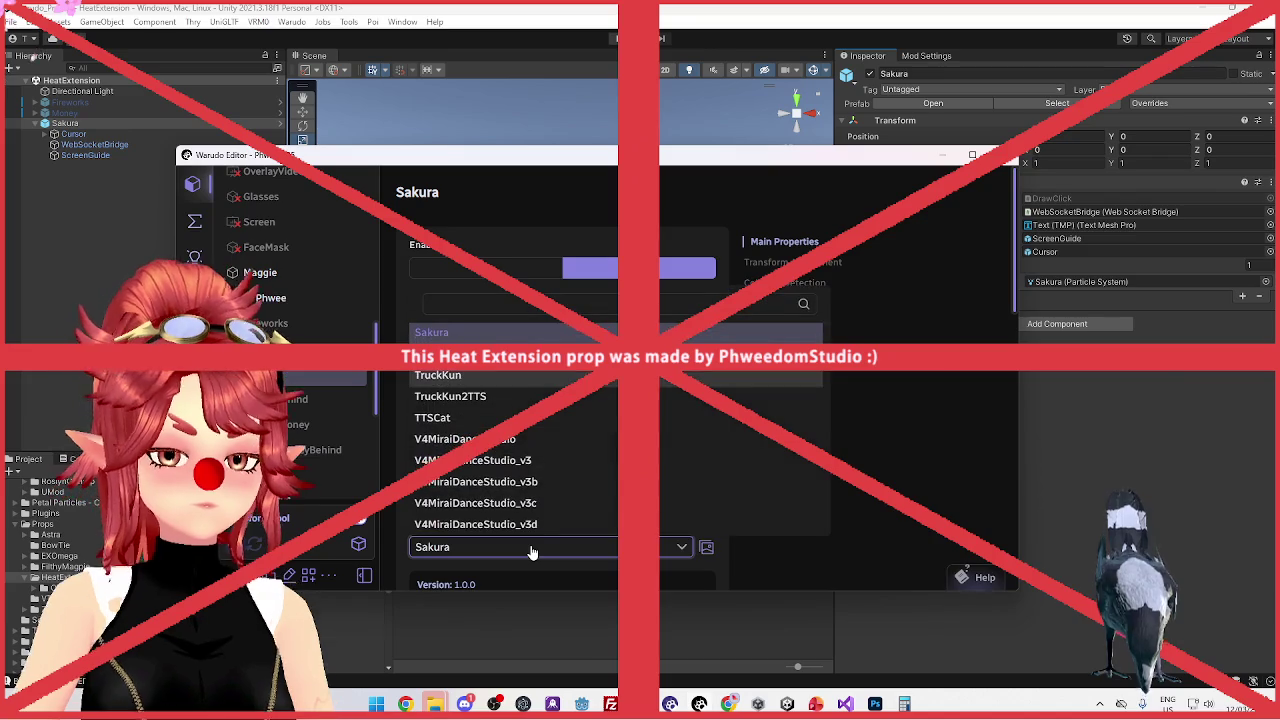
pyautogui.click(532, 546)
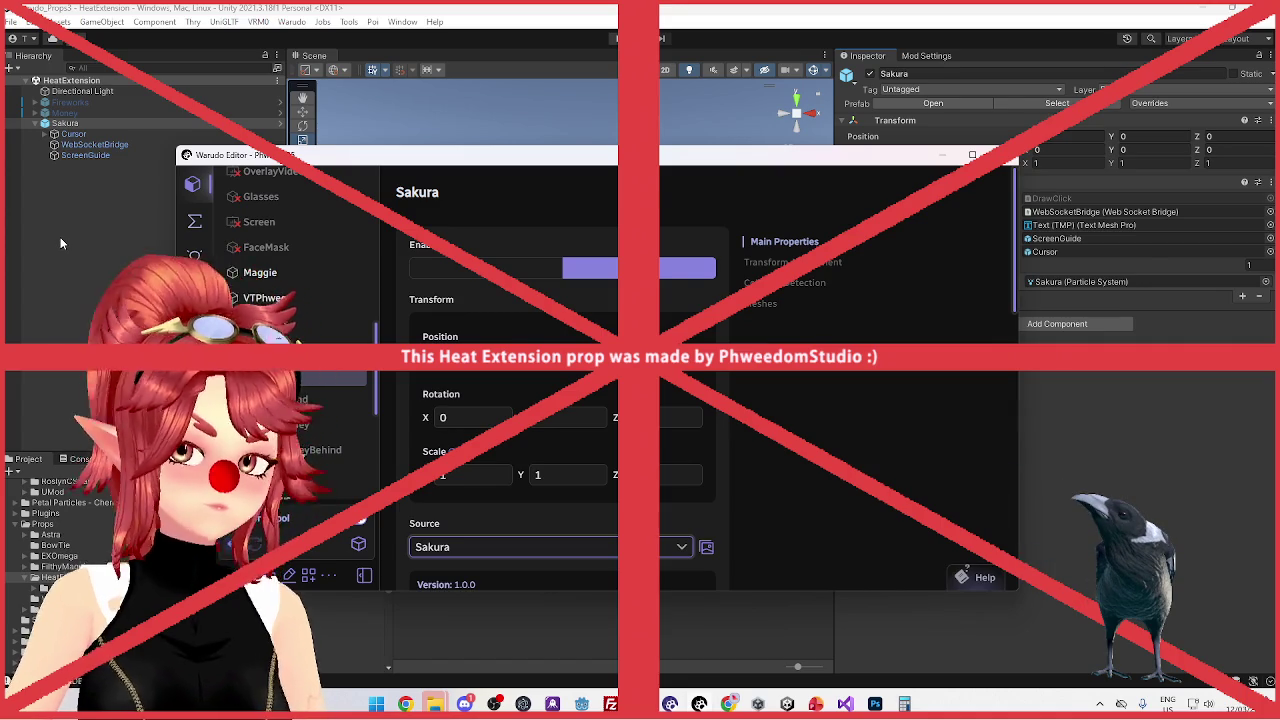
pyautogui.click(60, 169)
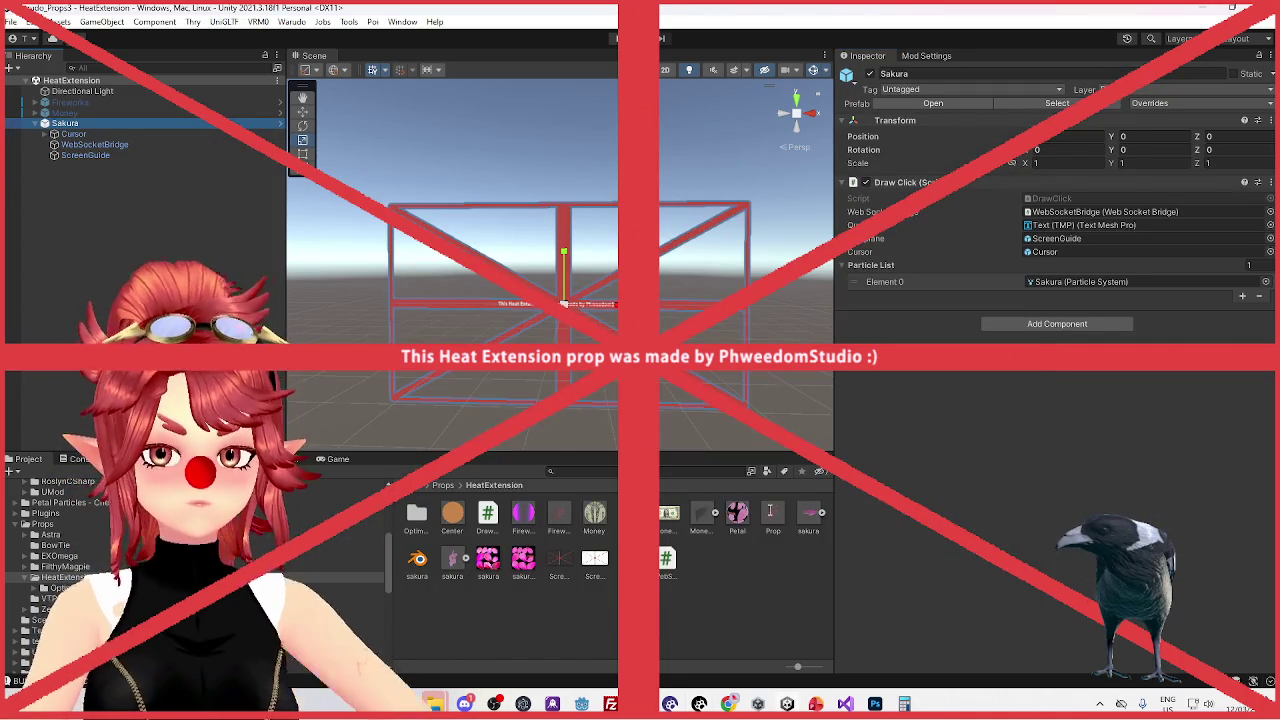
# Inspect the Prop prefab, the Sakura object, its Cursor child and the Sakura particle system
pyautogui.click(770, 515)
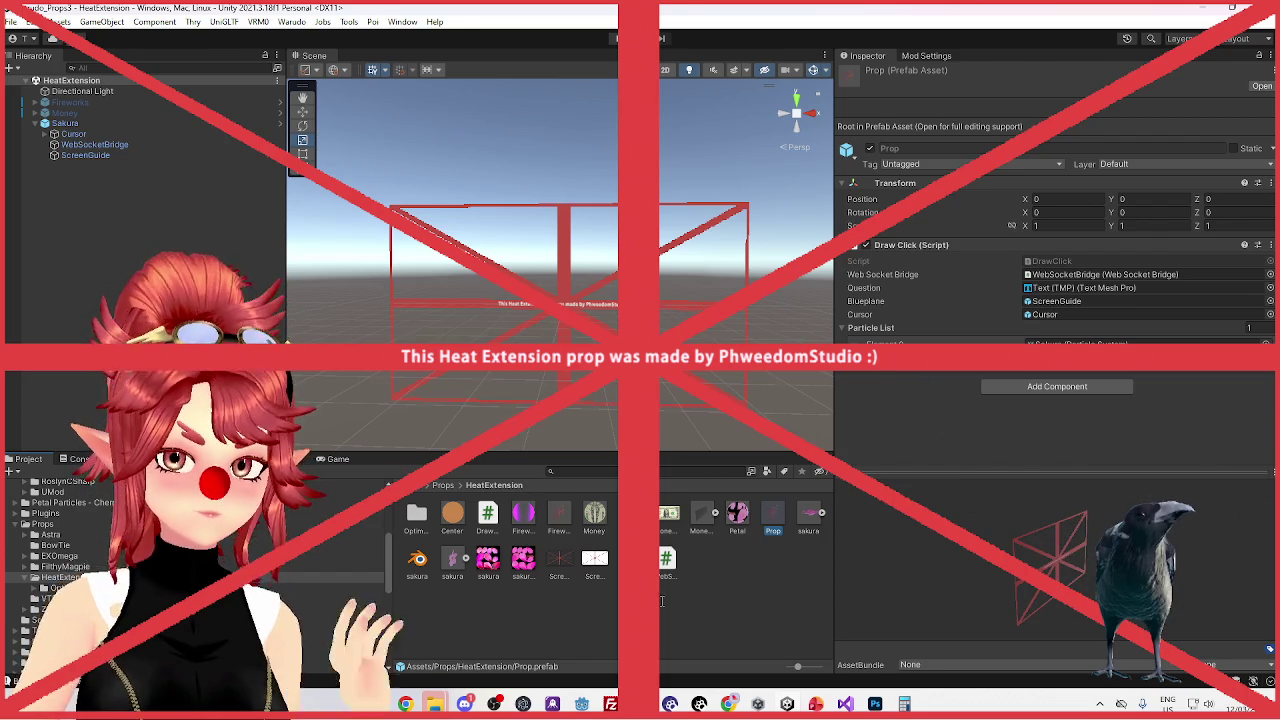
pyautogui.click(88, 123)
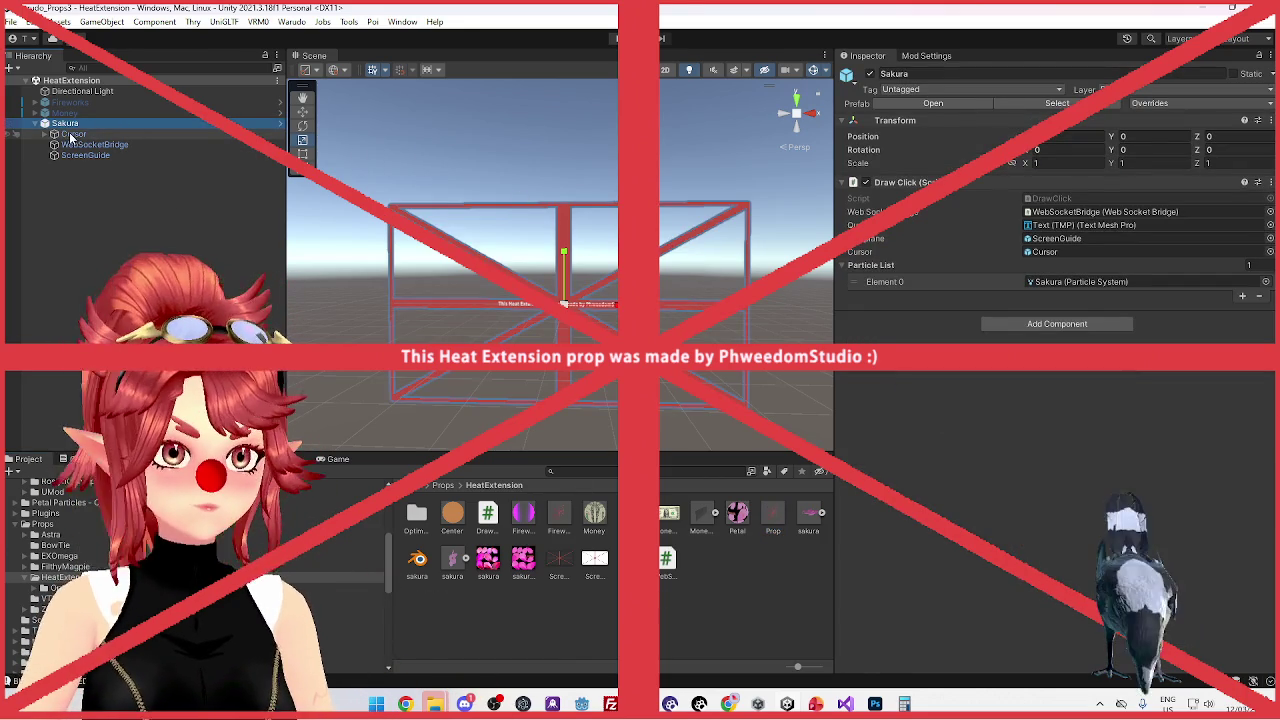
pyautogui.click(62, 134)
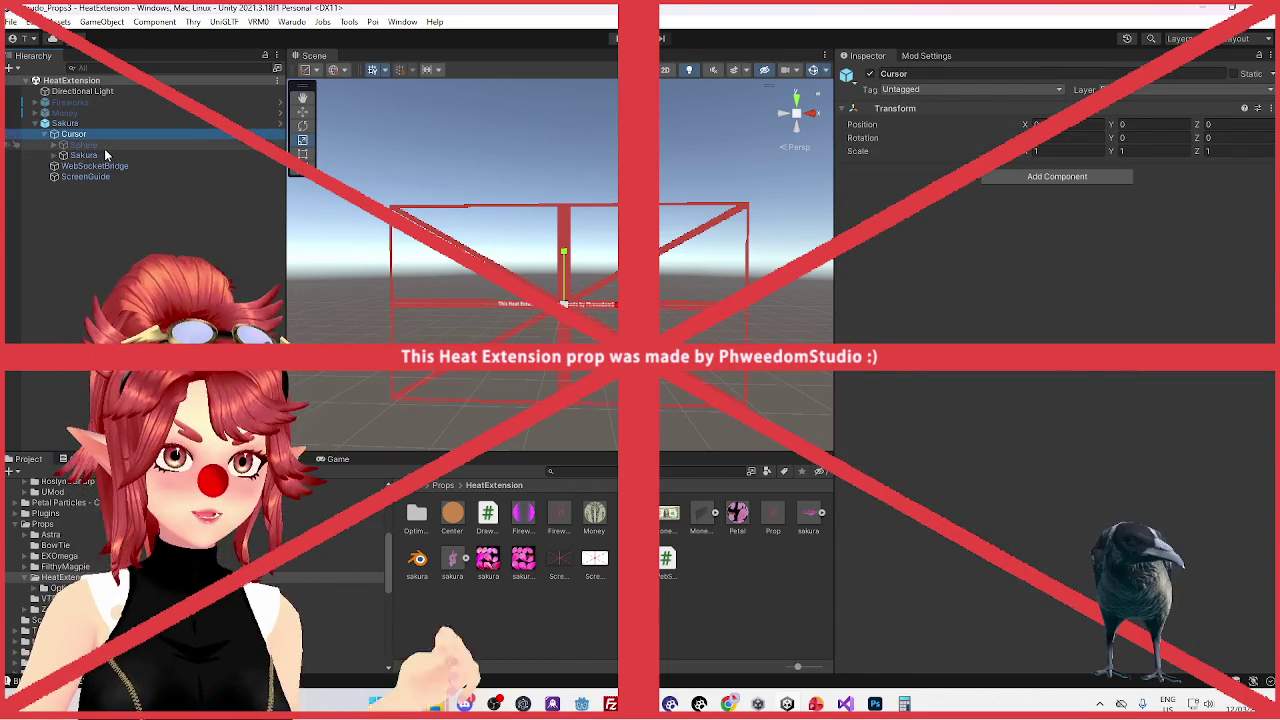
pyautogui.click(92, 155)
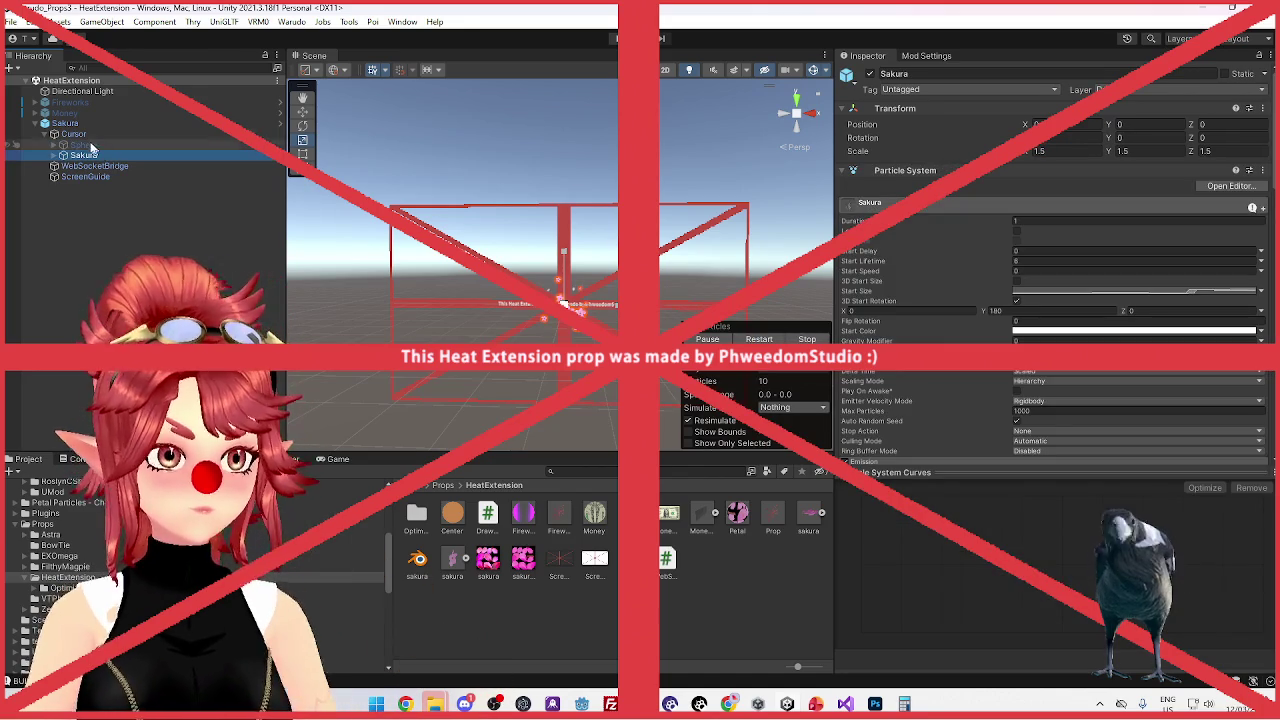
# Check ScreenGuide and Sakura's Draw Click settings, ending with the Cursor child selected
pyautogui.click(66, 123)
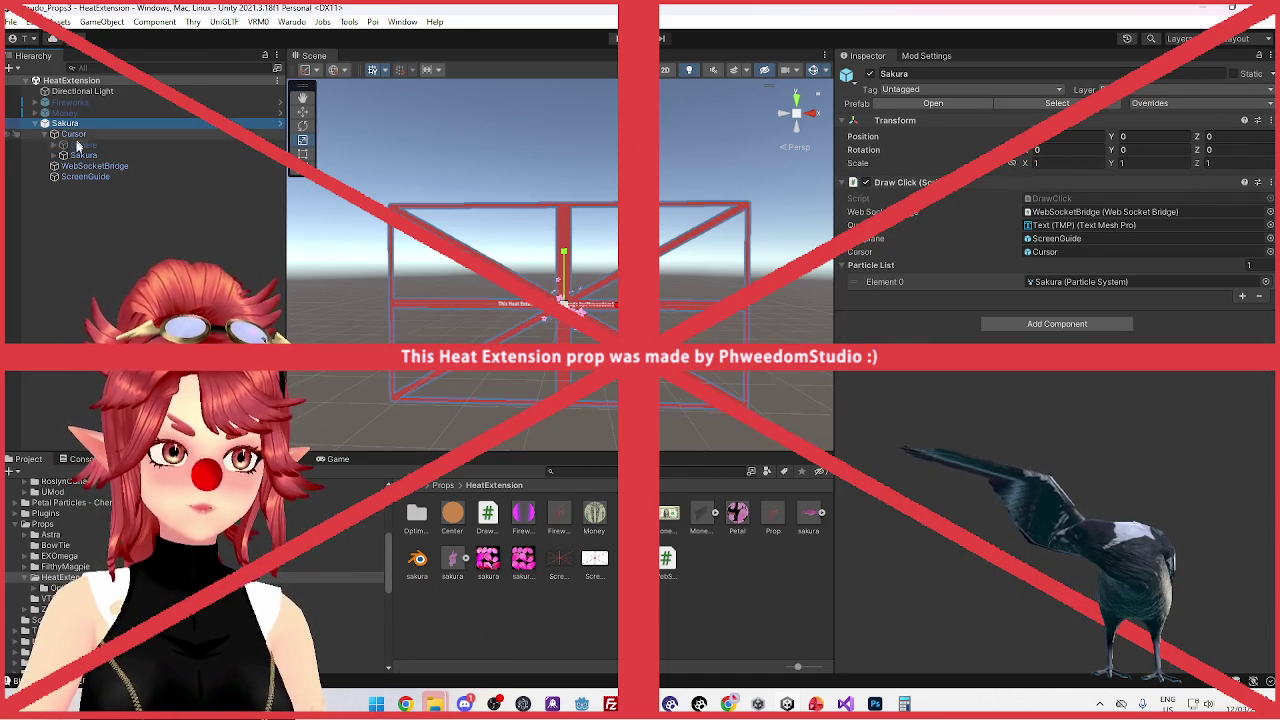
pyautogui.click(84, 177)
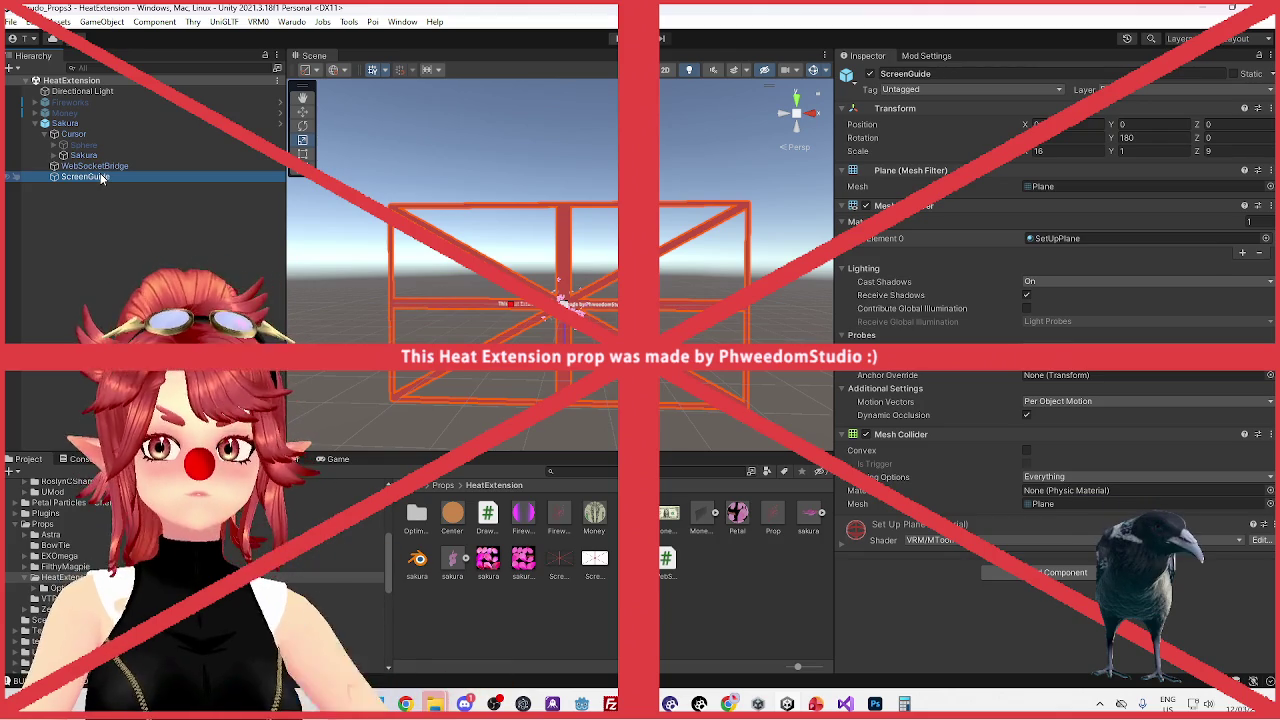
pyautogui.click(70, 124)
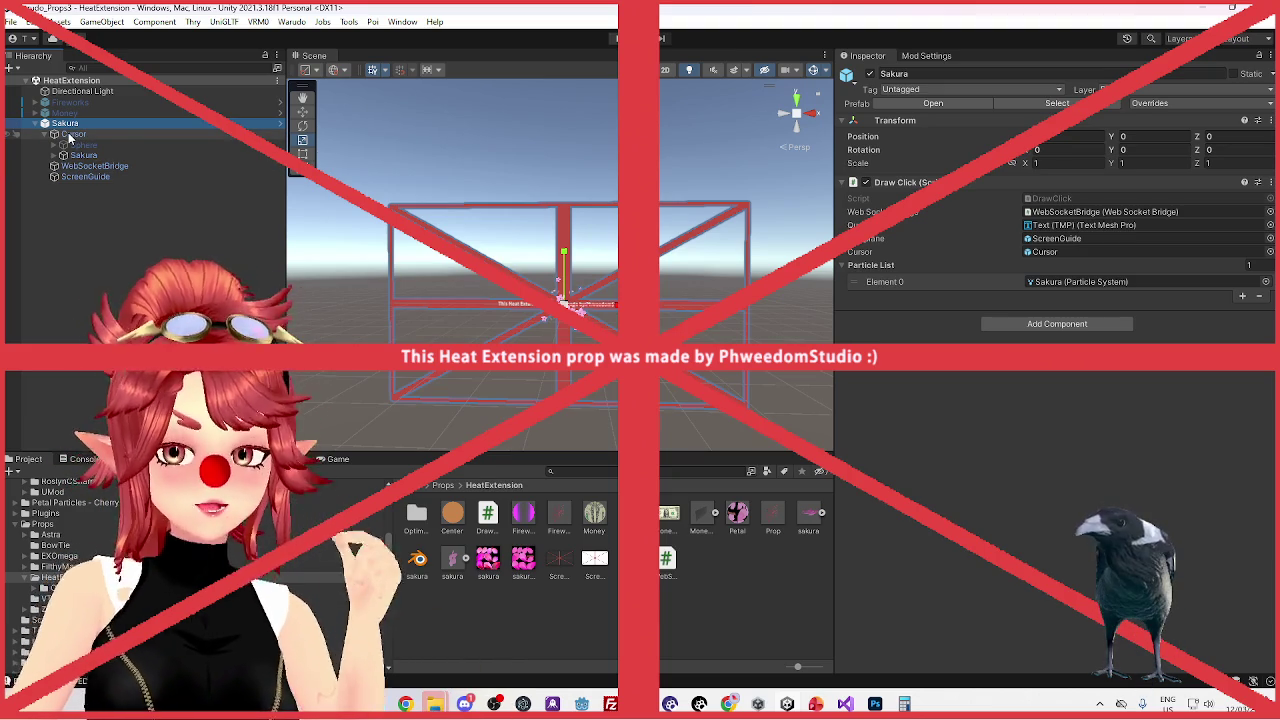
pyautogui.click(100, 135)
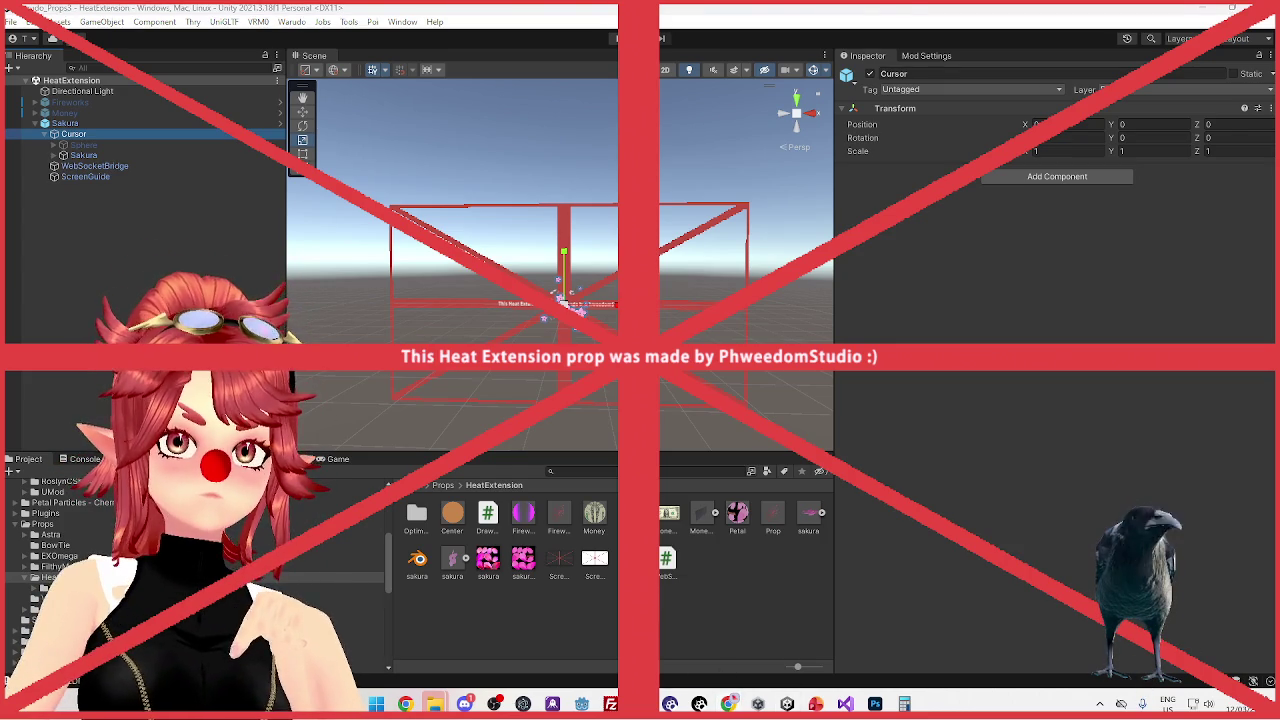
# Browse the twisties image results in Chrome, then close that tab and minimize the browser
pyautogui.hotkey('alt', 'Tab')
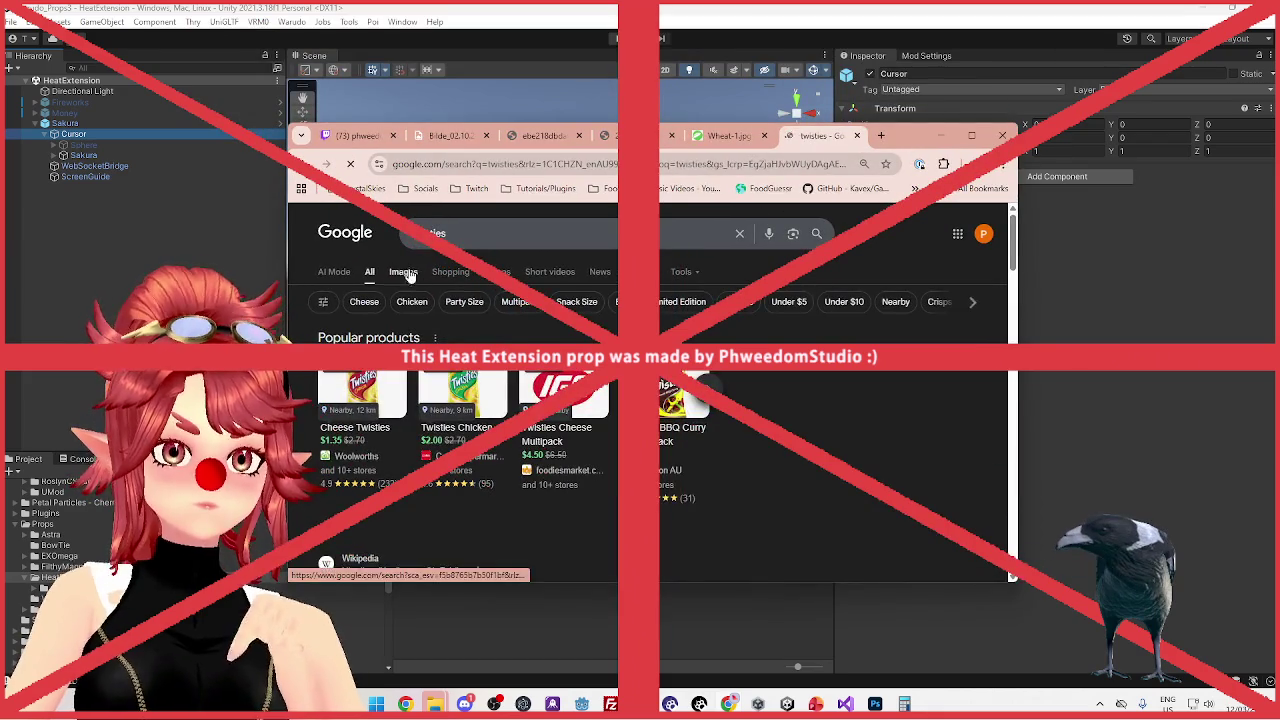
pyautogui.click(407, 275)
pyautogui.scroll(-2, 709, 416)
pyautogui.scroll(-1, 709, 416)
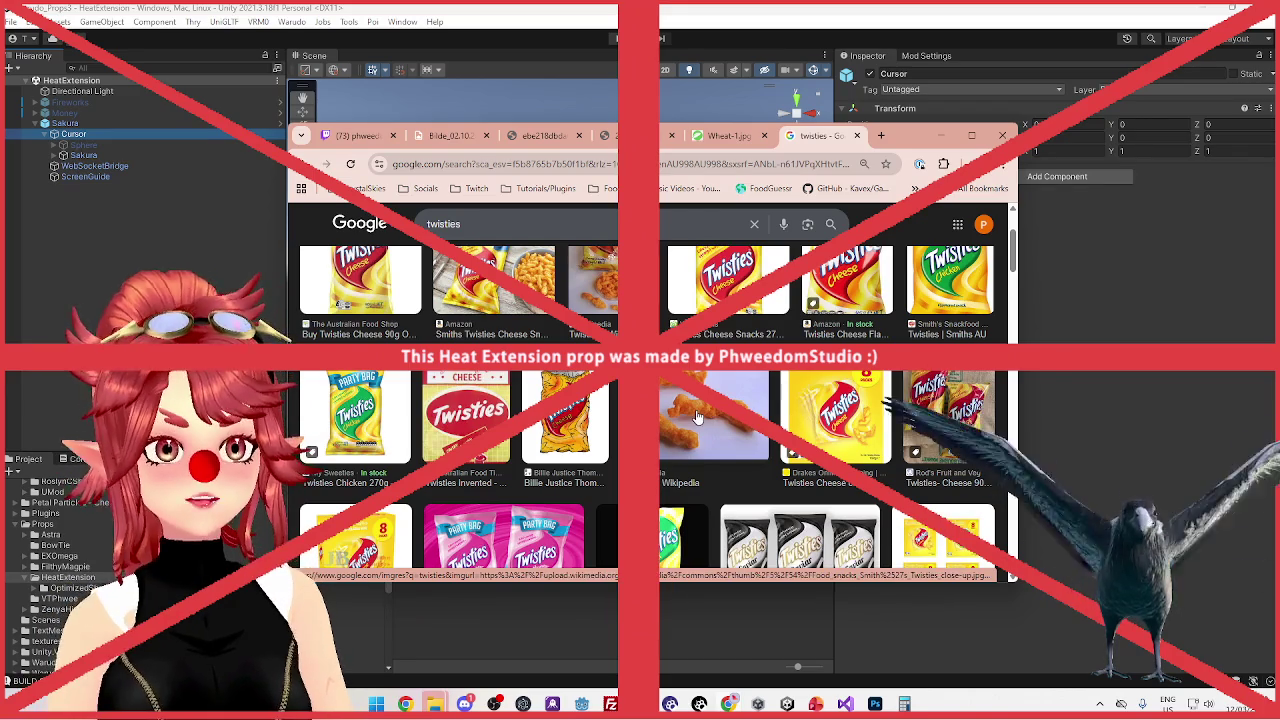
pyautogui.scroll(-1, 698, 417)
pyautogui.scroll(-3, 698, 417)
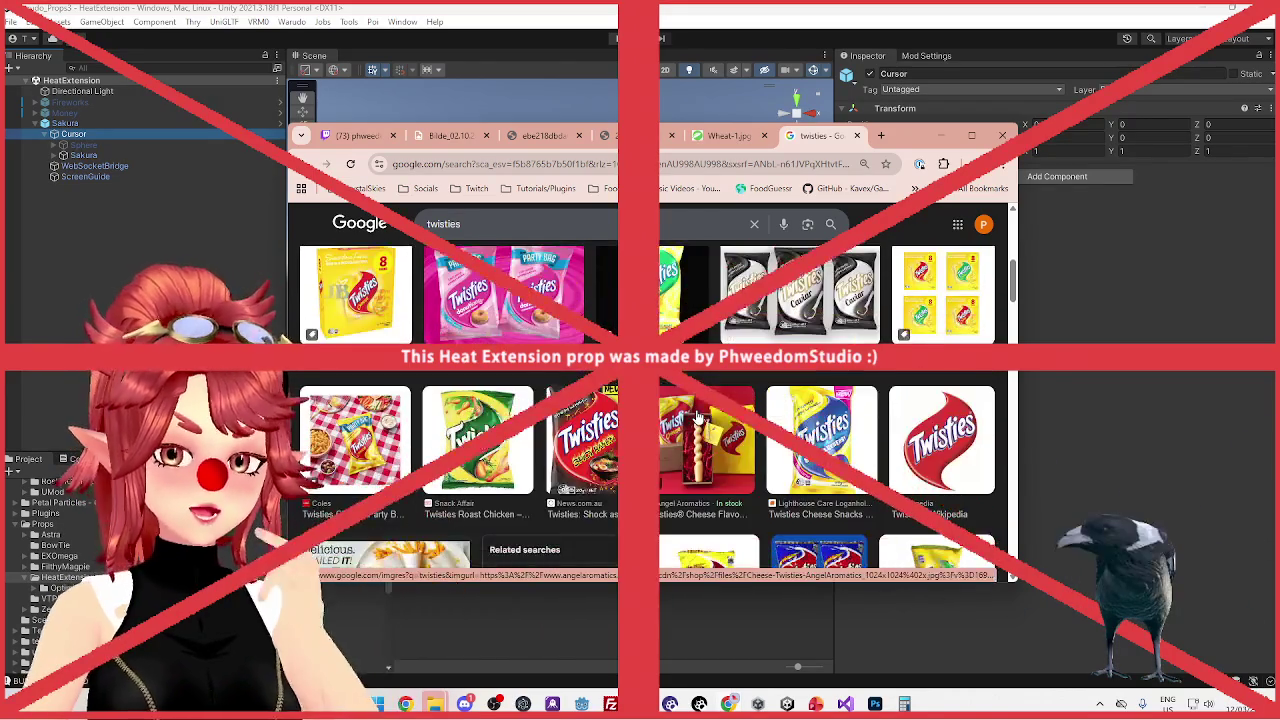
pyautogui.scroll(3, 698, 417)
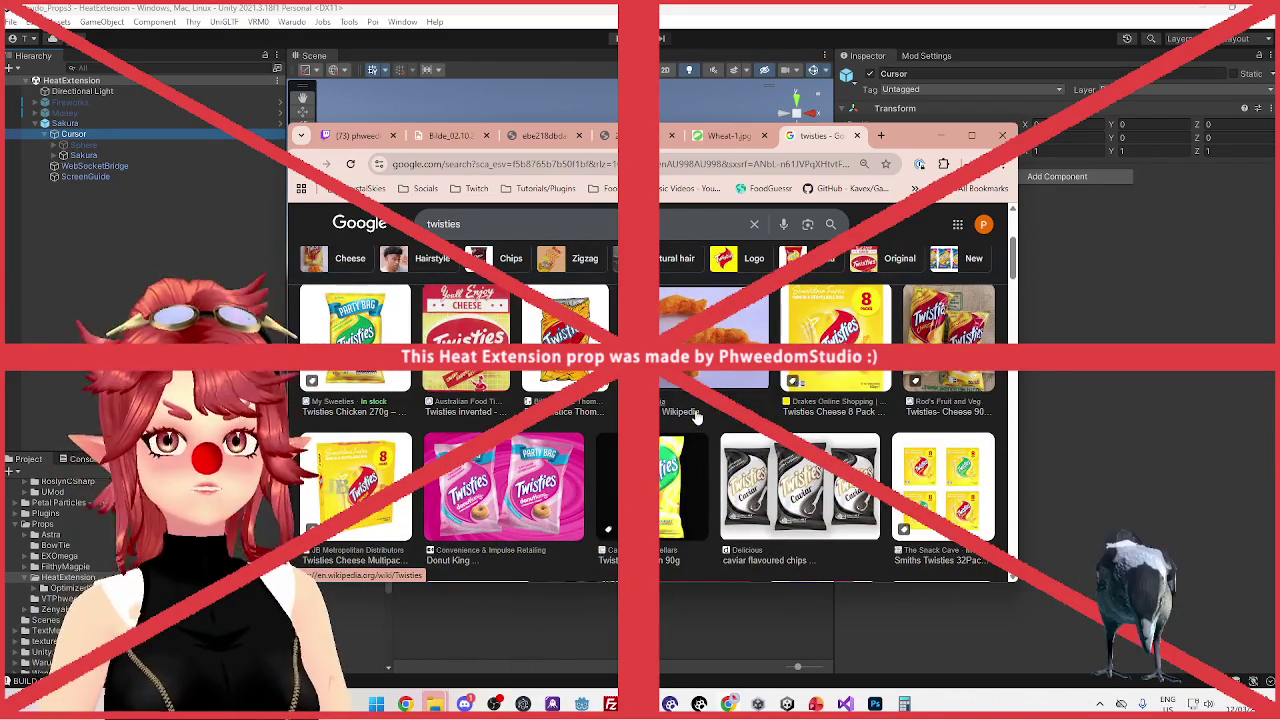
pyautogui.scroll(2, 698, 417)
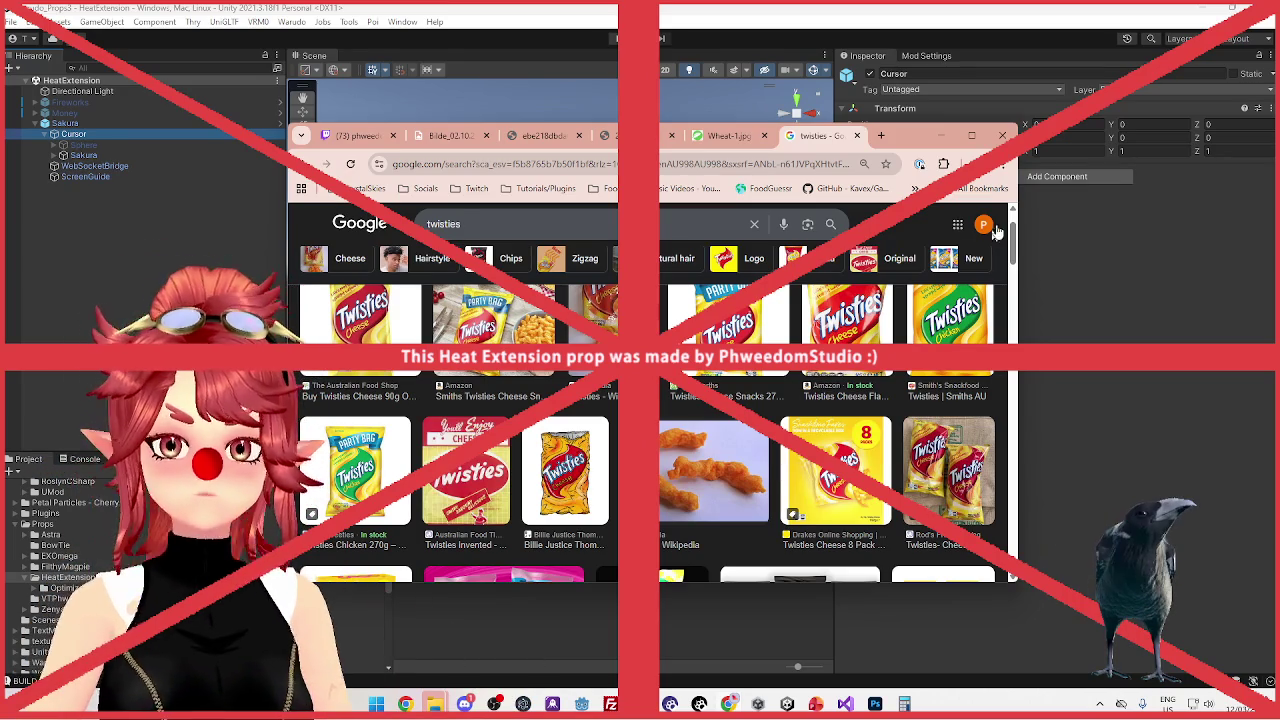
pyautogui.click(857, 136)
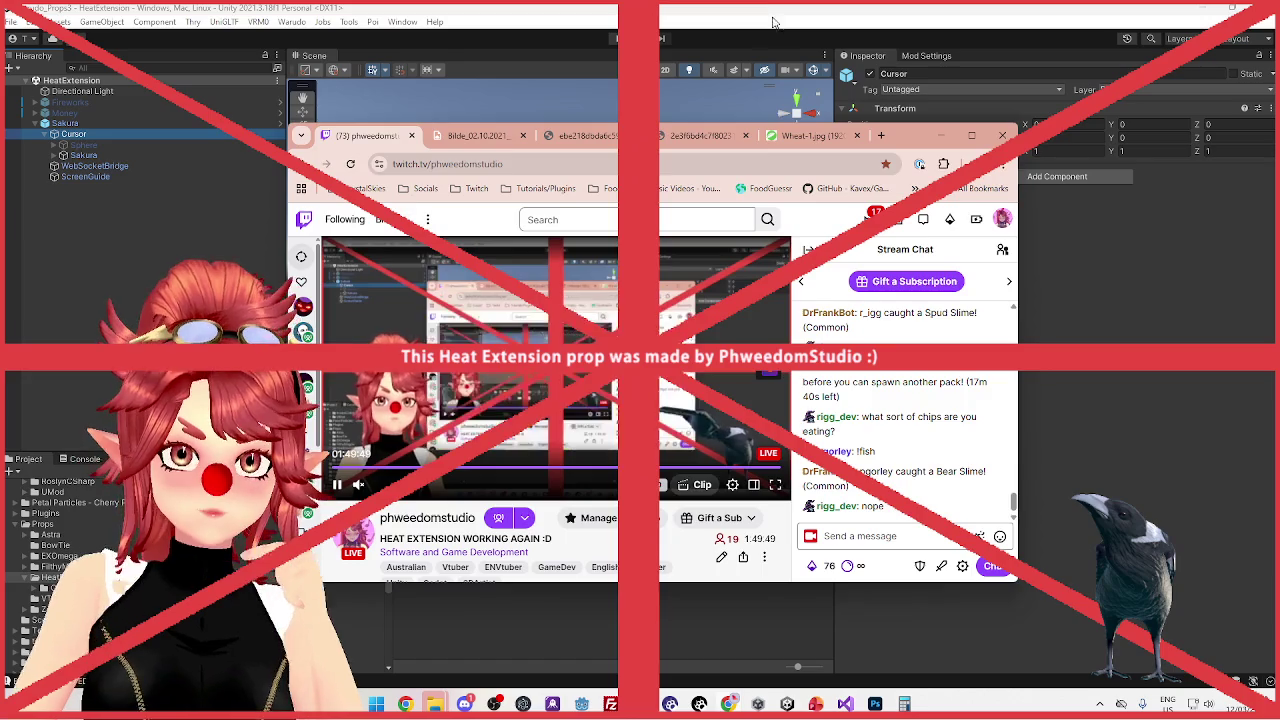
pyautogui.click(941, 135)
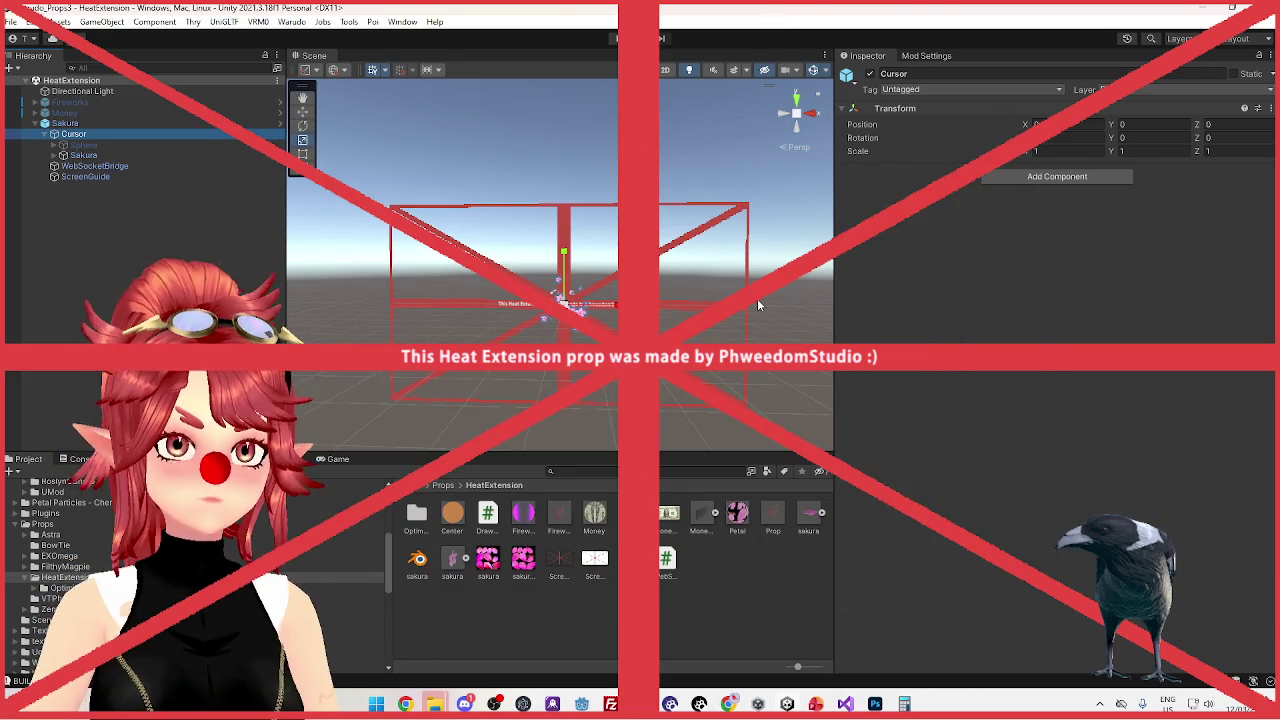
# Stop the Sakura particle system's petal preview, then reselect the parent Sakura object
pyautogui.click(85, 155)
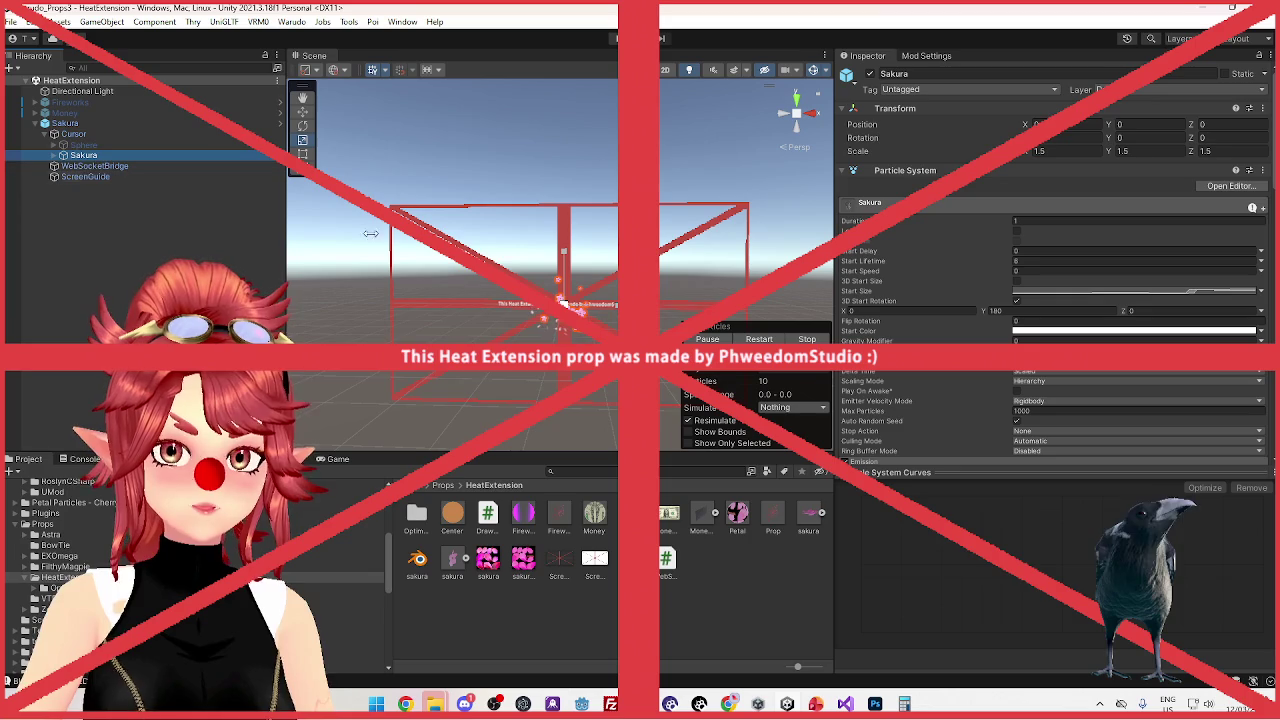
pyautogui.click(806, 340)
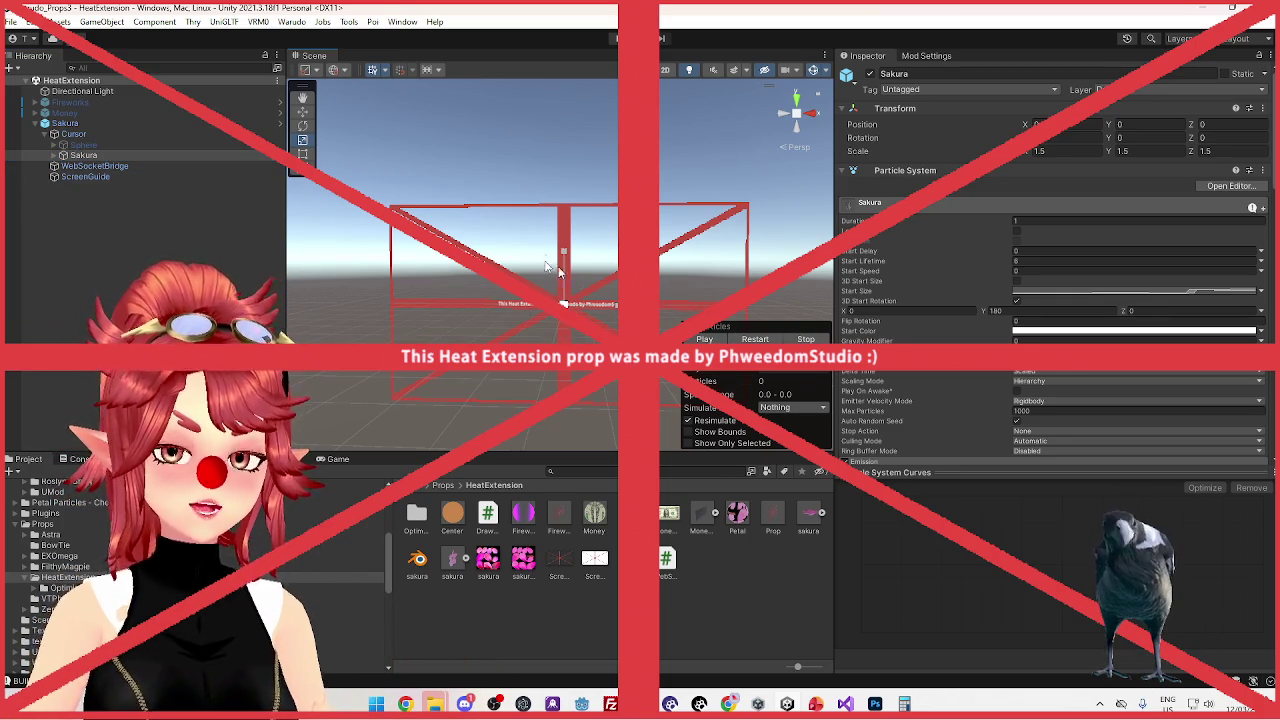
pyautogui.click(108, 124)
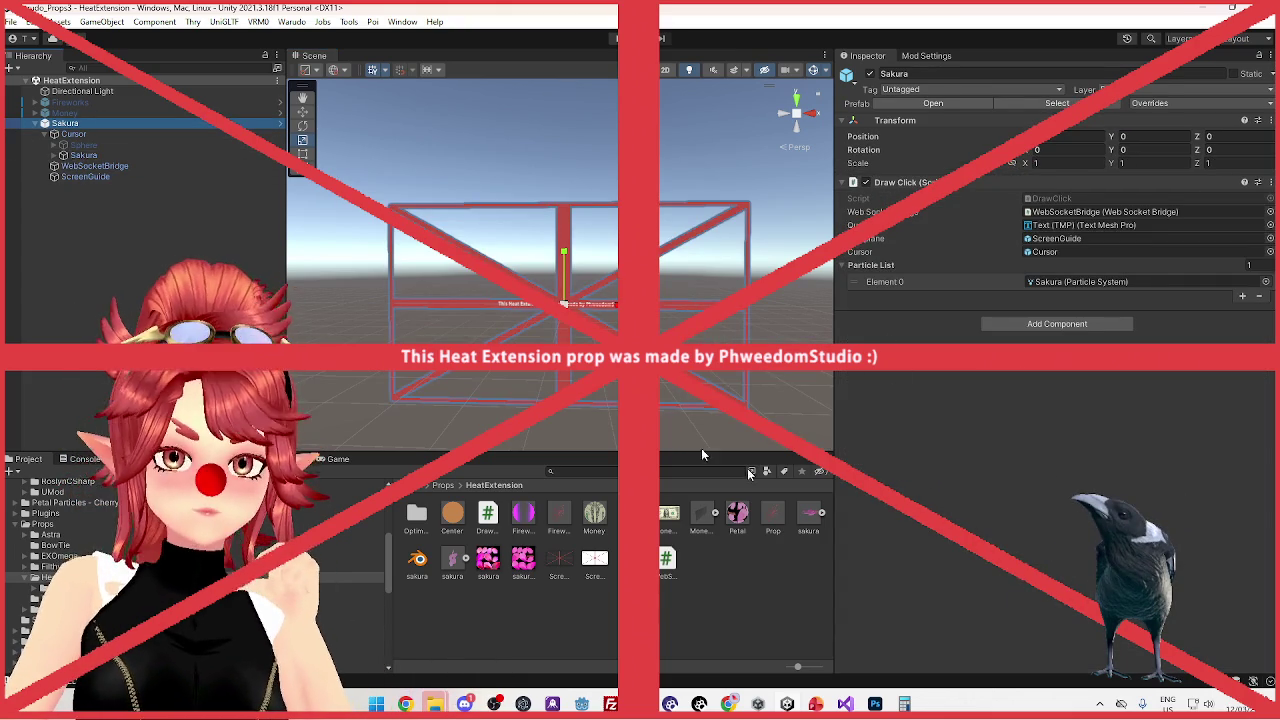
# View Sakura's mod export settings, version 1.0.0 and asset directory path, then bring up Warudo
pyautogui.click(945, 57)
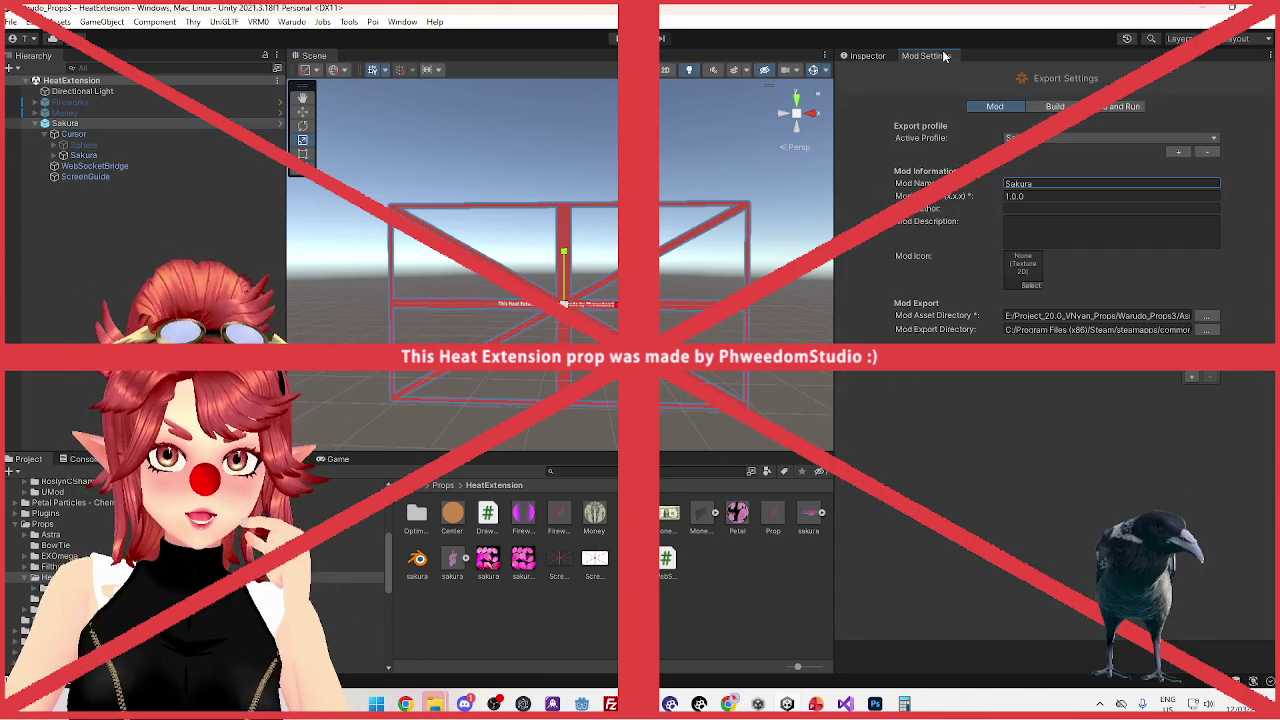
pyautogui.click(1149, 315)
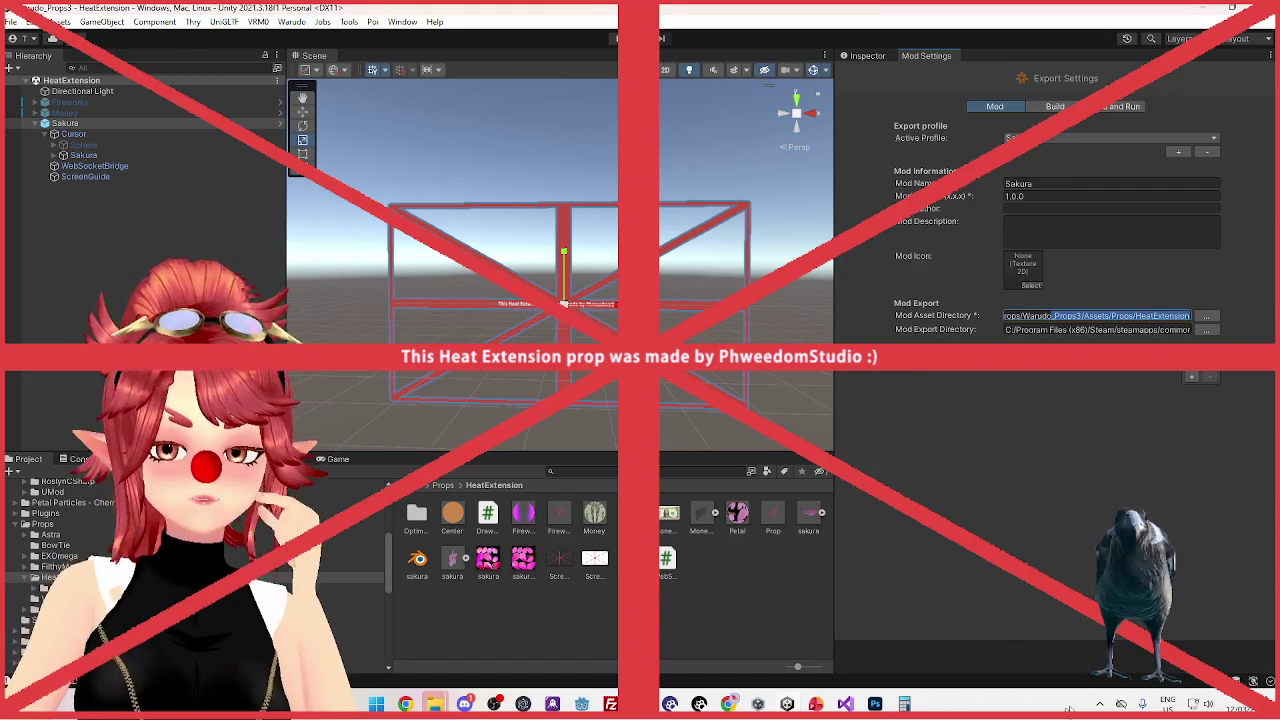
pyautogui.click(700, 705)
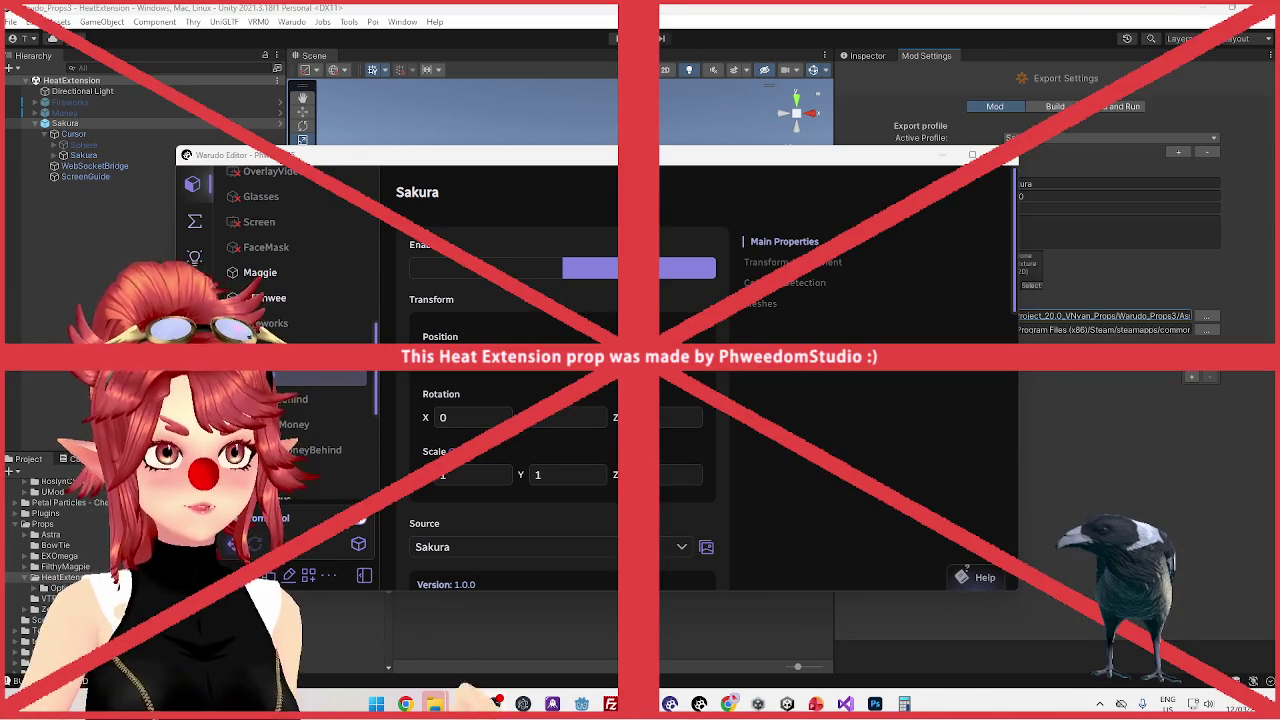
# Set the Sakura prop's Attach To target to OverlayCam, then return to Unity
pyautogui.scroll(-5, 590, 458)
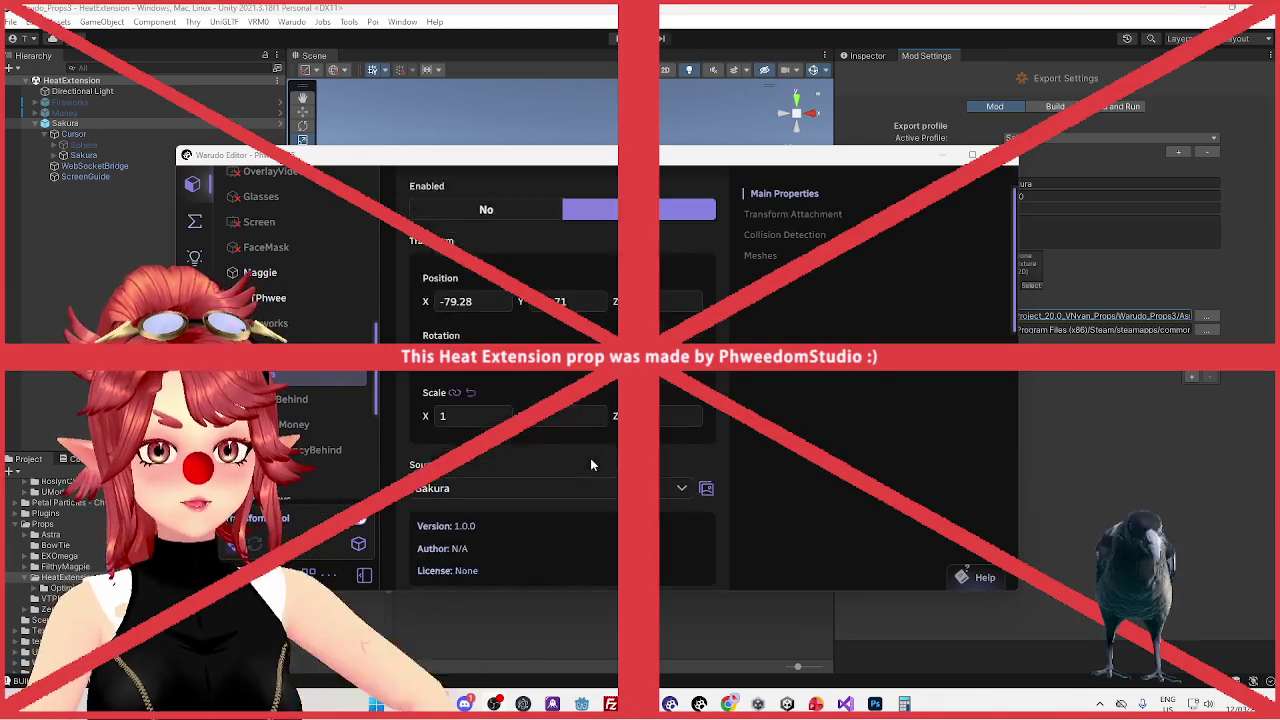
pyautogui.scroll(-3, 591, 466)
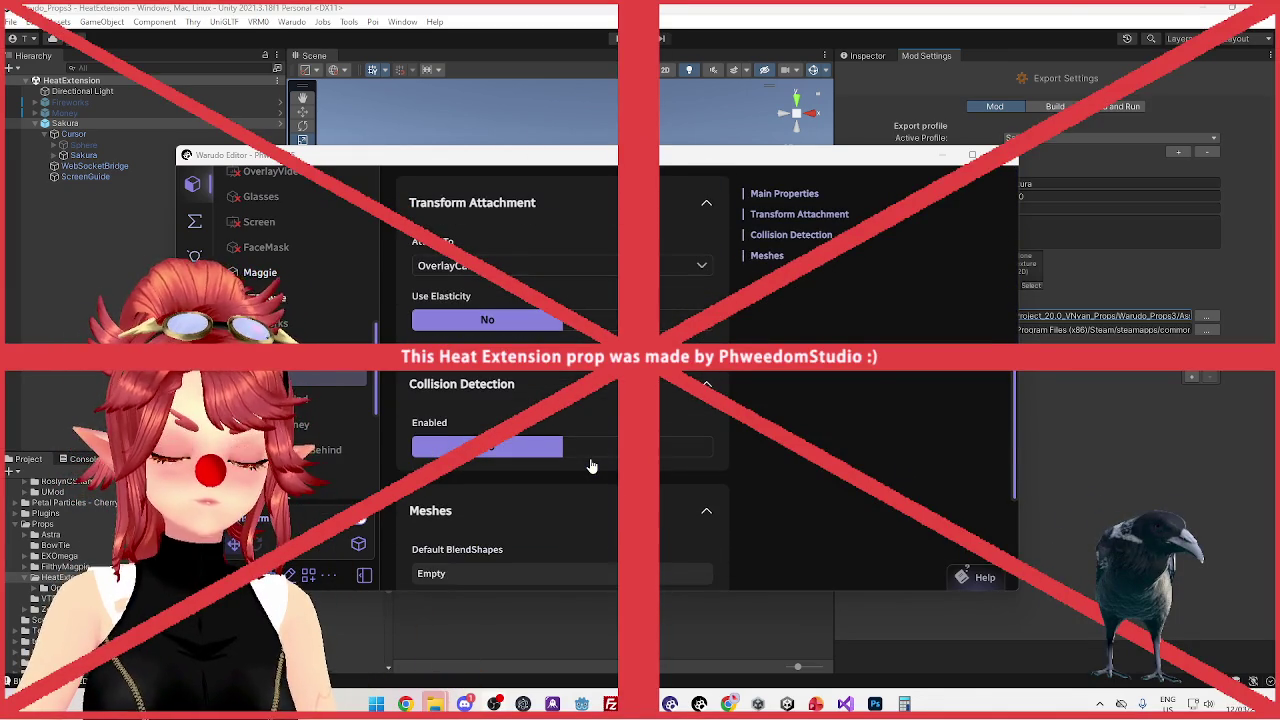
pyautogui.scroll(3, 590, 462)
pyautogui.click(505, 393)
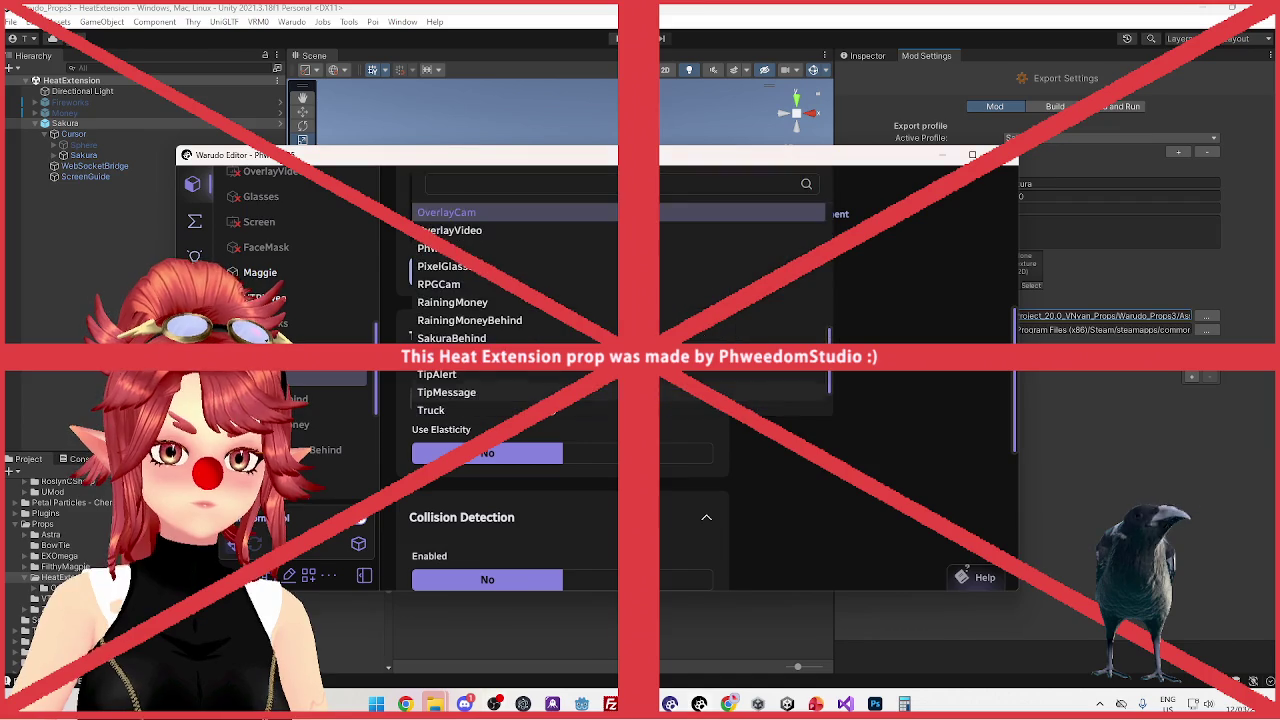
pyautogui.scroll(5, 500, 268)
pyautogui.press('Escape')
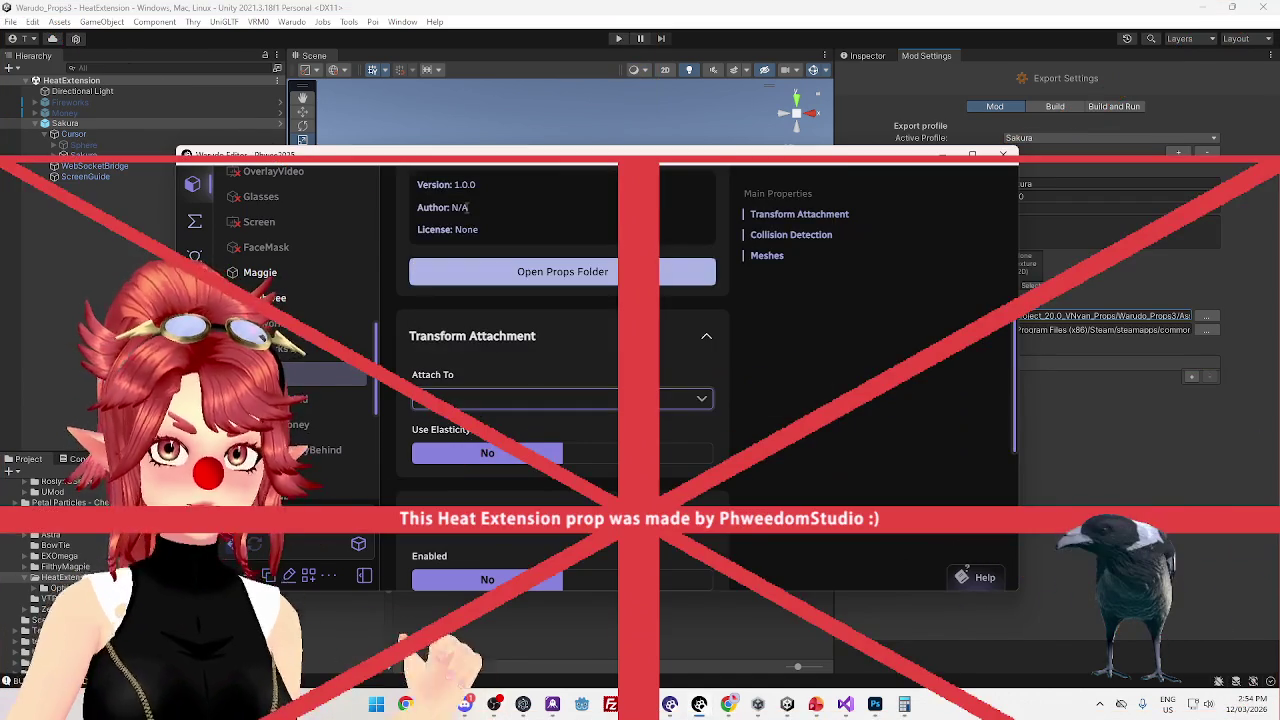
pyautogui.click(511, 405)
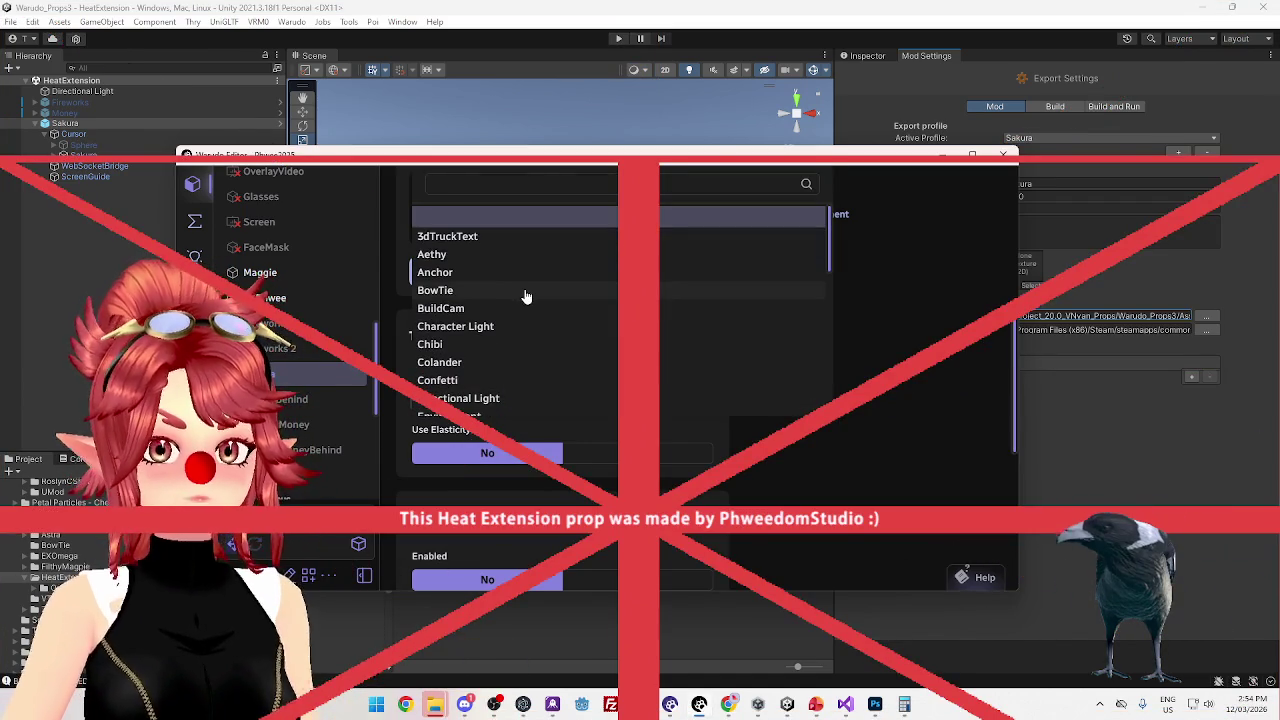
pyautogui.scroll(-3, 523, 294)
pyautogui.scroll(-3, 493, 289)
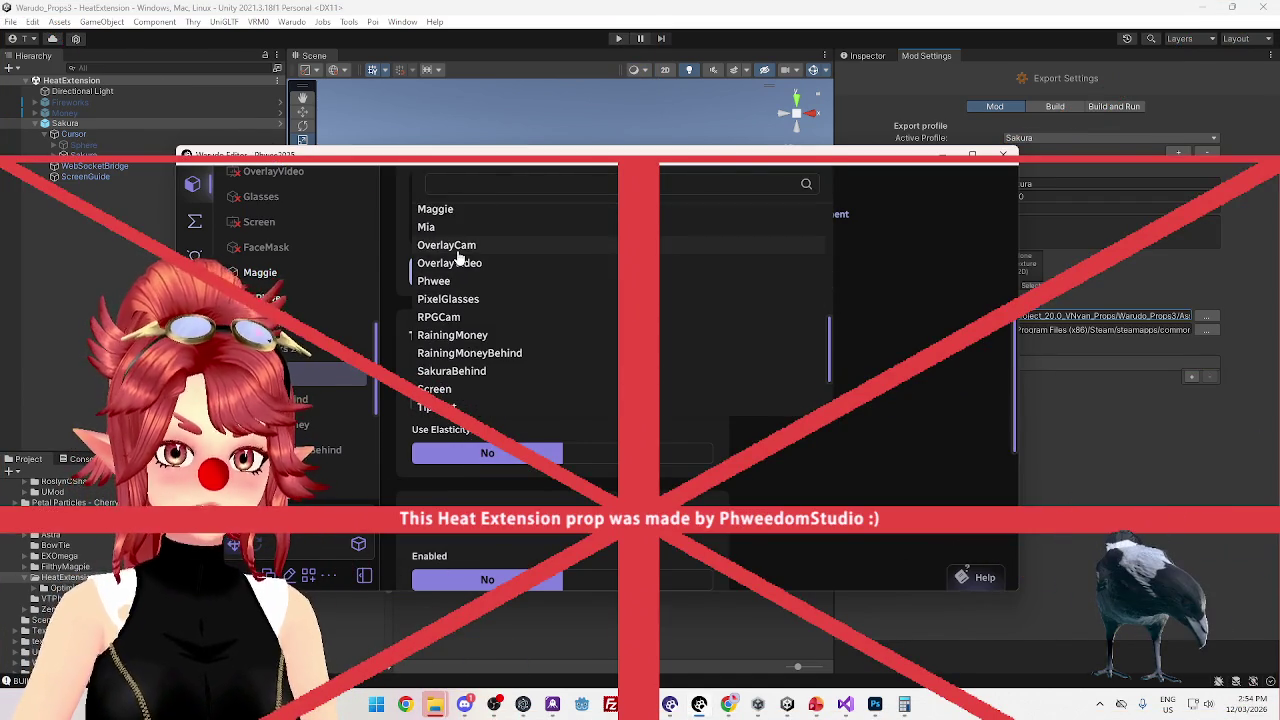
pyautogui.click(455, 246)
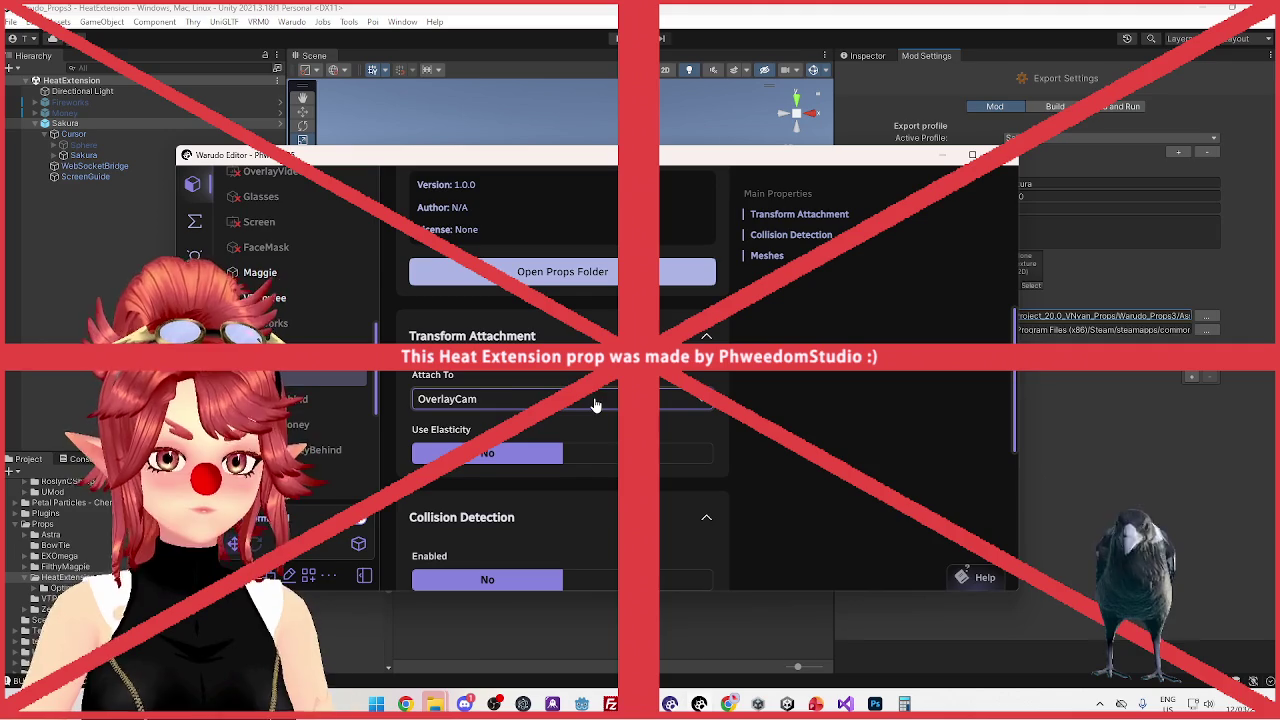
pyautogui.scroll(-5, 594, 401)
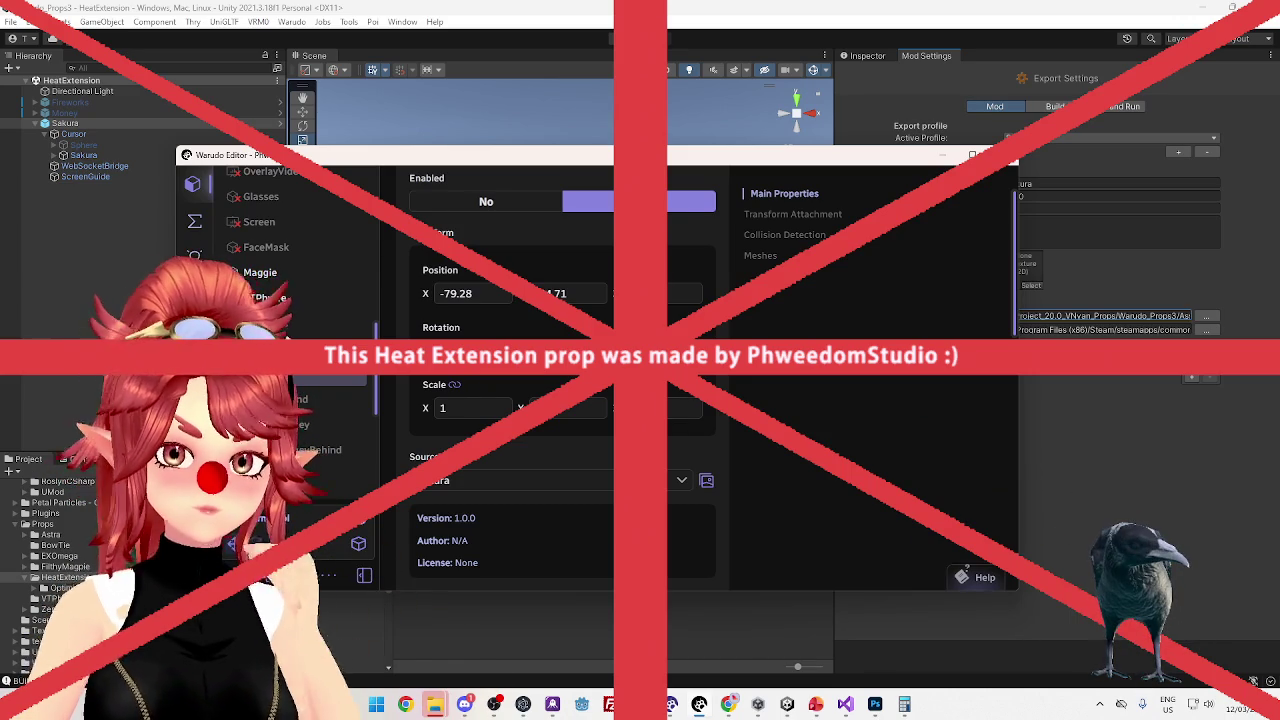
pyautogui.click(740, 24)
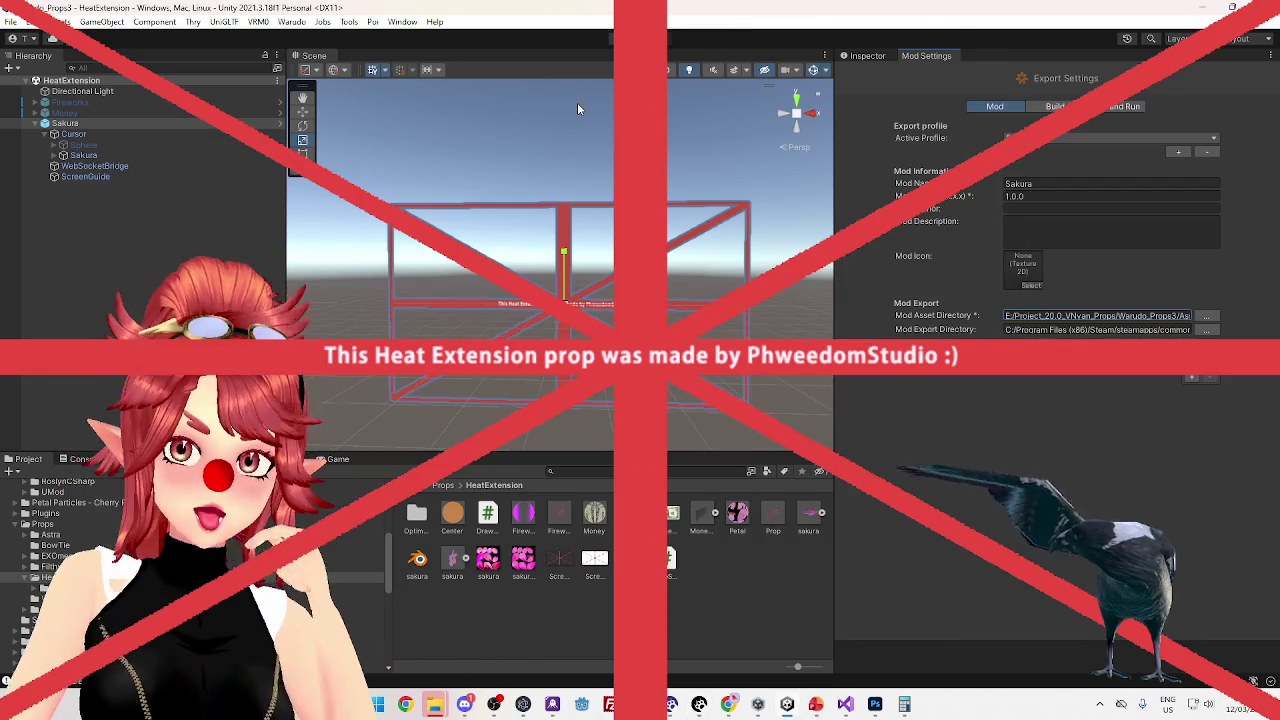
# Set the Mod Export Directory to Warudo's StreamingAssets/Props folder and recheck ScreenGuide and Sakura
pyautogui.click(1160, 329)
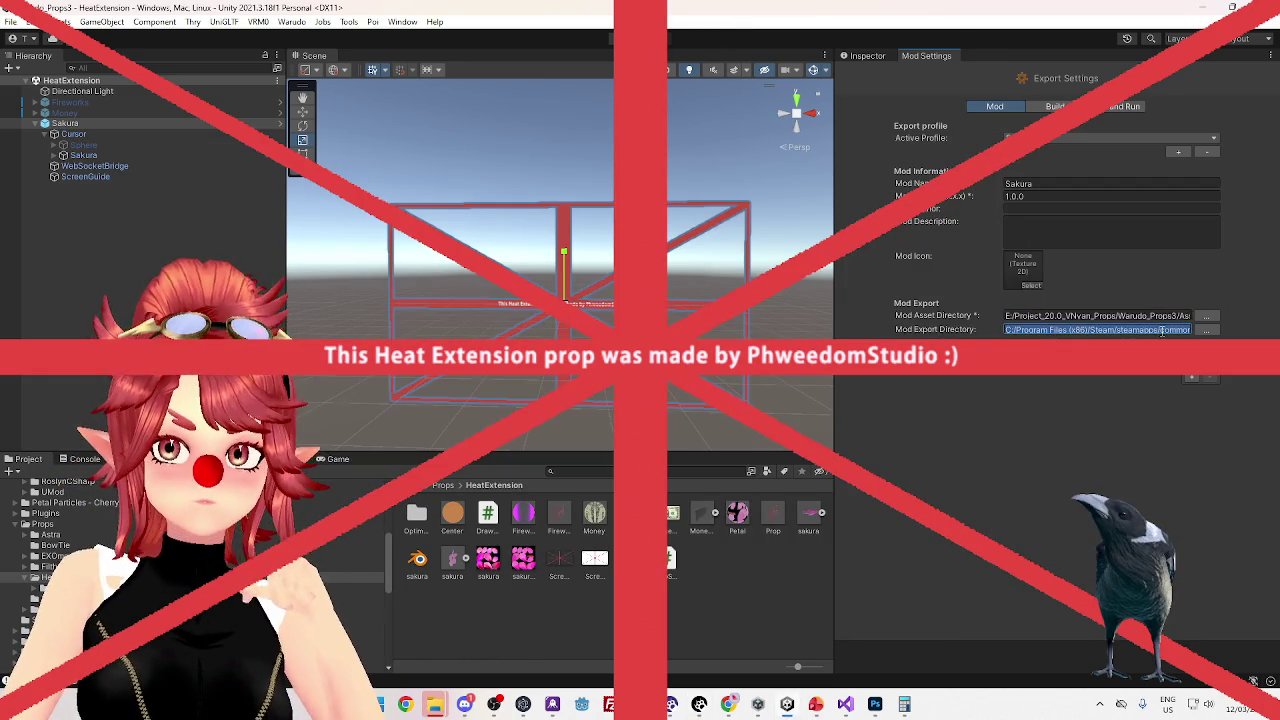
pyautogui.hotkey('ctrl', 'a')
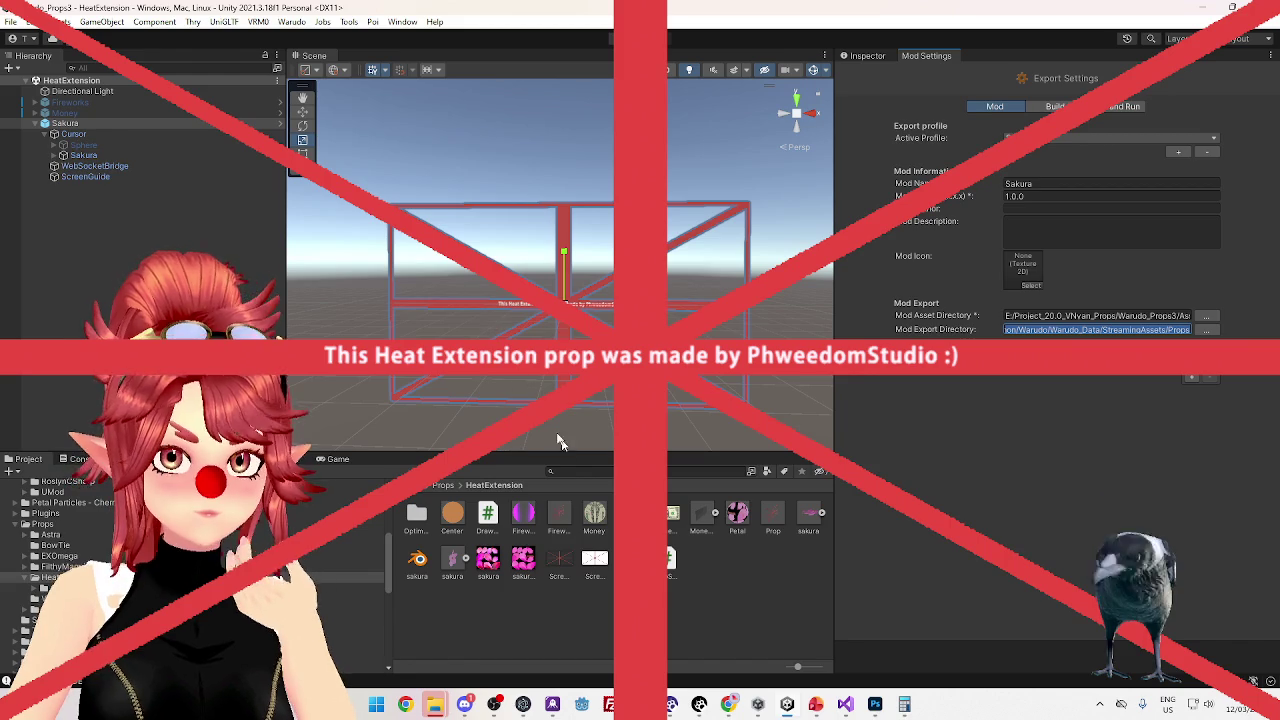
pyautogui.click(72, 177)
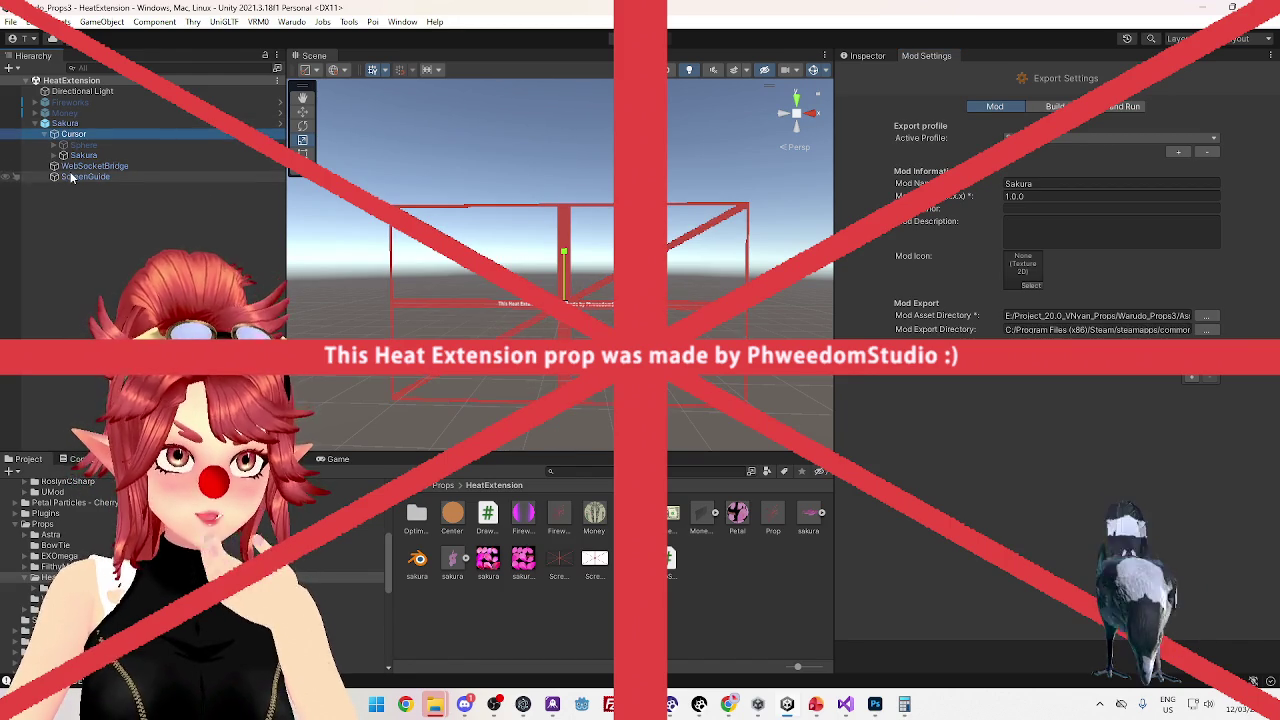
pyautogui.click(868, 57)
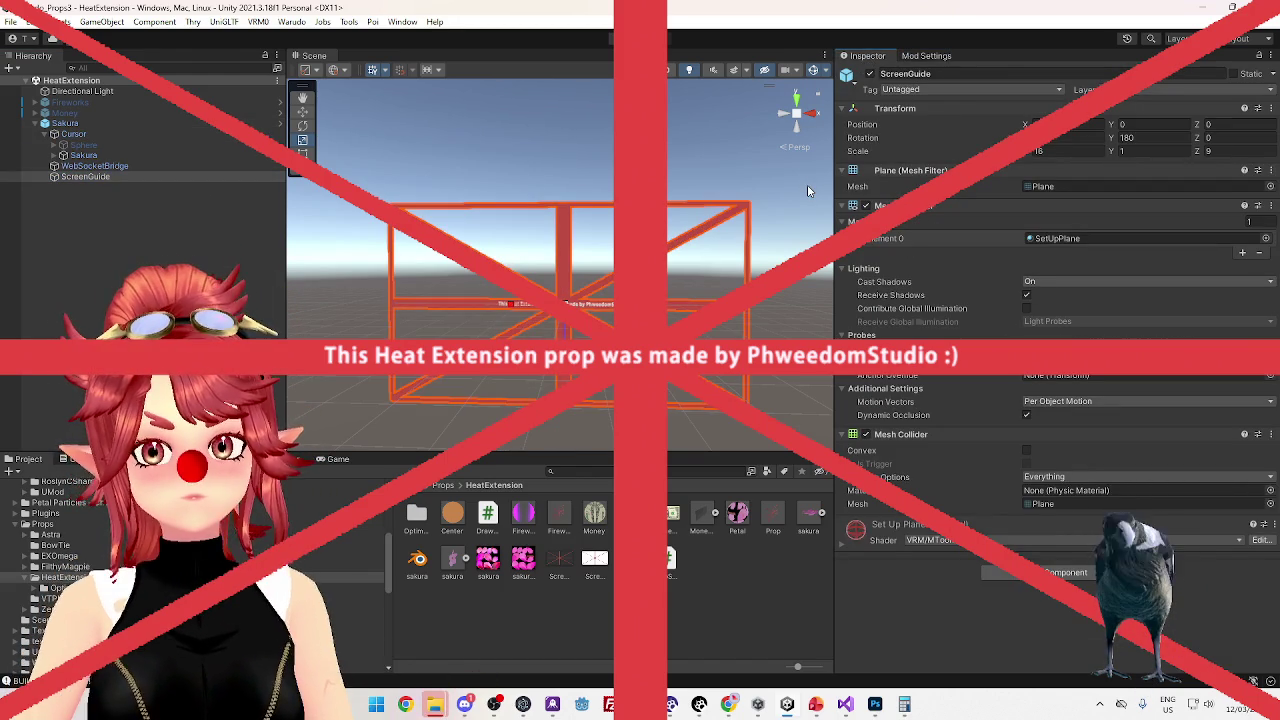
pyautogui.click(84, 126)
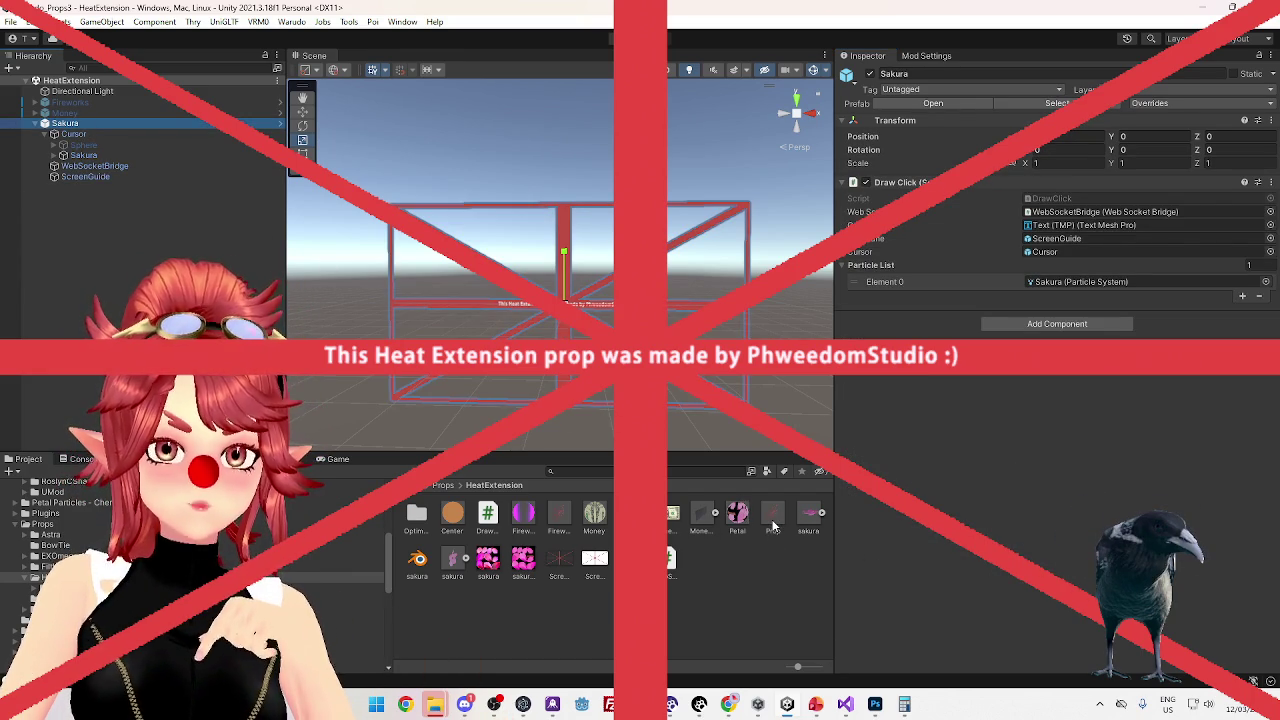
# Unpack the Sakura prefab instance completely
pyautogui.rightClick(82, 123)
pyautogui.moveTo(150, 287)
pyautogui.click(310, 346)
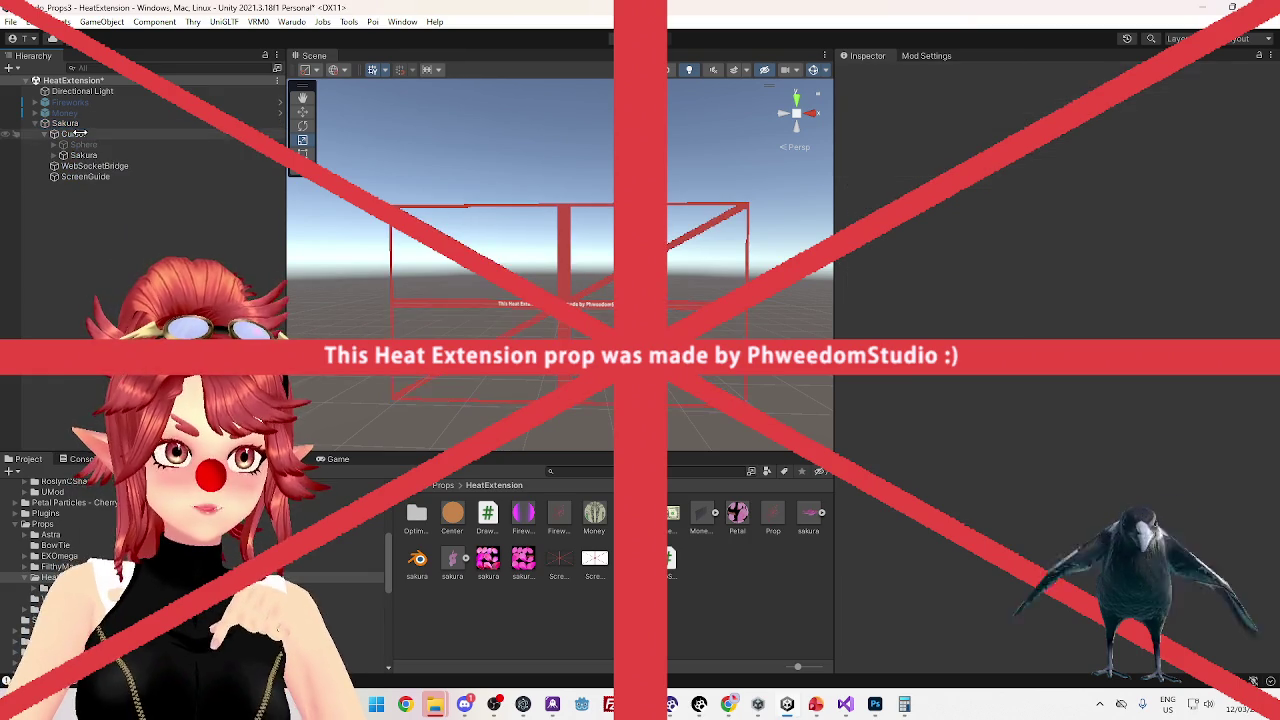
pyautogui.click(95, 176)
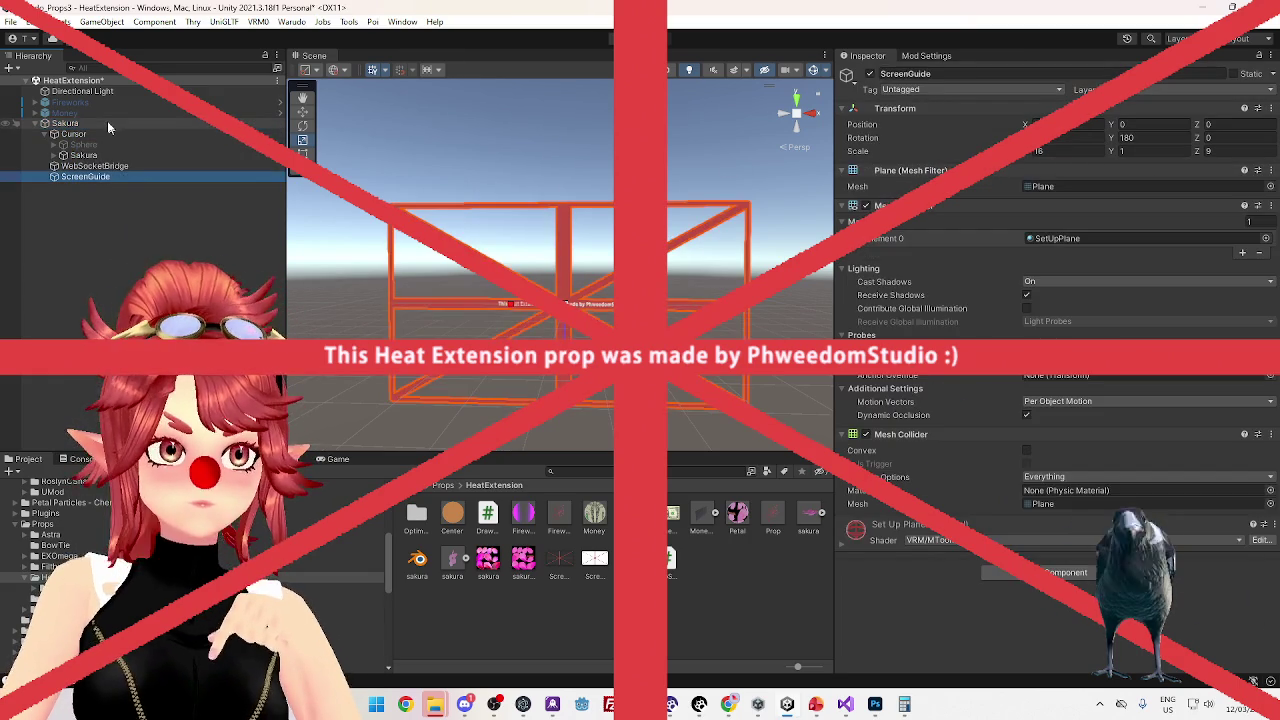
pyautogui.click(106, 122)
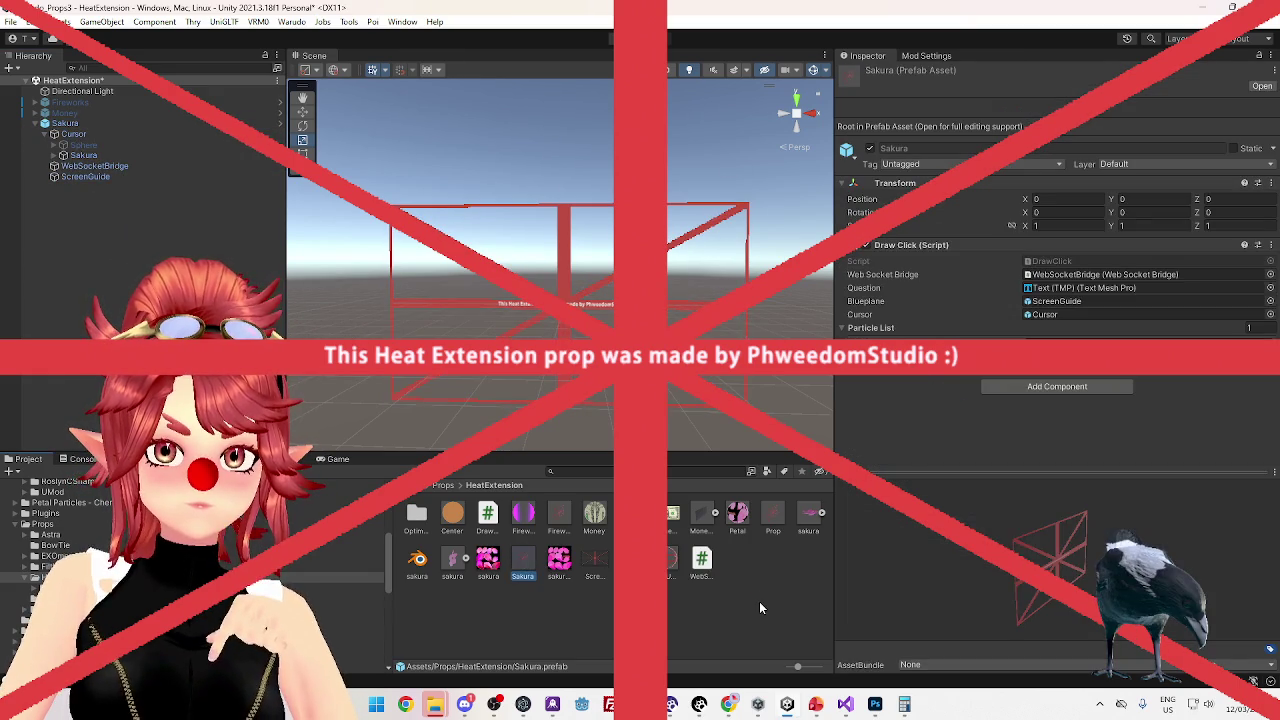
# Delete the old Prop.prefab and rename the Sakura prefab to Prop
pyautogui.click(779, 505)
pyautogui.press('Delete')
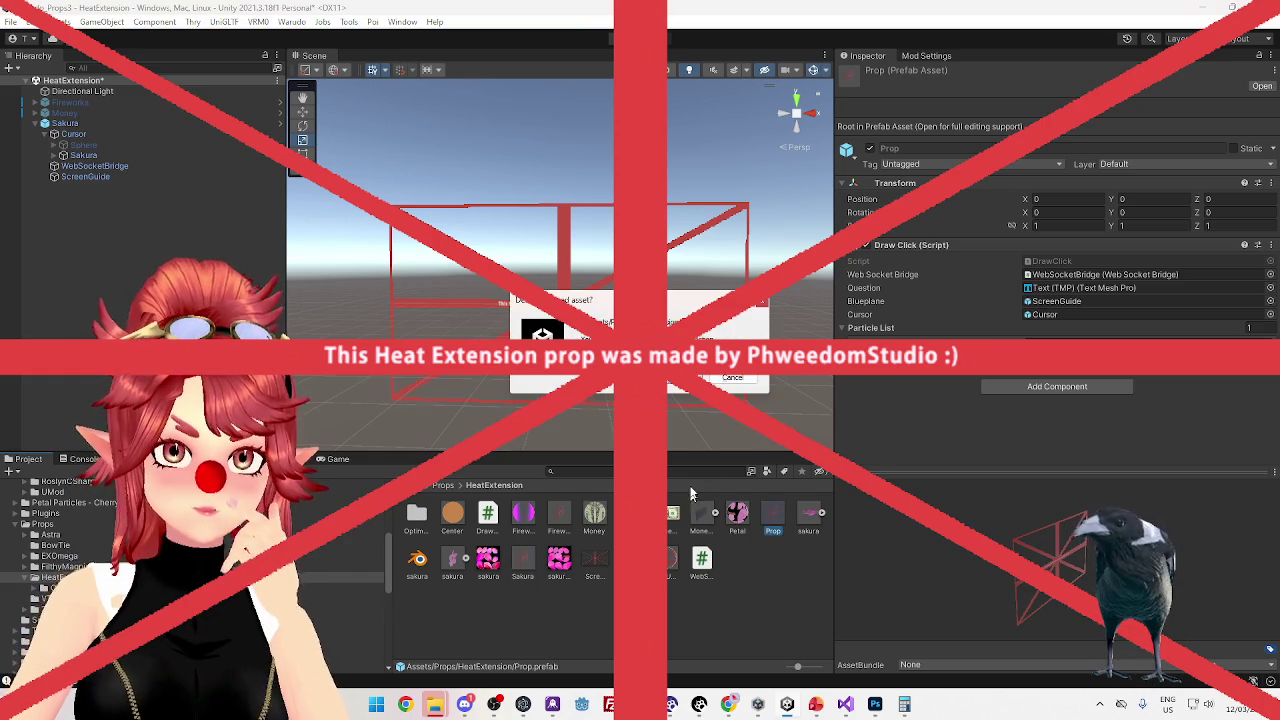
pyautogui.click(685, 377)
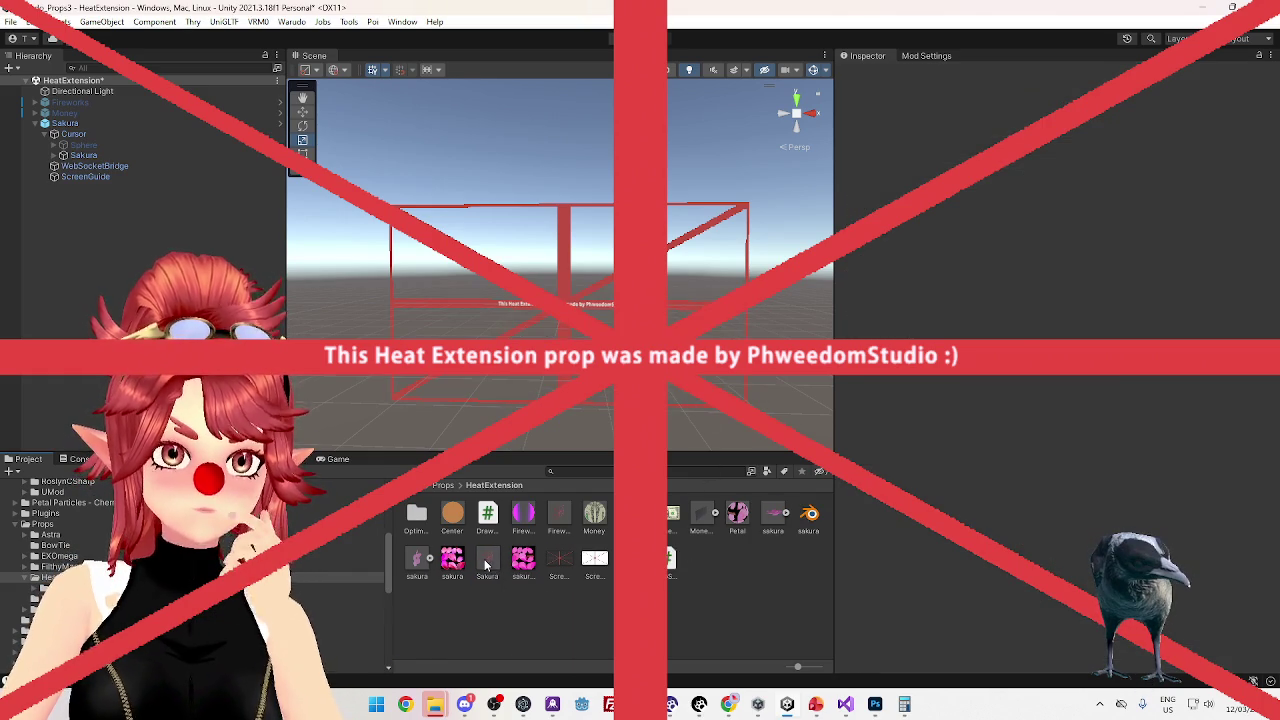
pyautogui.click(484, 565)
pyautogui.click(484, 565)
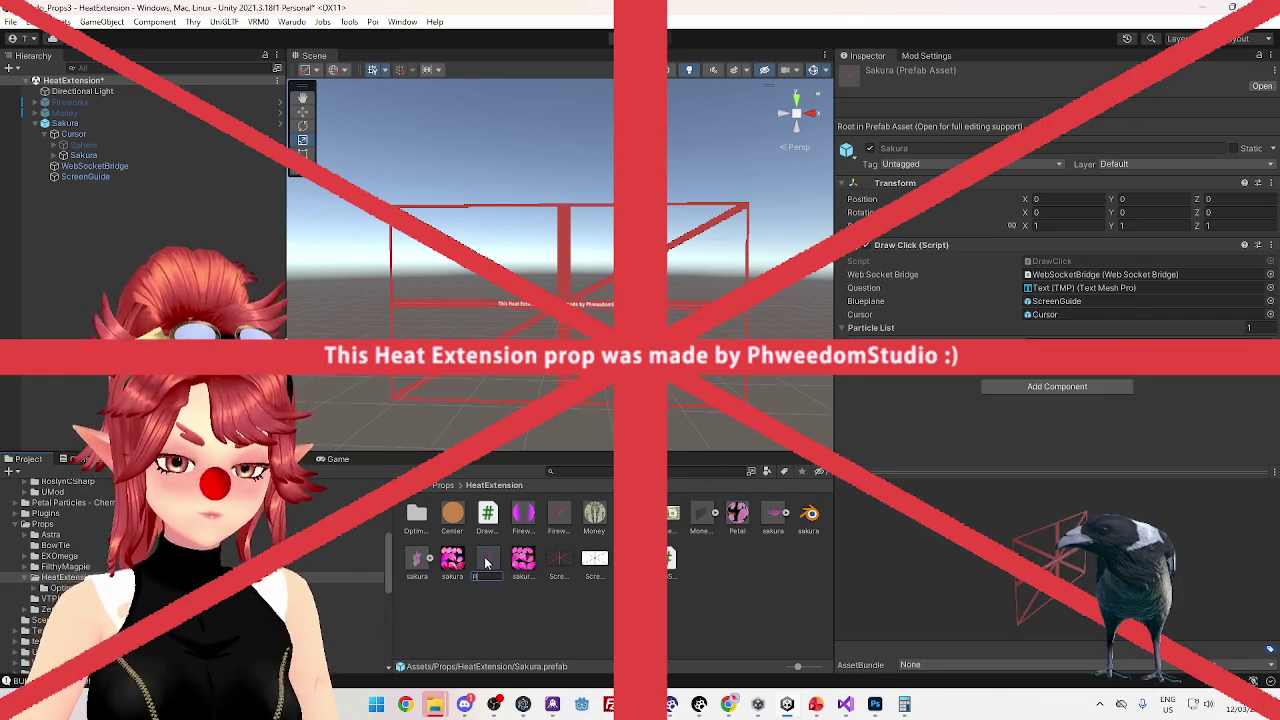
pyautogui.press('Return')
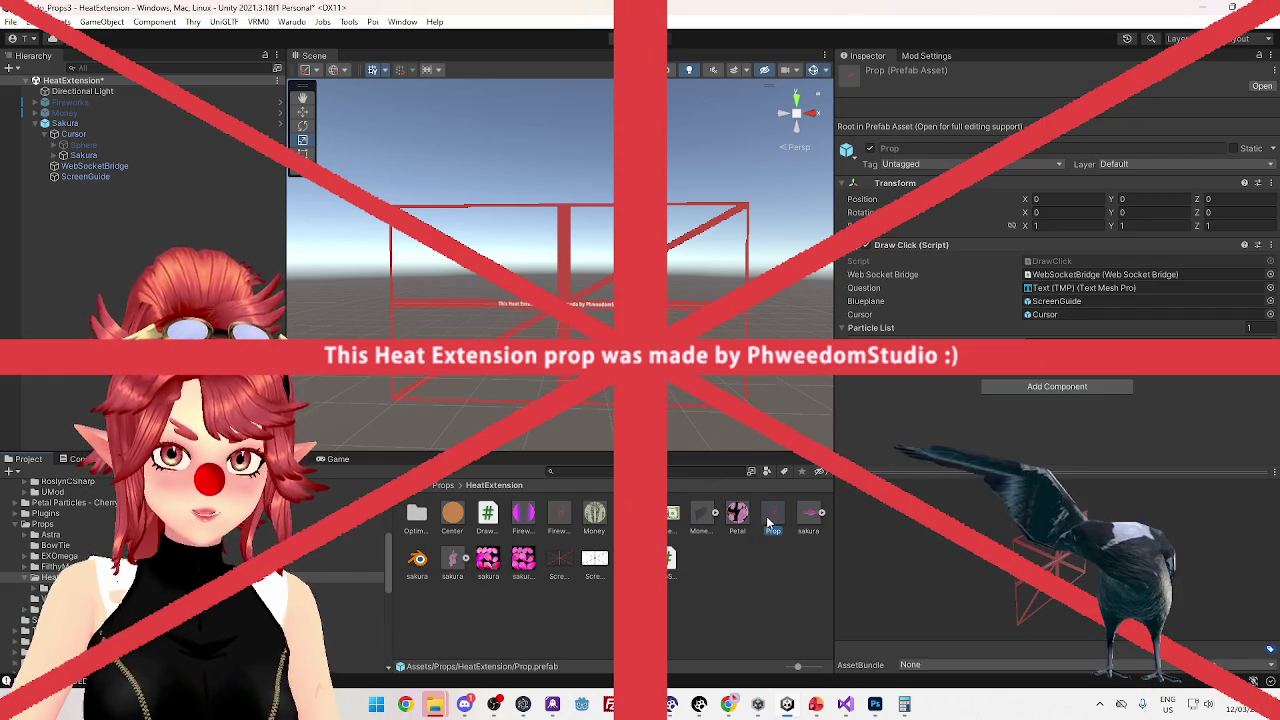
# Drop a test Prop instance into the scene, inspect its ScreenGuide child, then delete it
pyautogui.moveTo(132, 276); pyautogui.dragTo(138, 272)
pyautogui.click(45, 187)
pyautogui.click(73, 220)
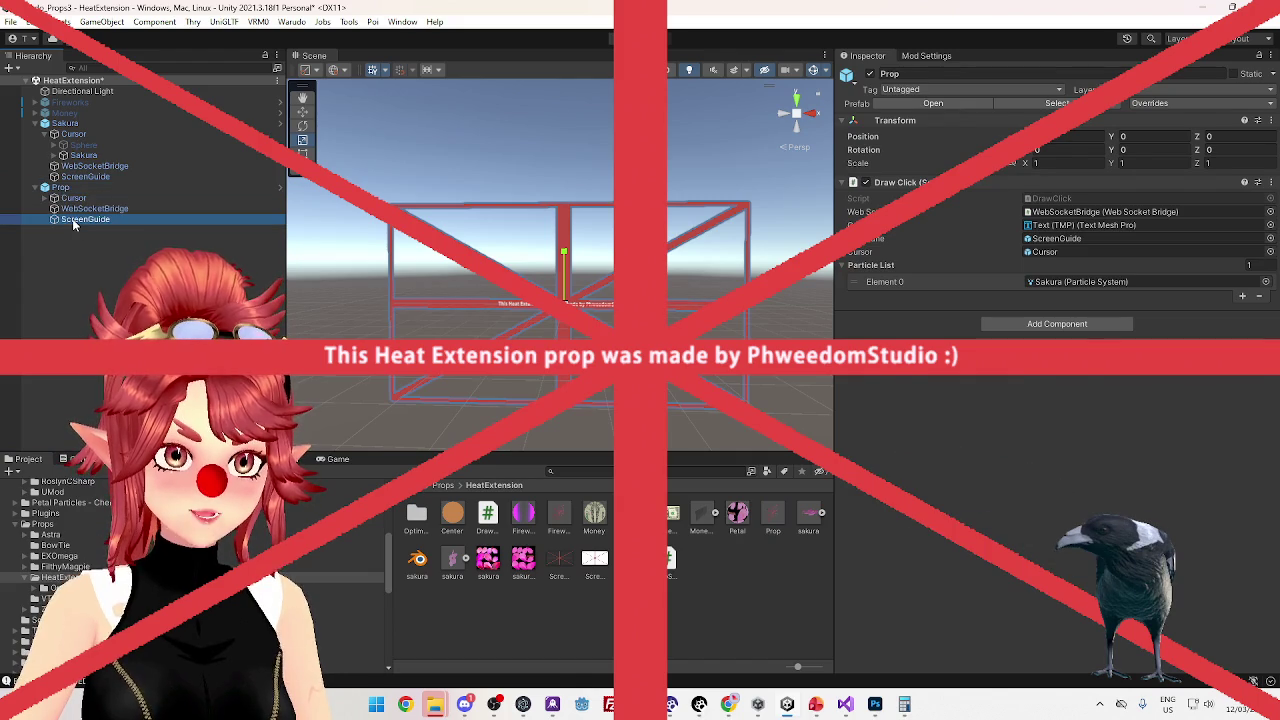
pyautogui.click(76, 188)
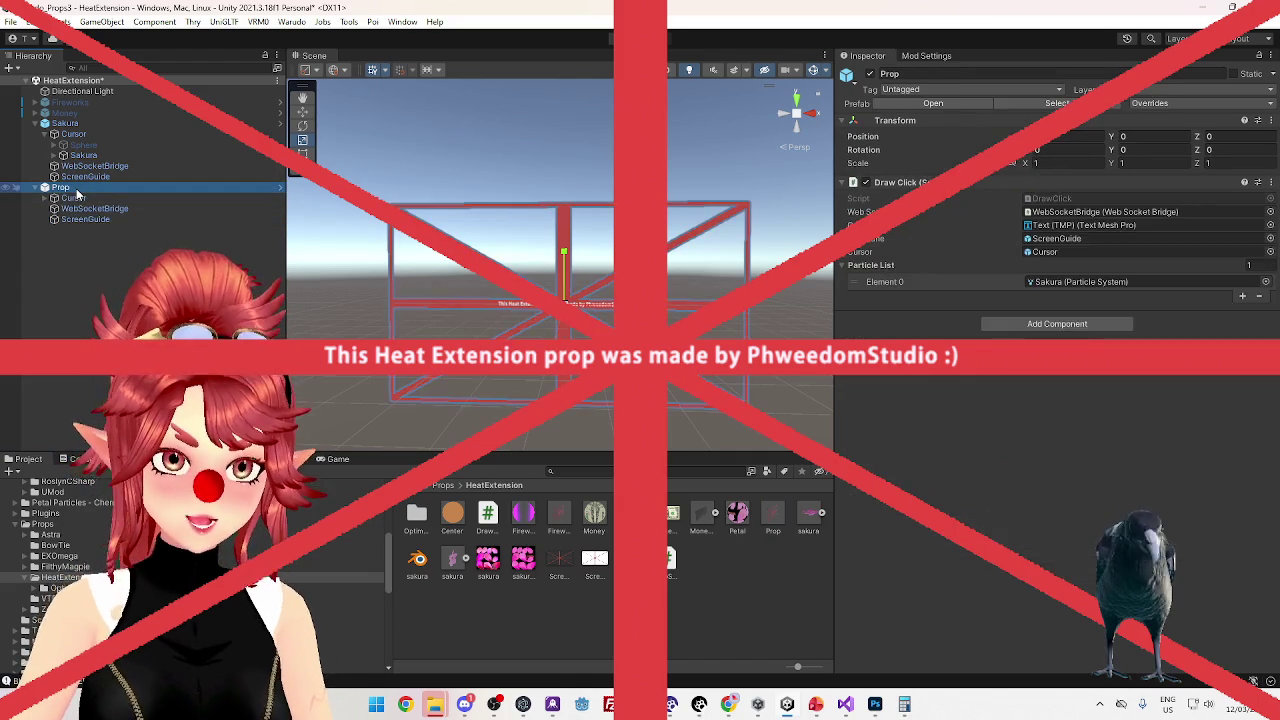
pyautogui.press('Delete')
# With Sakura's export settings showing, run Warudo > Build Mod
pyautogui.click(65, 123)
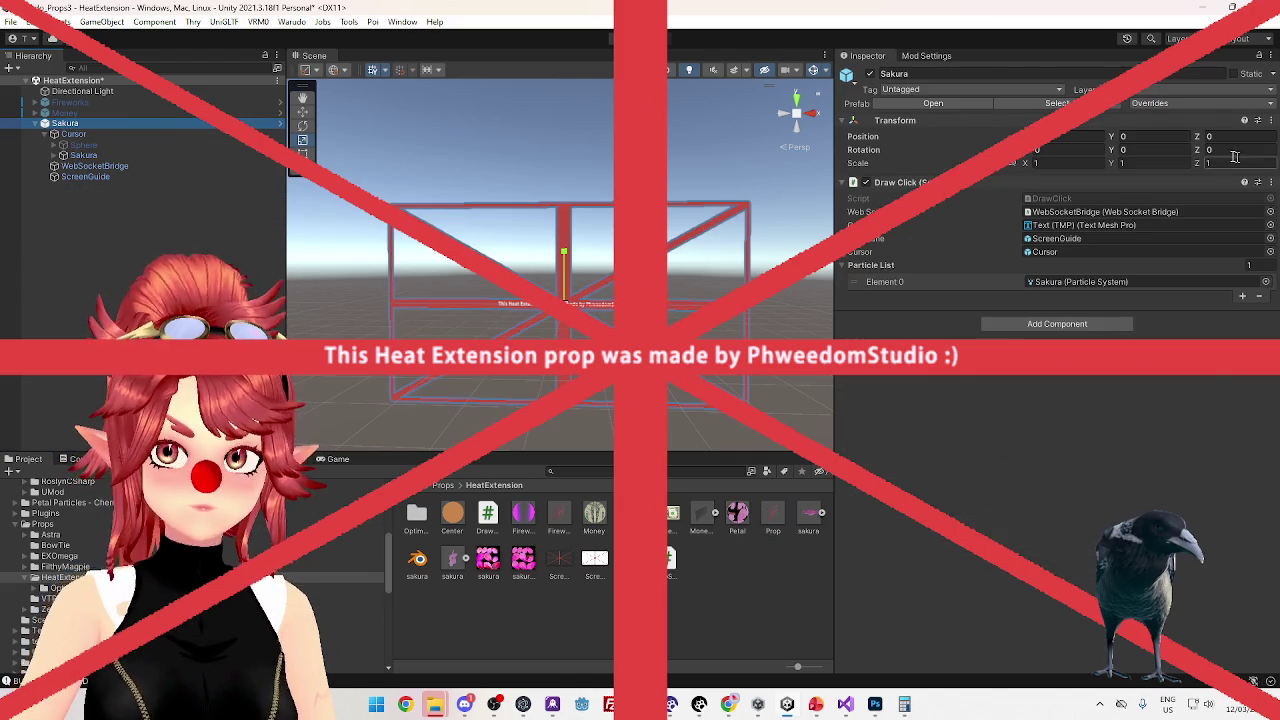
pyautogui.click(940, 56)
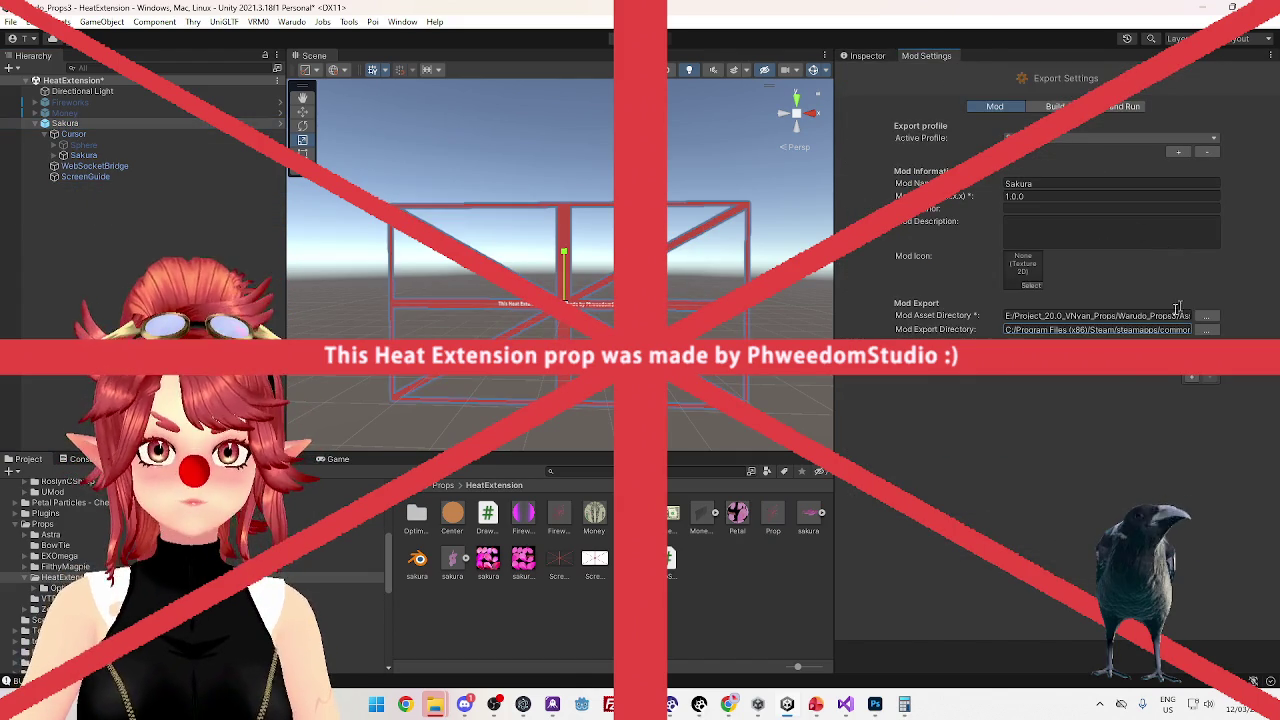
pyautogui.click(291, 21)
pyautogui.click(371, 111)
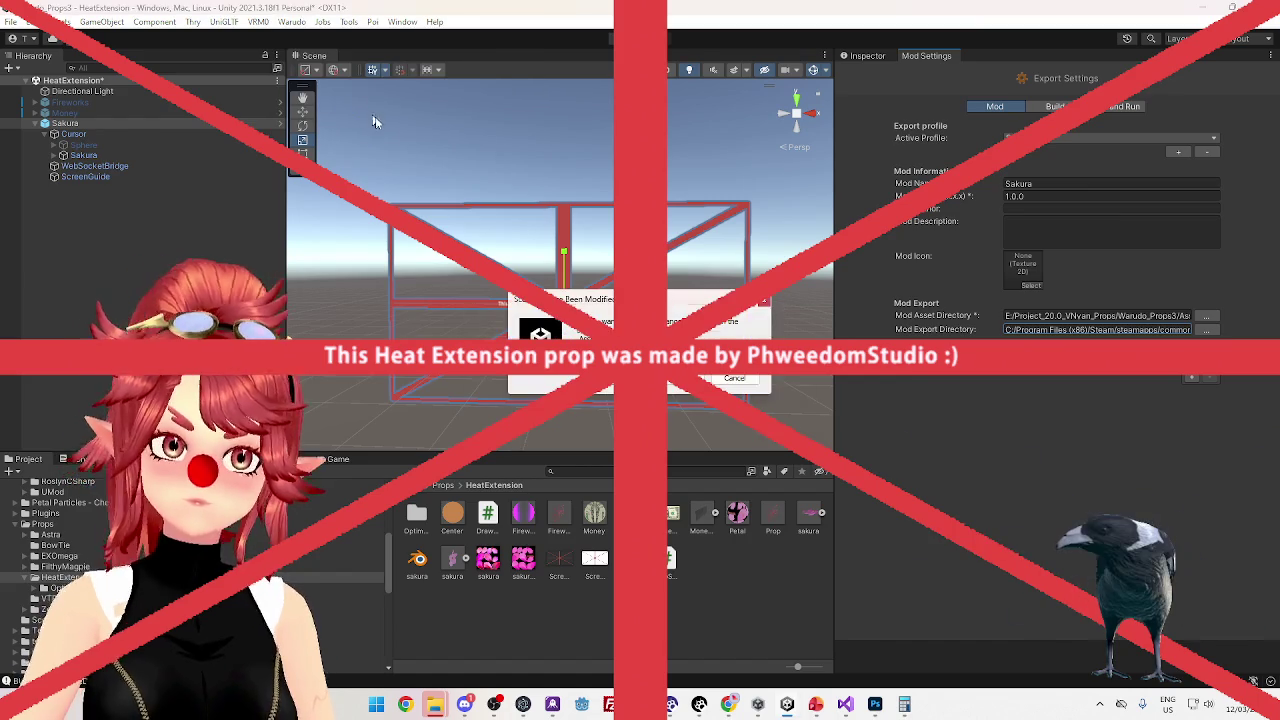
# Dismiss the 'Scene Has Been Modified' prompt so the Sakura mod build proceeds
pyautogui.click(660, 378)
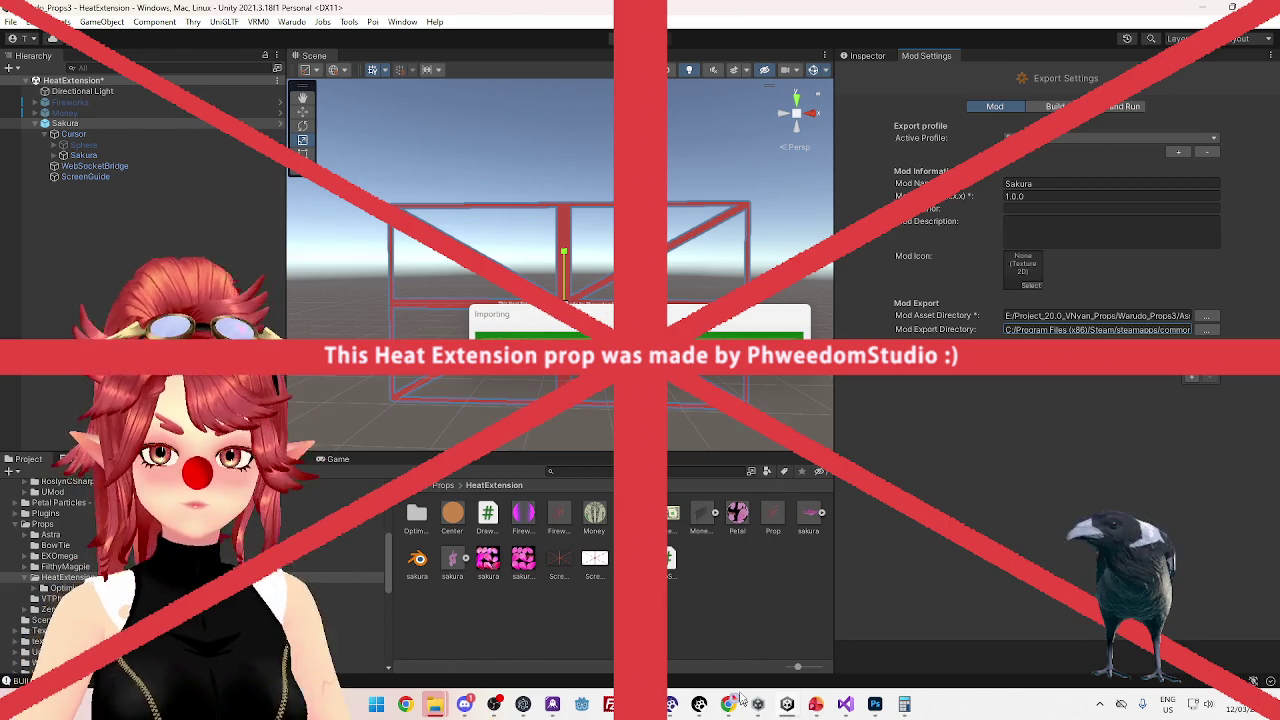
pyautogui.moveTo(731, 710)
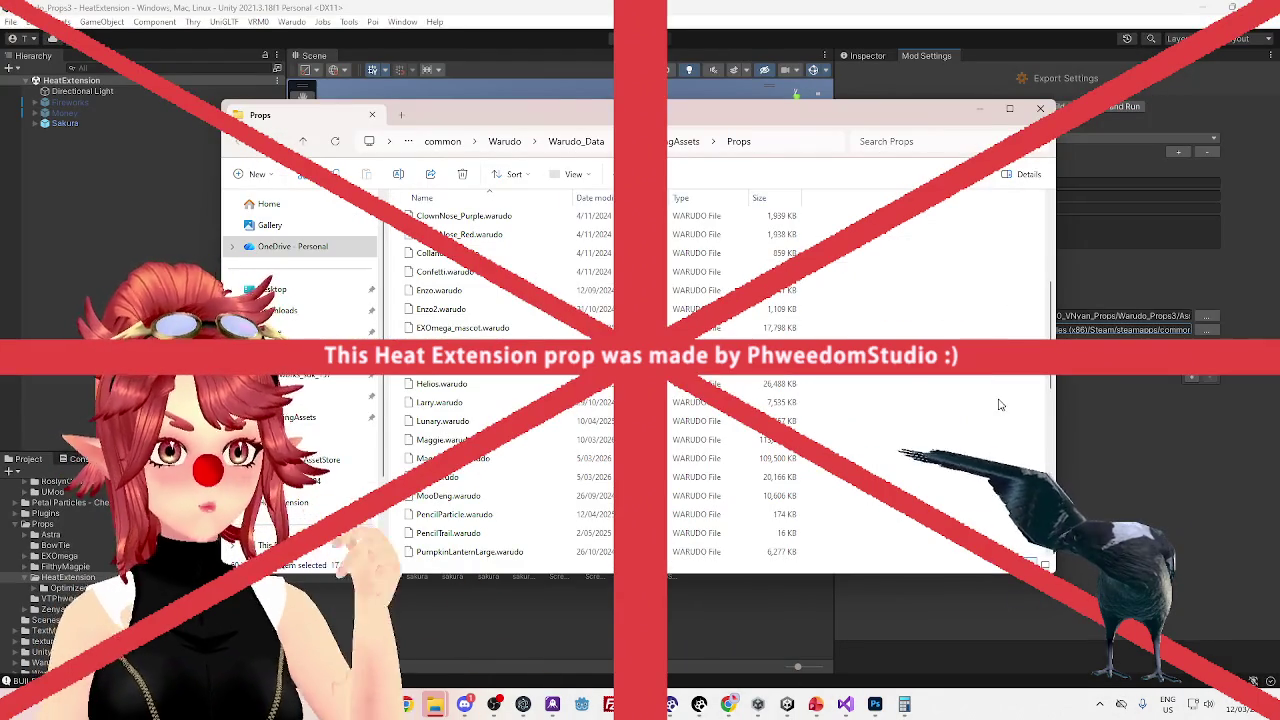
# Confirm Sakura.warudo is listed in Warudo's Props folder, then return to Unity
pyautogui.scroll(-5, 500, 421)
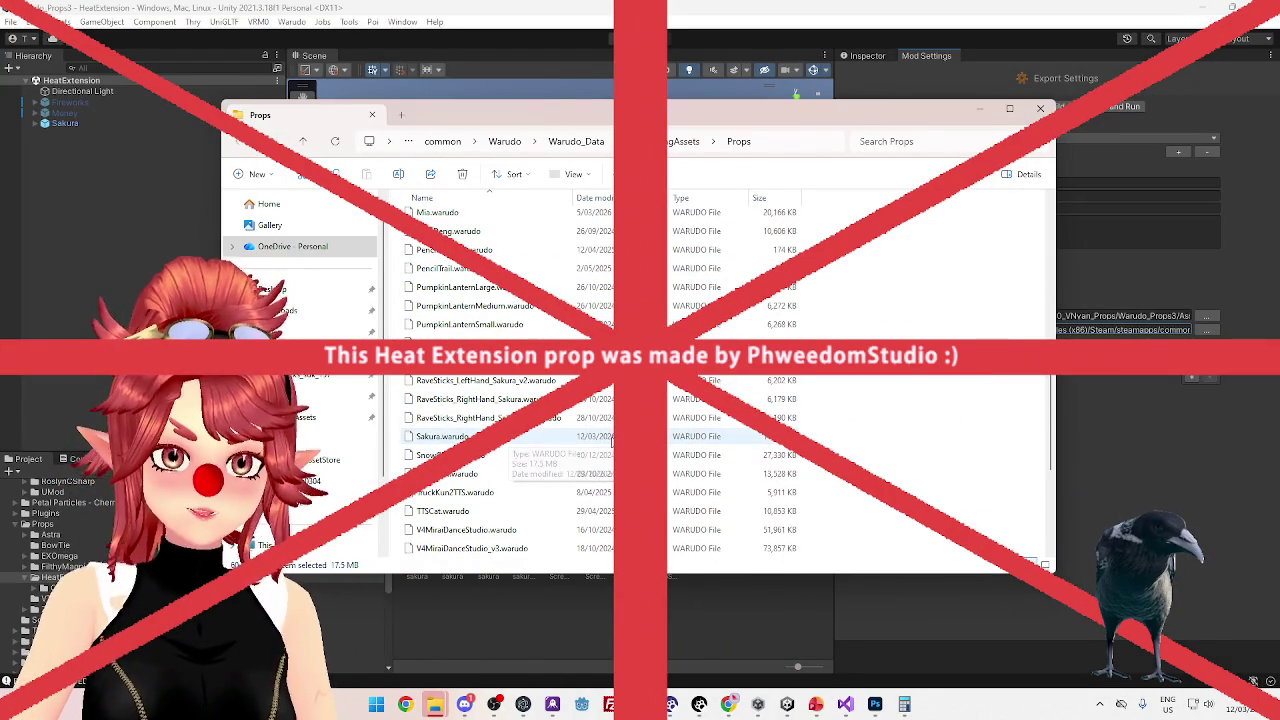
pyautogui.click(535, 20)
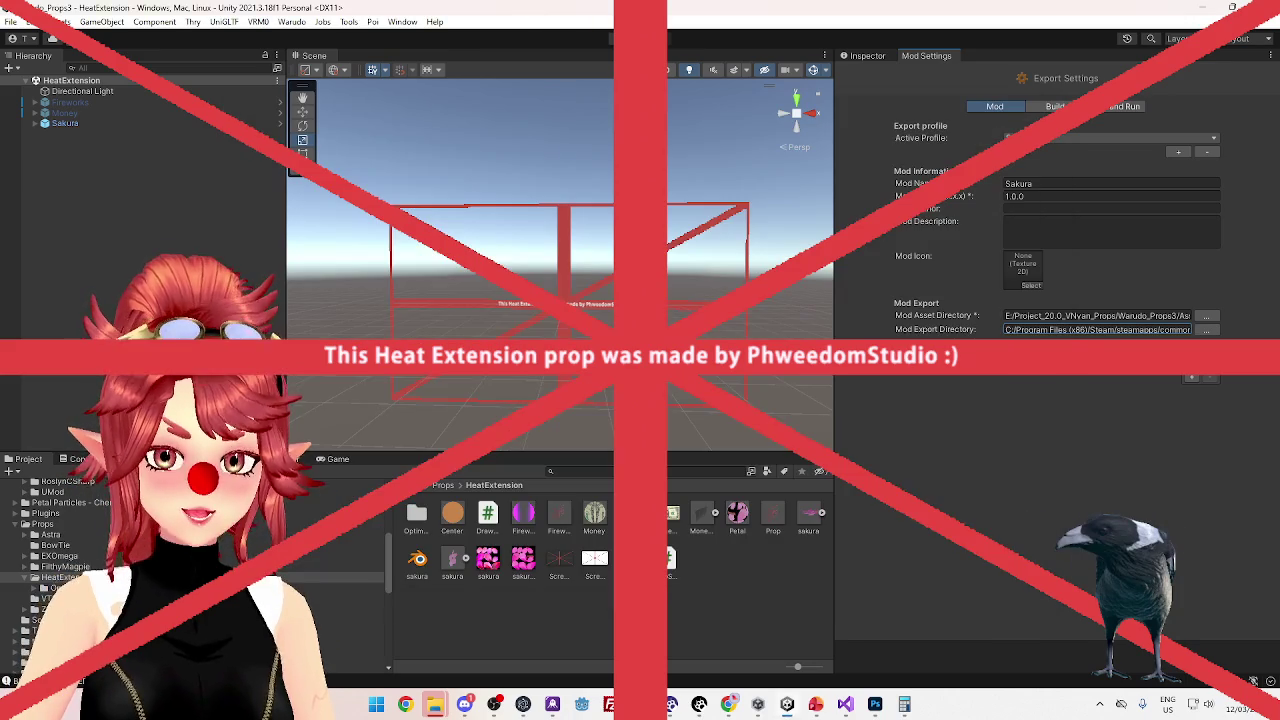
# Switch to Warudo and bring up its Editor window over the avatar view
pyautogui.click(700, 705)
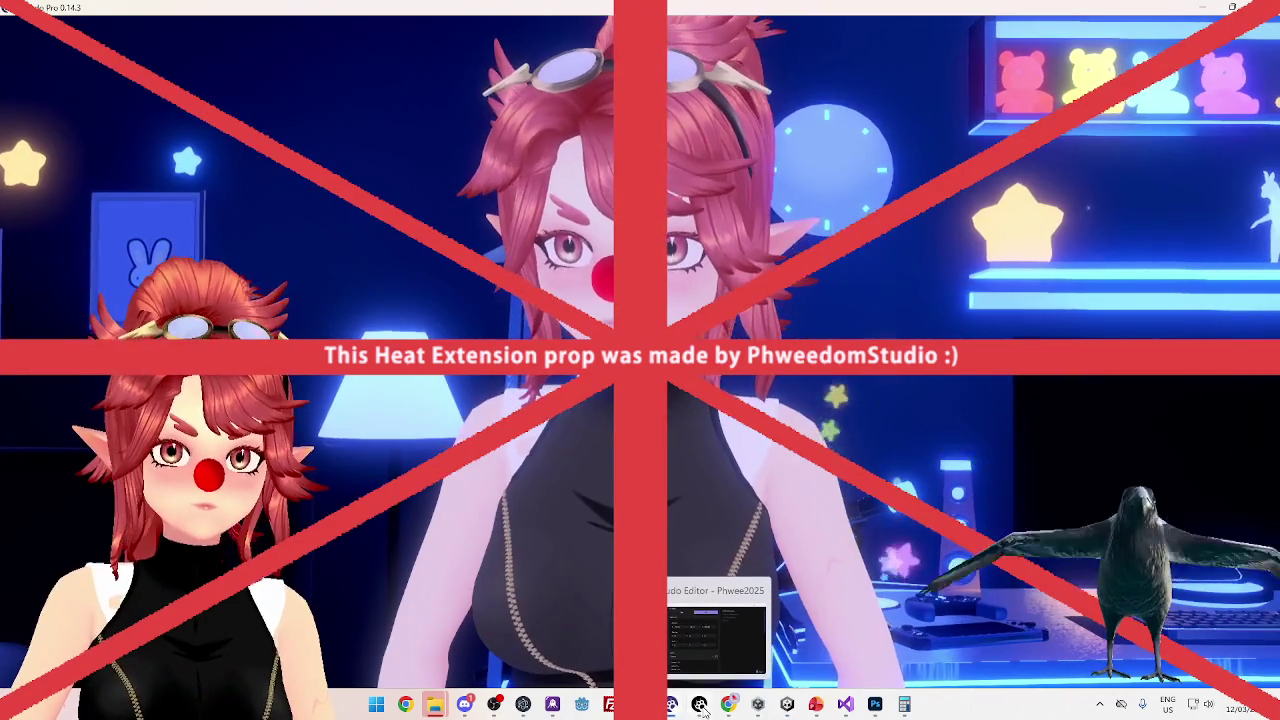
pyautogui.click(702, 706)
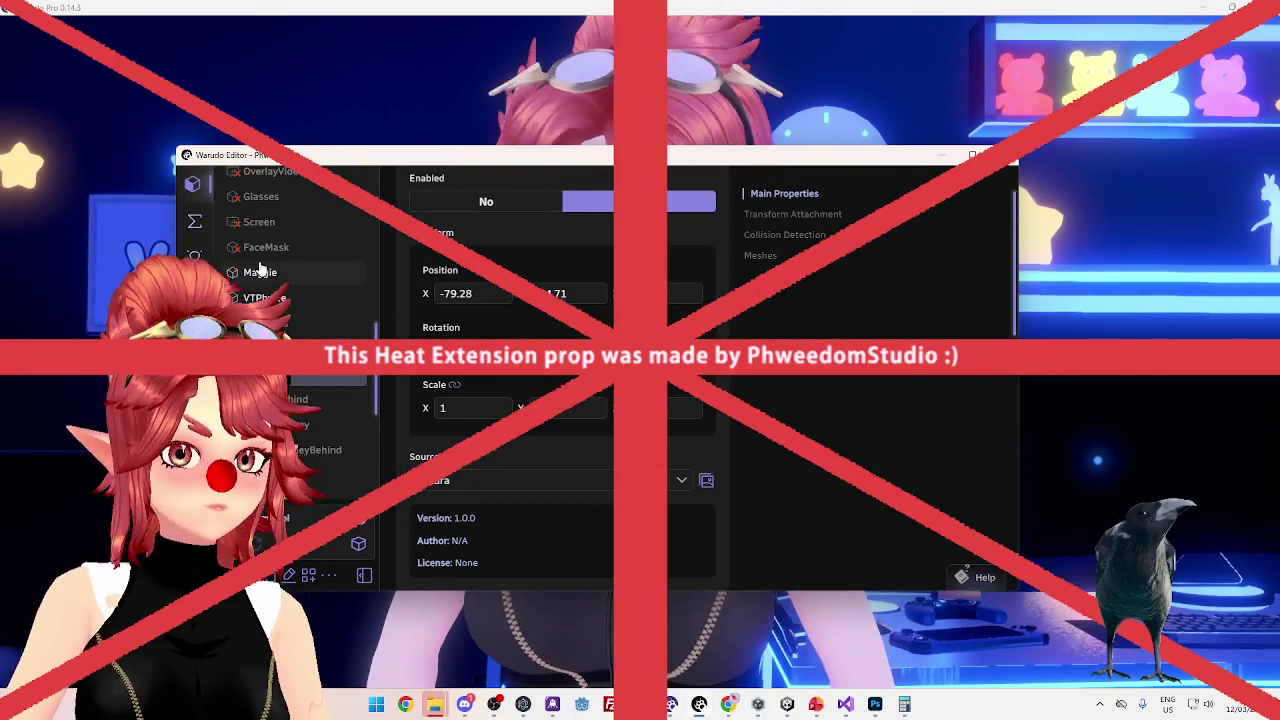